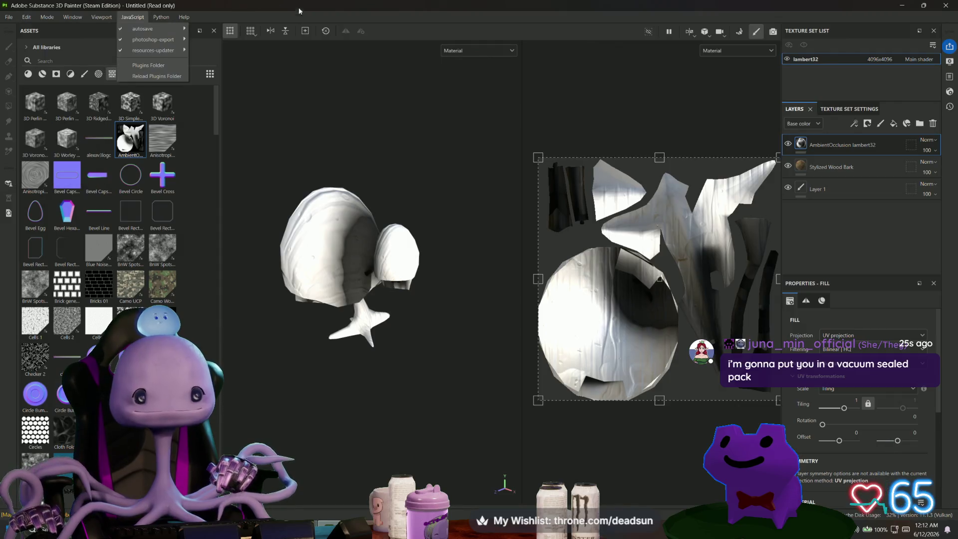
- Start a new Substance Painter project and open the mesh file browser, then switch to the web browser
{"action": "mouse_move", "coordinate": [9, 17]}
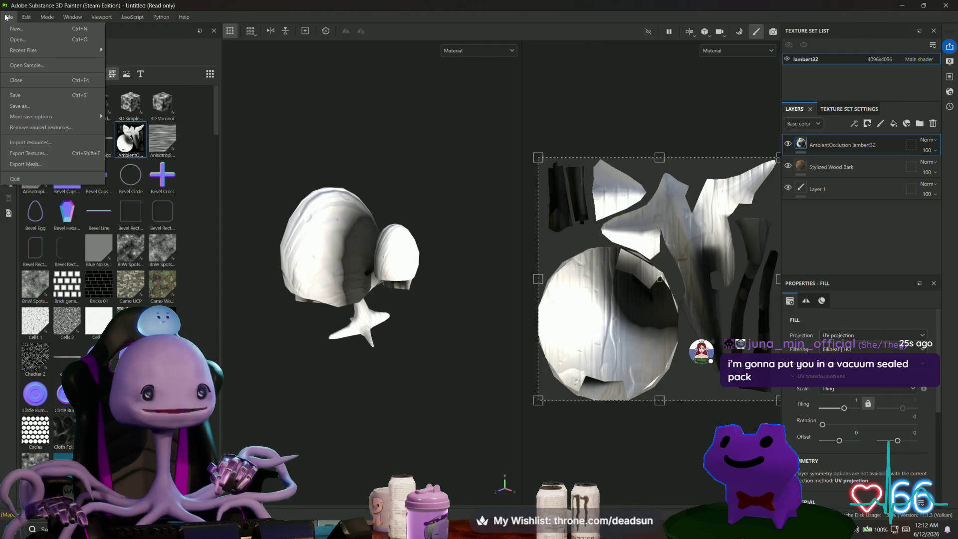
{"action": "left_click", "coordinate": [22, 33]}
{"action": "left_click", "coordinate": [556, 156]}
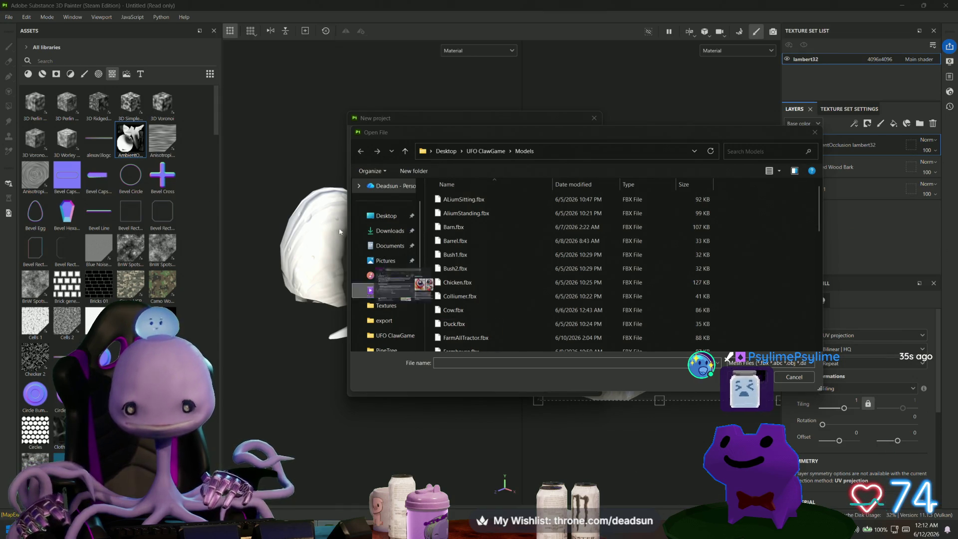
{"action": "key", "text": "alt+Tab"}
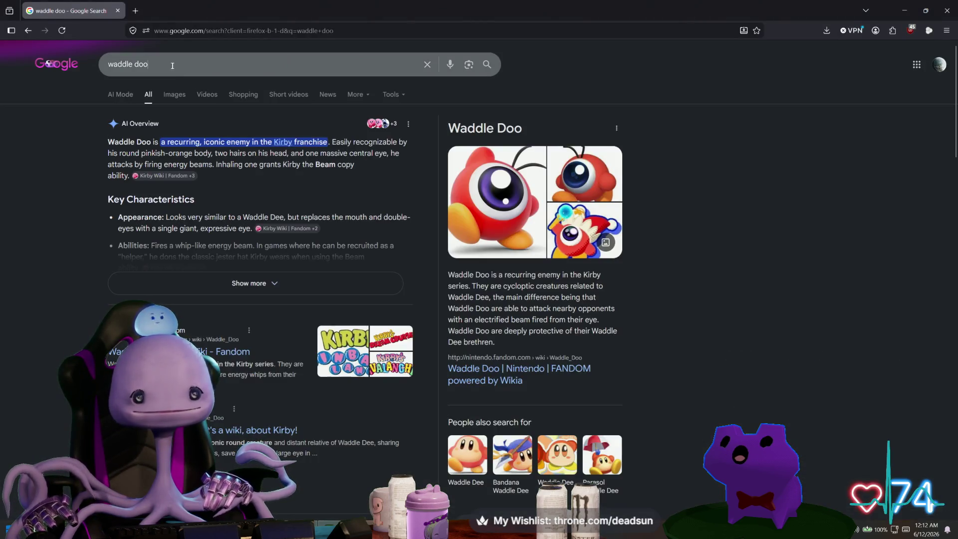
- Change the Google query to 'waddle dee' and run the search
{"action": "double_click", "coordinate": [141, 64]}
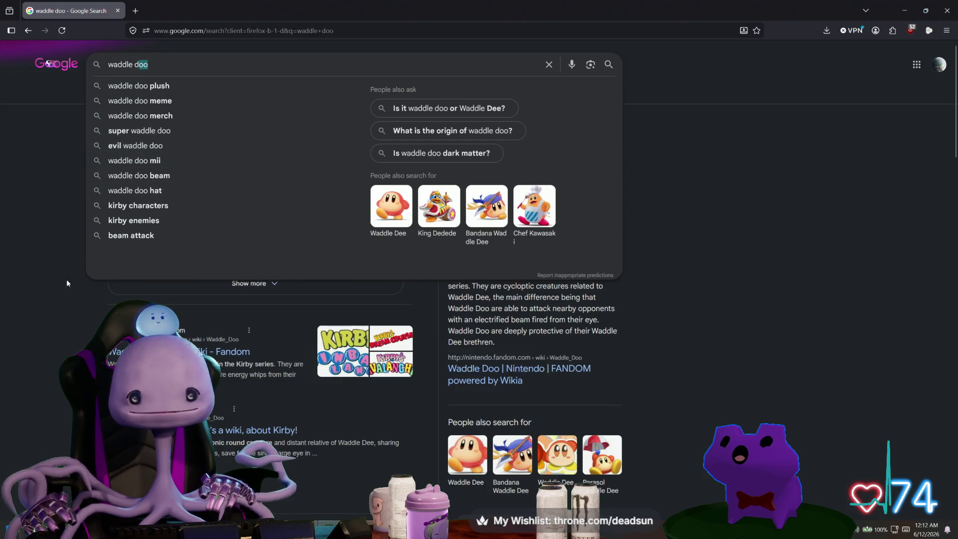
{"action": "type", "text": "dee"}
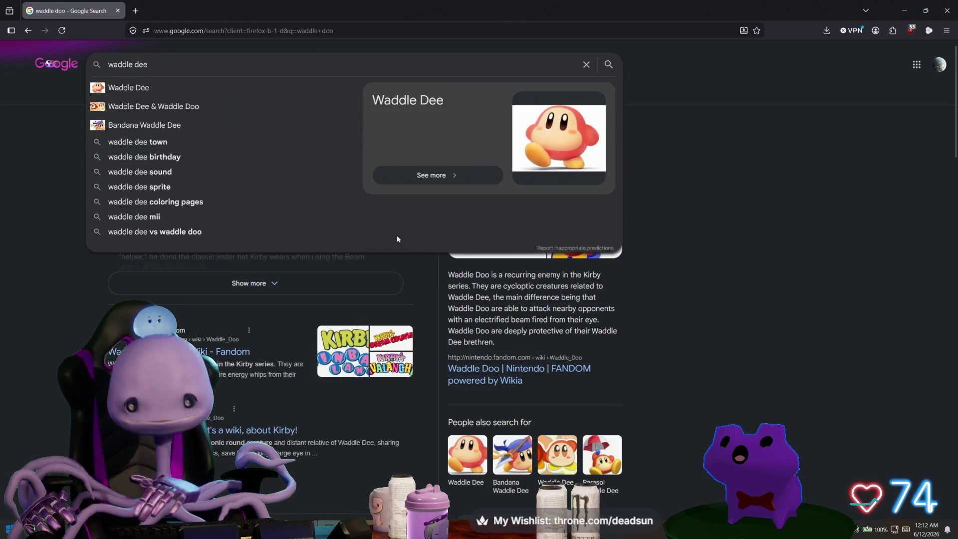
{"action": "key", "text": "Return"}
- Search for 'waddle doo', then close the browser window
{"action": "left_click", "coordinate": [145, 64]}
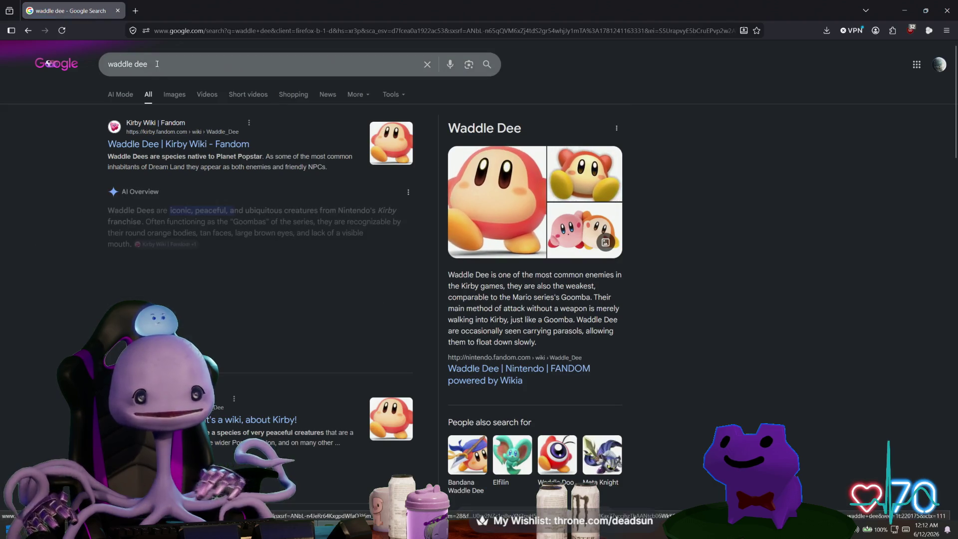
{"action": "key", "text": "BackSpace"}
{"action": "key", "text": "BackSpace"}
{"action": "type", "text": "oo"}
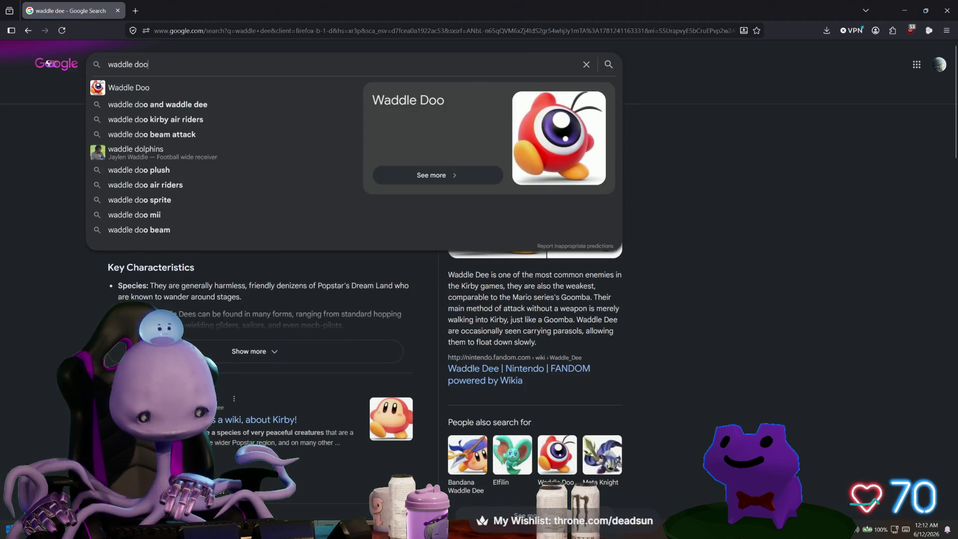
{"action": "left_click", "coordinate": [161, 88]}
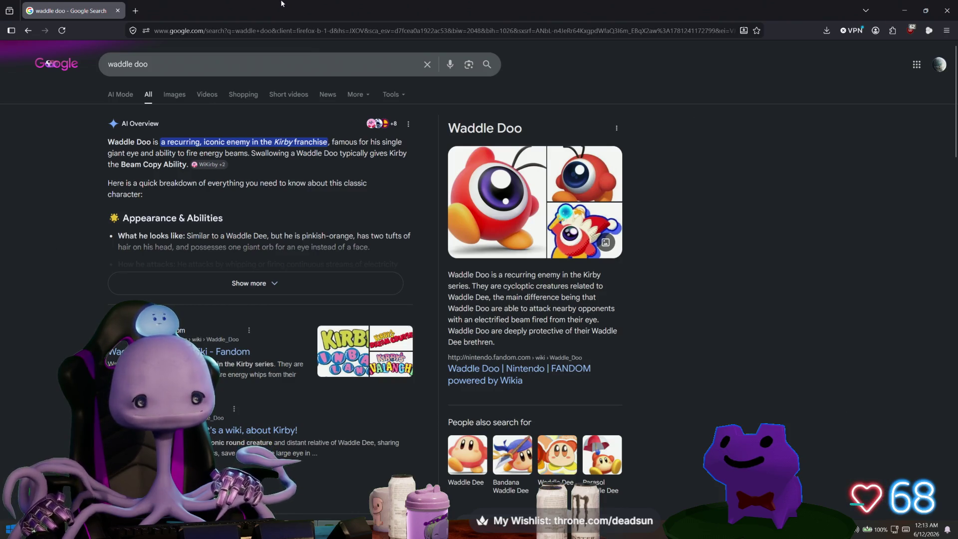
{"action": "left_click", "coordinate": [118, 12]}
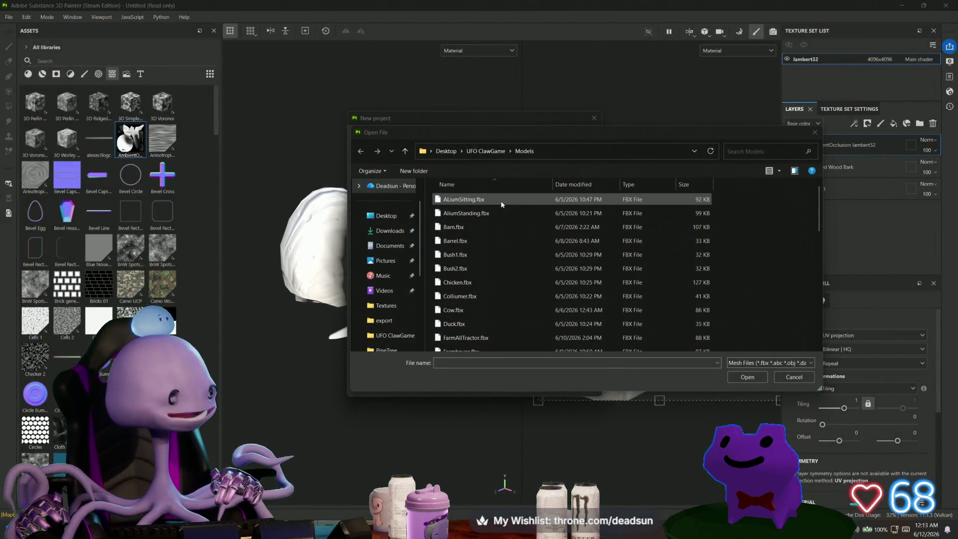
- Load Sheep1.fbx as the new project mesh and discard the old project's unsaved changes
{"action": "left_click", "coordinate": [476, 214]}
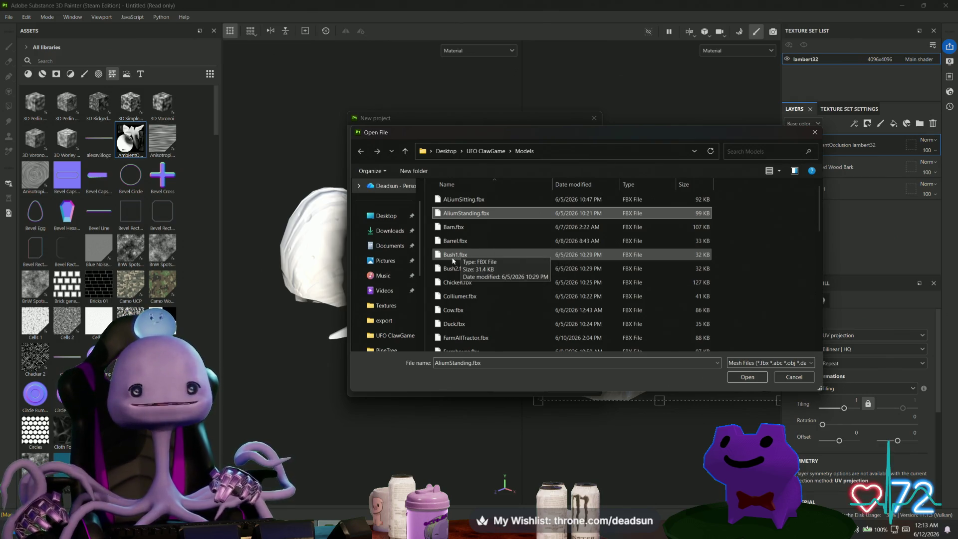
{"action": "scroll", "coordinate": [462, 254], "scroll_direction": "down", "scroll_amount": 5}
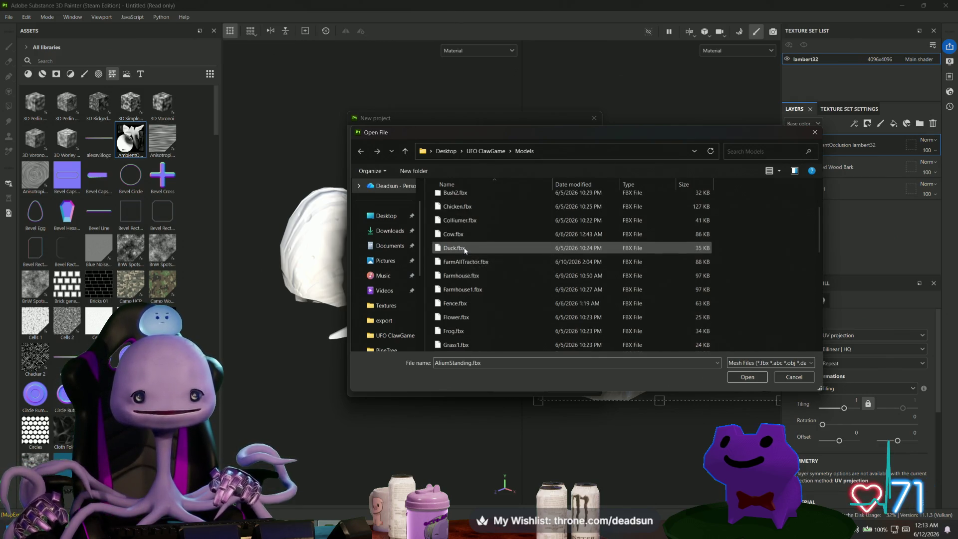
{"action": "scroll", "coordinate": [466, 246], "scroll_direction": "up", "scroll_amount": 1}
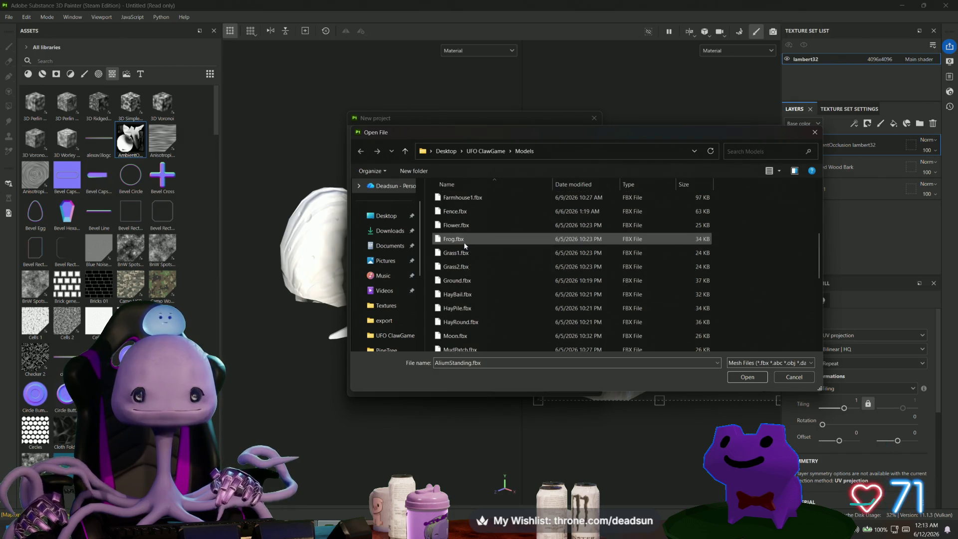
{"action": "scroll", "coordinate": [452, 244], "scroll_direction": "down", "scroll_amount": 5}
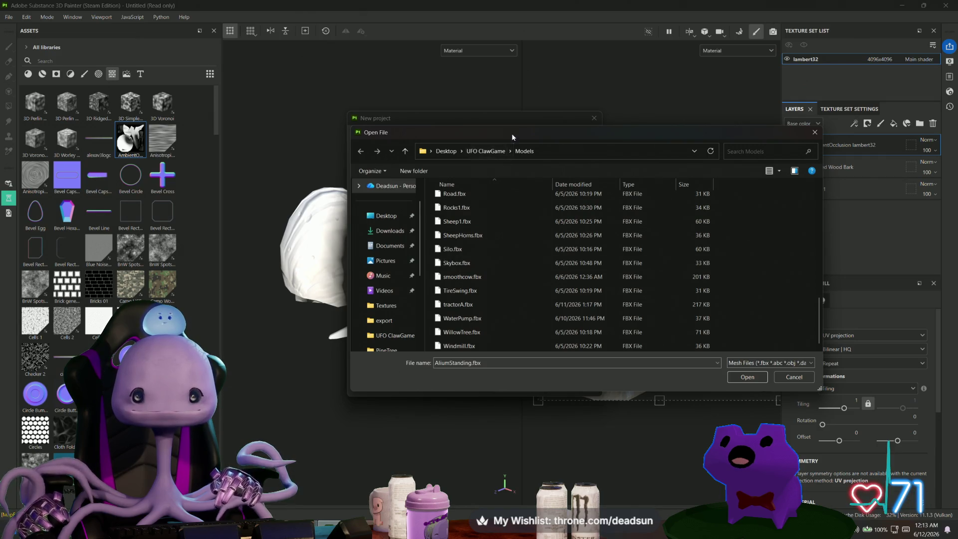
{"action": "mouse_move", "coordinate": [511, 133]}
{"action": "left_mouse_down"}
{"action": "mouse_move", "coordinate": [701, 153]}
{"action": "mouse_move", "coordinate": [462, 171]}
{"action": "mouse_move", "coordinate": [466, 163]}
{"action": "left_mouse_up"}
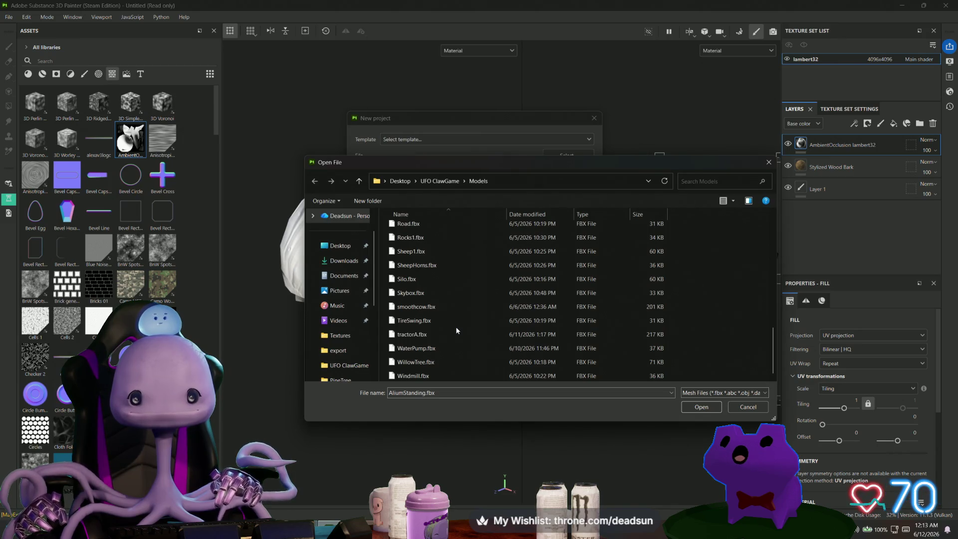
{"action": "scroll", "coordinate": [456, 326], "scroll_direction": "up", "scroll_amount": 1}
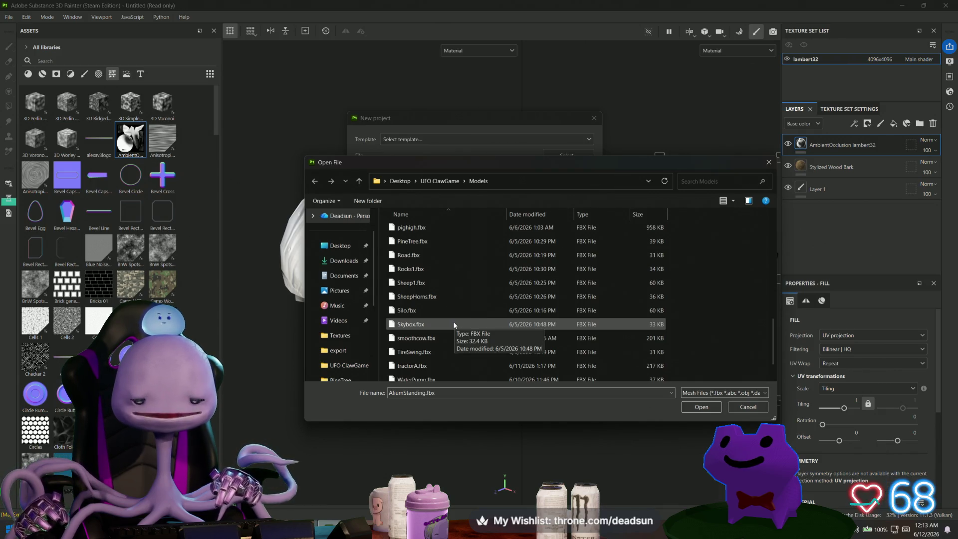
{"action": "left_click", "coordinate": [407, 283]}
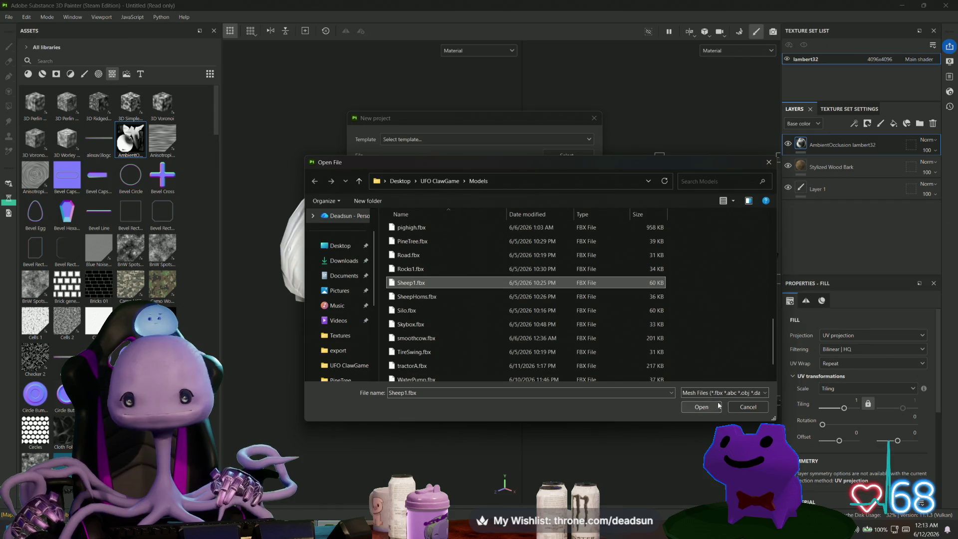
{"action": "left_click", "coordinate": [702, 407]}
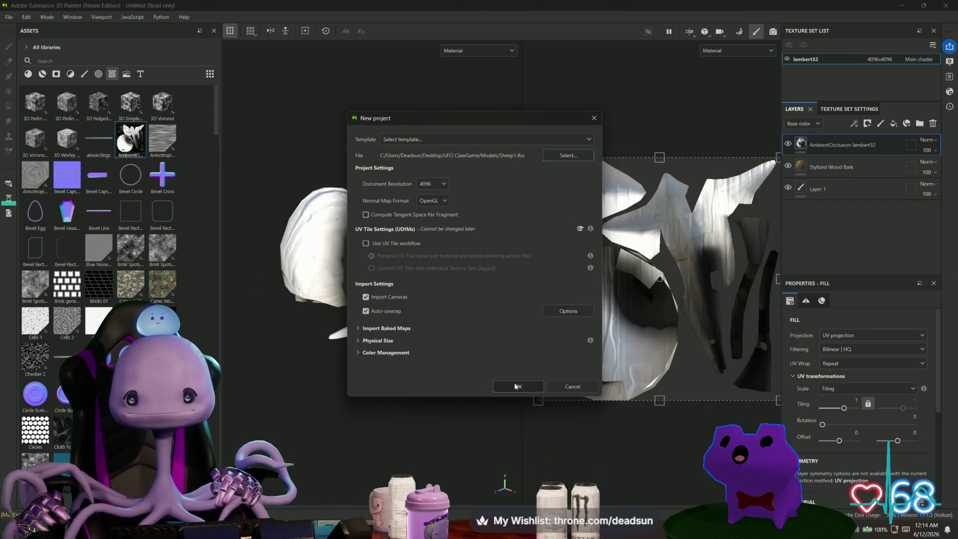
{"action": "left_click", "coordinate": [516, 382]}
{"action": "left_click", "coordinate": [443, 274]}
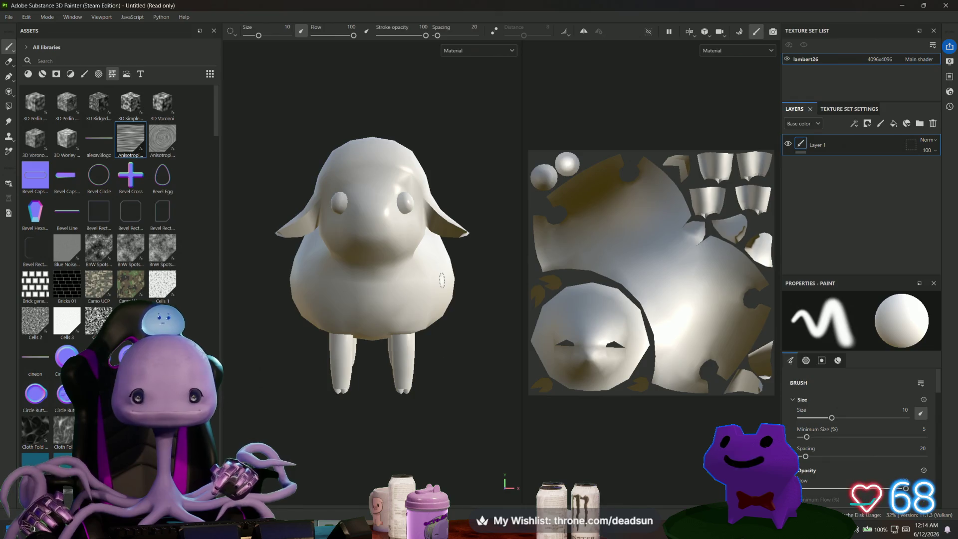
{"action": "mouse_move", "coordinate": [481, 367]}
{"action": "left_mouse_down", "text": "alt"}
{"action": "mouse_move", "coordinate": [391, 374]}
{"action": "mouse_move", "coordinate": [438, 380]}
{"action": "mouse_move", "coordinate": [449, 368]}
{"action": "left_mouse_up", "text": "alt"}
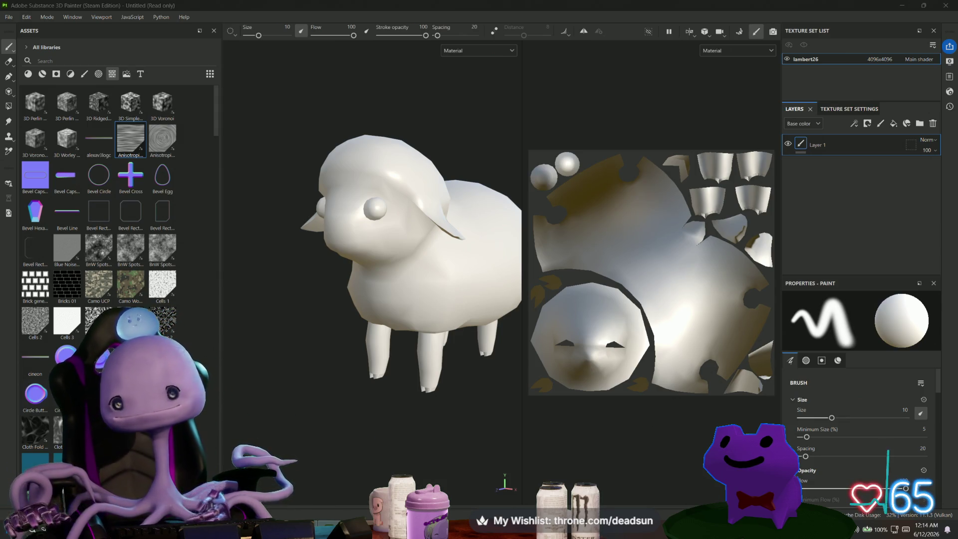
{"action": "middle_click_drag", "start_coordinate": [306, 306], "coordinate": [330, 335], "text": "alt"}
{"action": "scroll", "coordinate": [330, 335], "scroll_direction": "up", "scroll_amount": 3}
{"action": "mouse_move", "coordinate": [332, 331]}
{"action": "left_mouse_down", "text": "alt"}
{"action": "mouse_move", "coordinate": [306, 343]}
{"action": "mouse_move", "coordinate": [300, 325]}
{"action": "mouse_move", "coordinate": [298, 341]}
{"action": "left_mouse_up", "text": "alt"}
{"action": "left_click", "coordinate": [53, 60]}
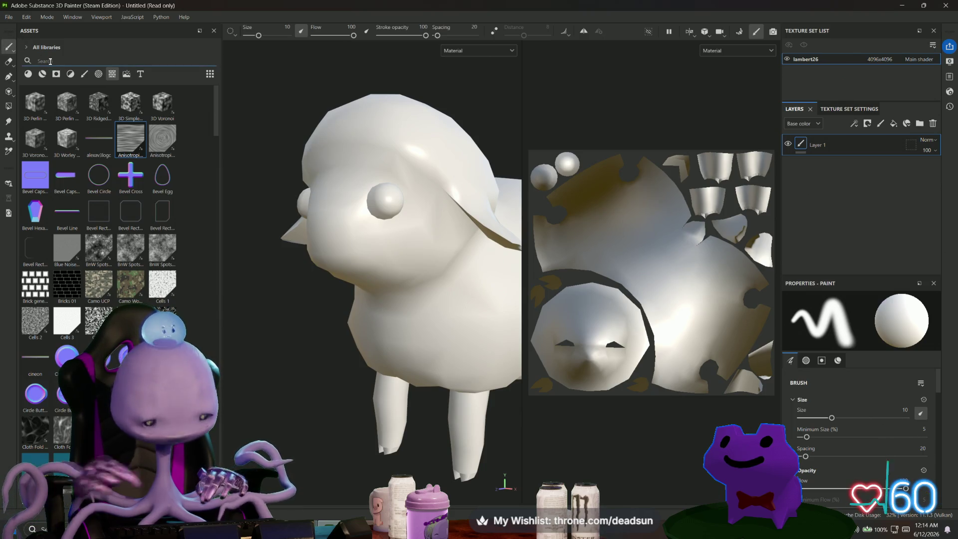
- Filter the assets by 'cloth' and drag Fabric Felt onto the sheep as a fill layer
{"action": "type", "text": "fetl"}
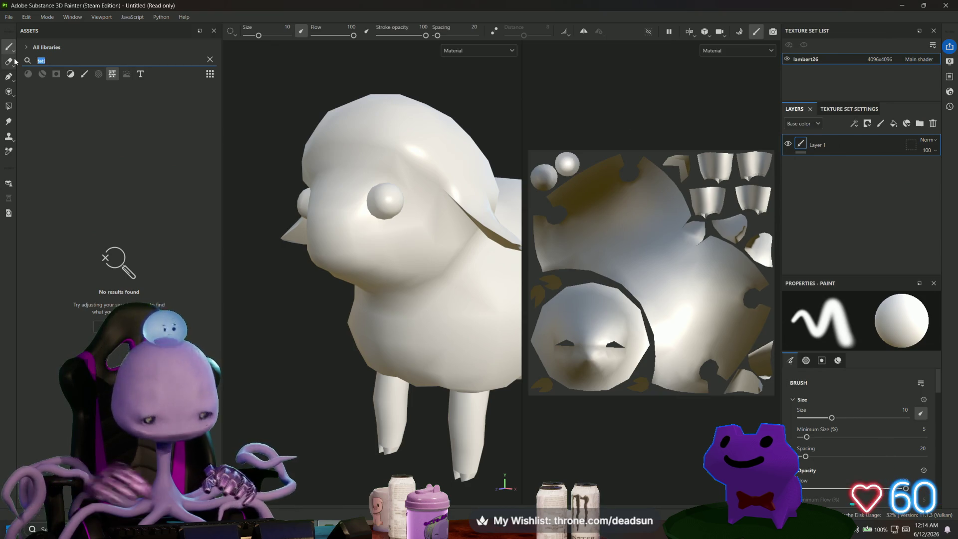
{"action": "type", "text": "fe"}
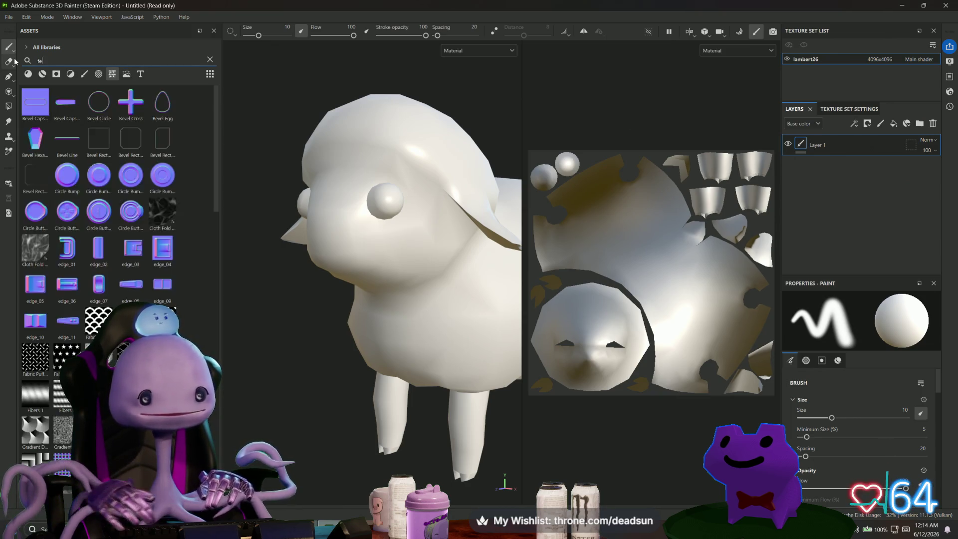
{"action": "key", "text": "BackSpace"}
{"action": "key", "text": "BackSpace"}
{"action": "type", "text": "cloth"}
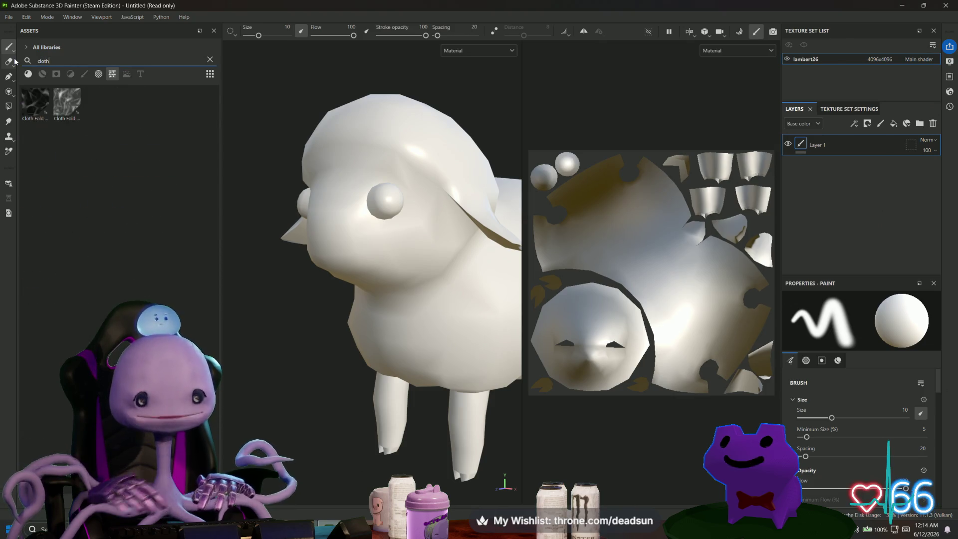
{"action": "type", "text": "e"}
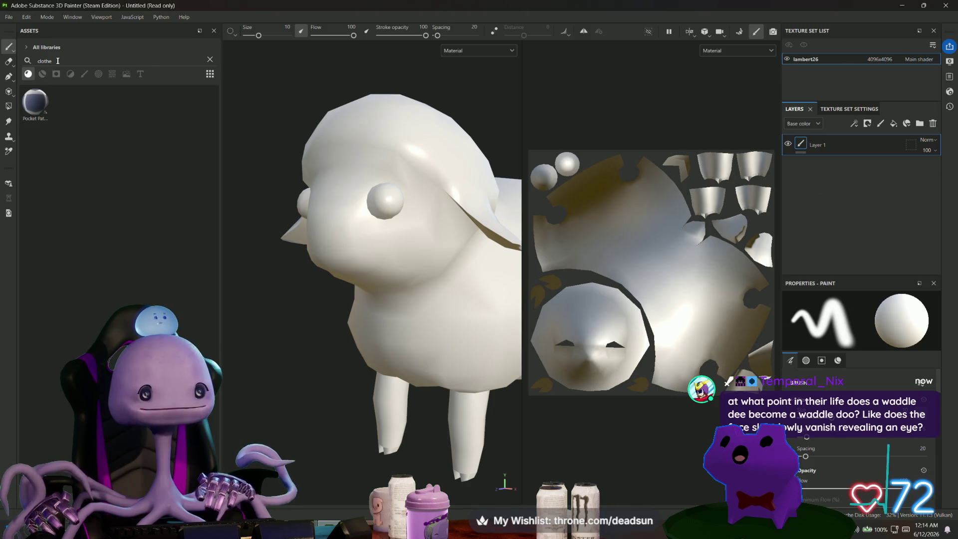
{"action": "key", "text": "BackSpace"}
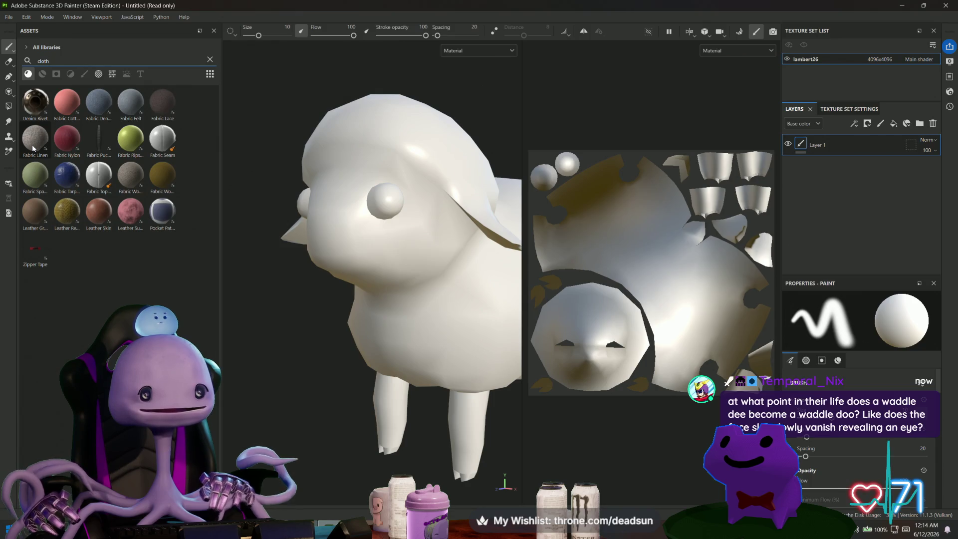
{"action": "mouse_move", "coordinate": [36, 149]}
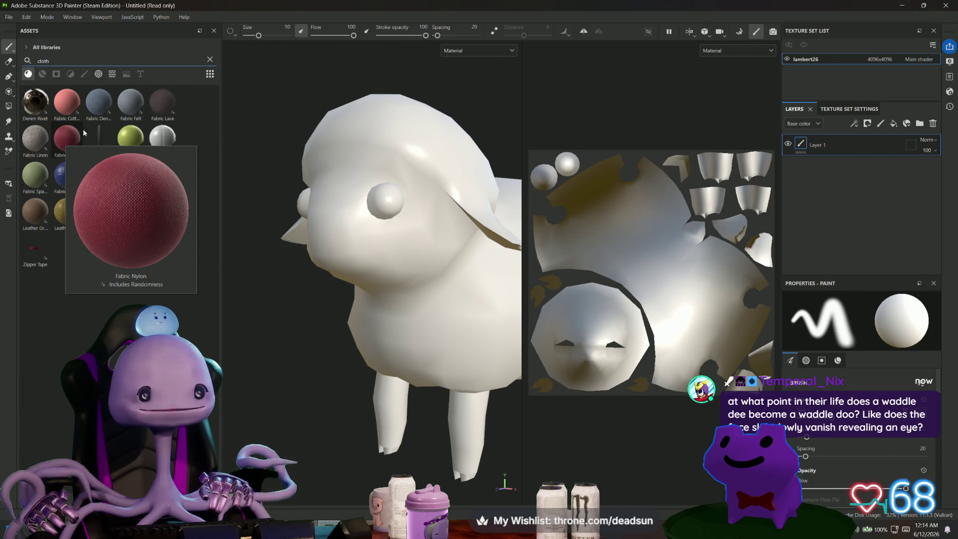
{"action": "mouse_move", "coordinate": [123, 108]}
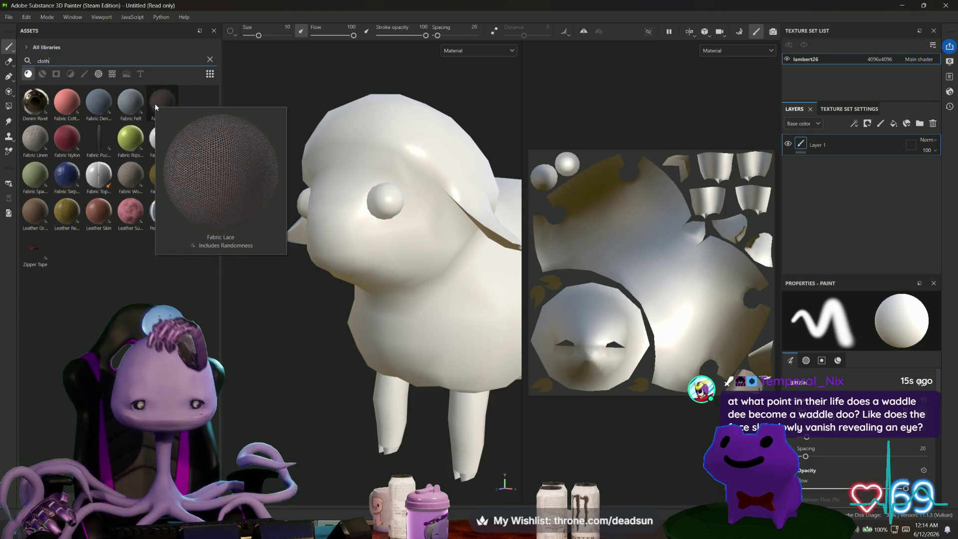
{"action": "left_click", "coordinate": [125, 106]}
{"action": "left_click_drag", "start_coordinate": [125, 106], "coordinate": [373, 133]}
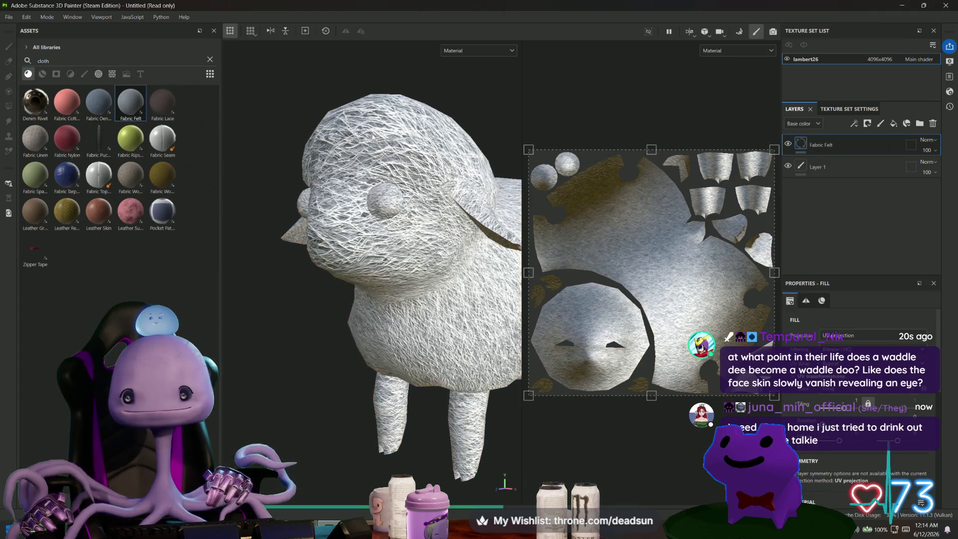
- Lighten the Fabric Felt colour to D8E0E9
{"action": "mouse_move", "coordinate": [316, 268]}
{"action": "left_mouse_down", "text": "alt"}
{"action": "mouse_move", "coordinate": [473, 241]}
{"action": "mouse_move", "coordinate": [293, 275]}
{"action": "mouse_move", "coordinate": [268, 292]}
{"action": "left_mouse_up", "text": "alt"}
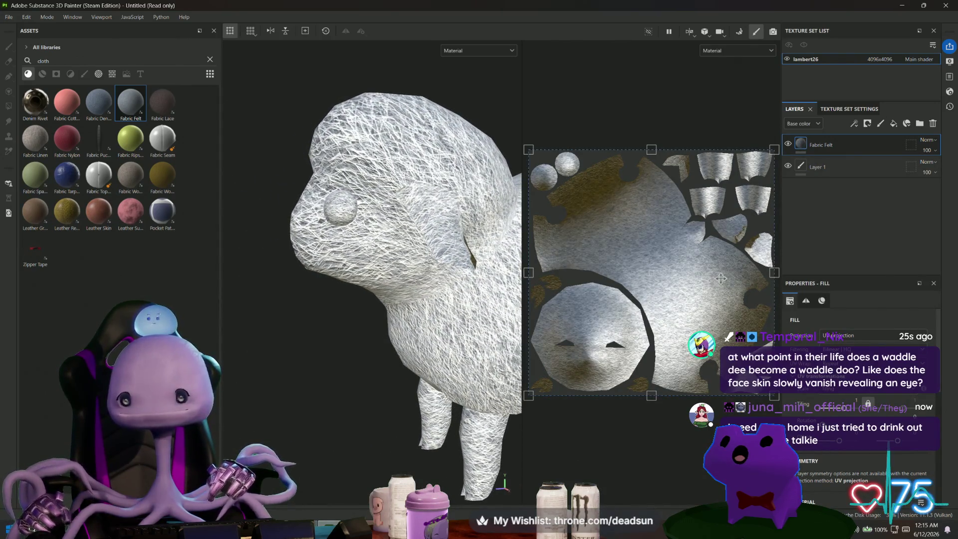
{"action": "scroll", "coordinate": [847, 399], "scroll_direction": "down", "scroll_amount": 5}
{"action": "left_click", "coordinate": [874, 394]}
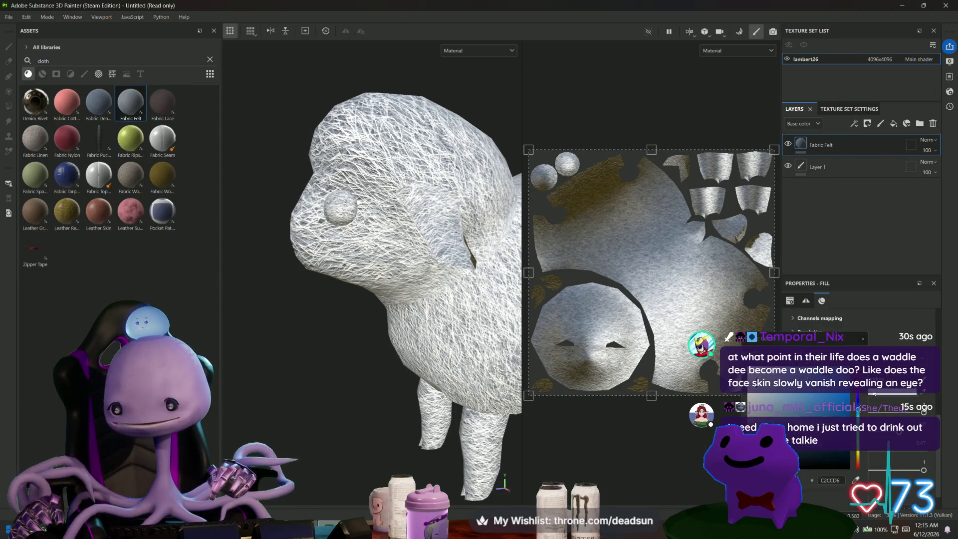
{"action": "left_click", "coordinate": [788, 394]}
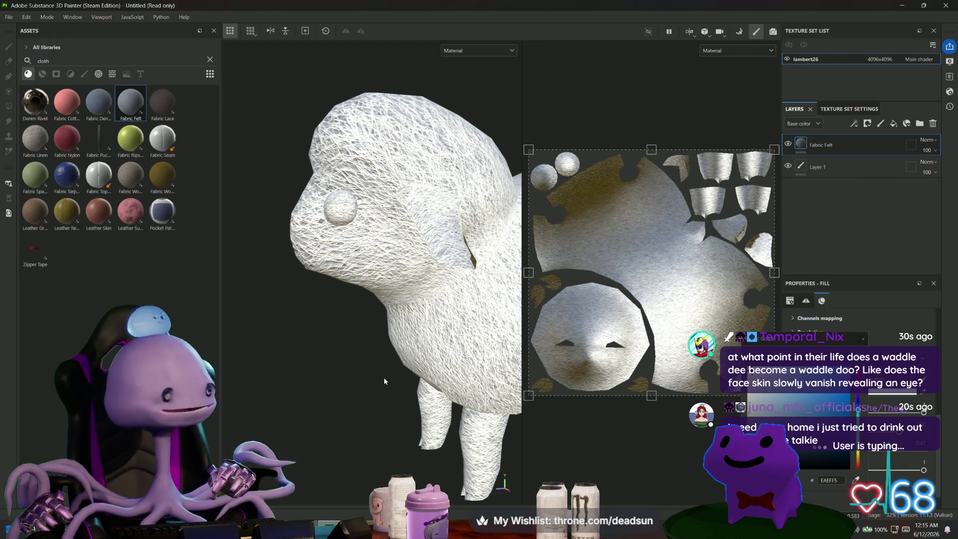
- Drag Fabric Cotton Jersey onto the sheep as a new layer above the felt
{"action": "left_click_drag", "start_coordinate": [331, 342], "coordinate": [386, 348], "text": "alt"}
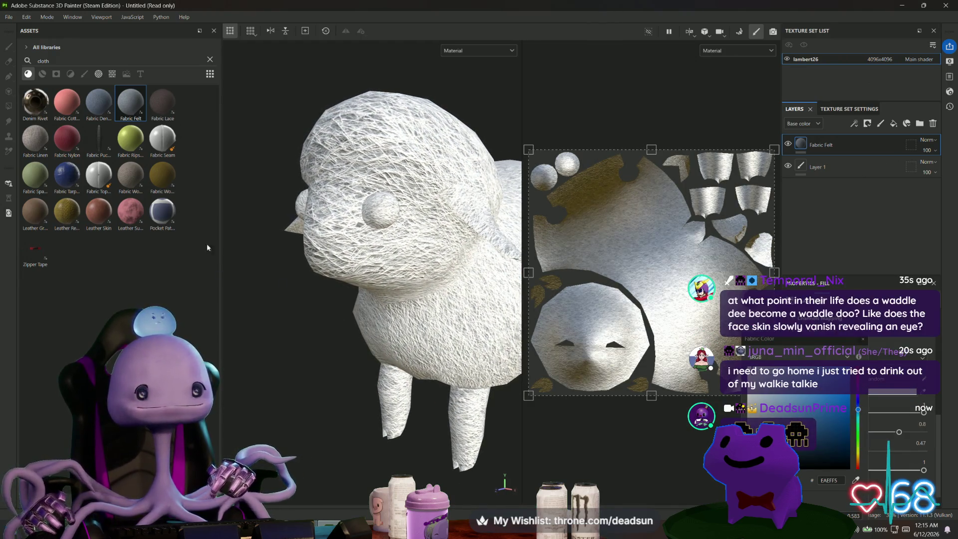
{"action": "mouse_move", "coordinate": [126, 184]}
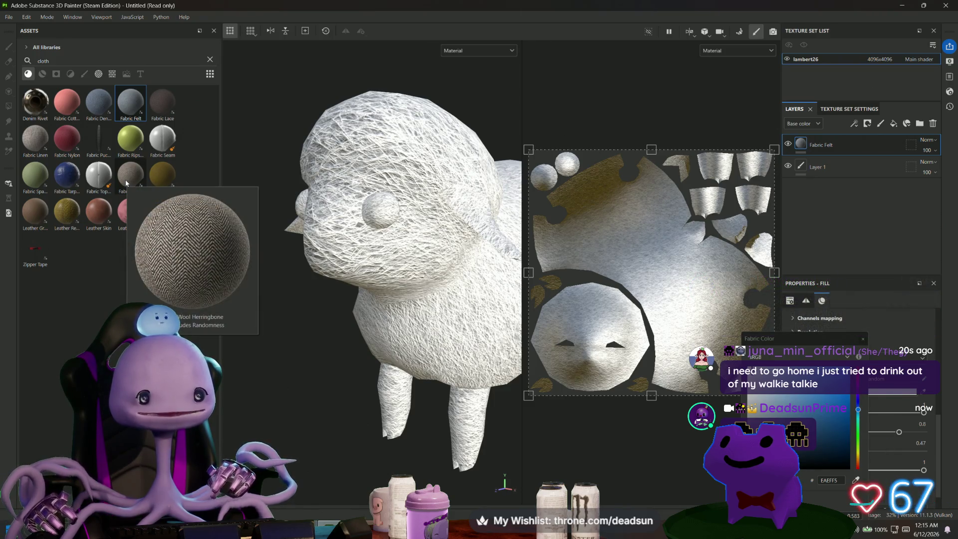
{"action": "mouse_move", "coordinate": [40, 188]}
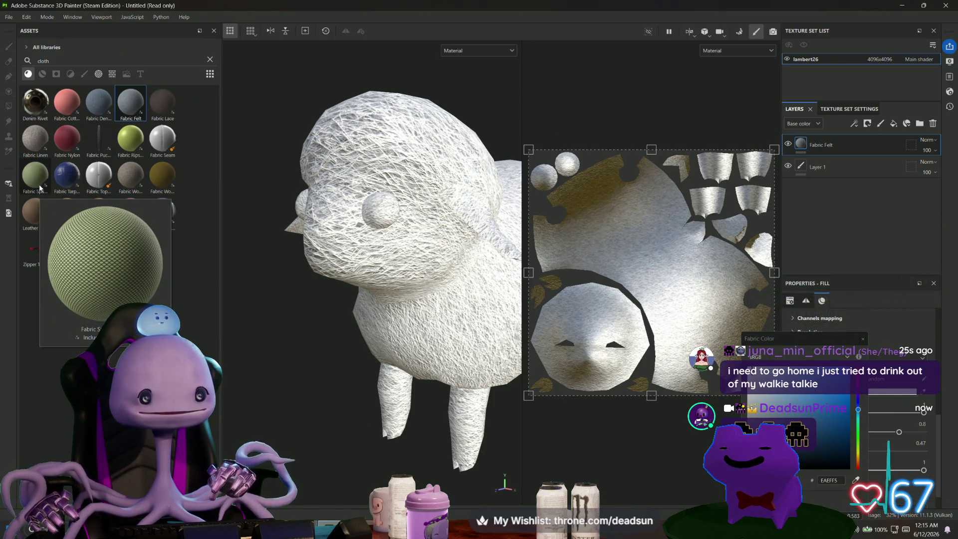
{"action": "mouse_move", "coordinate": [66, 112]}
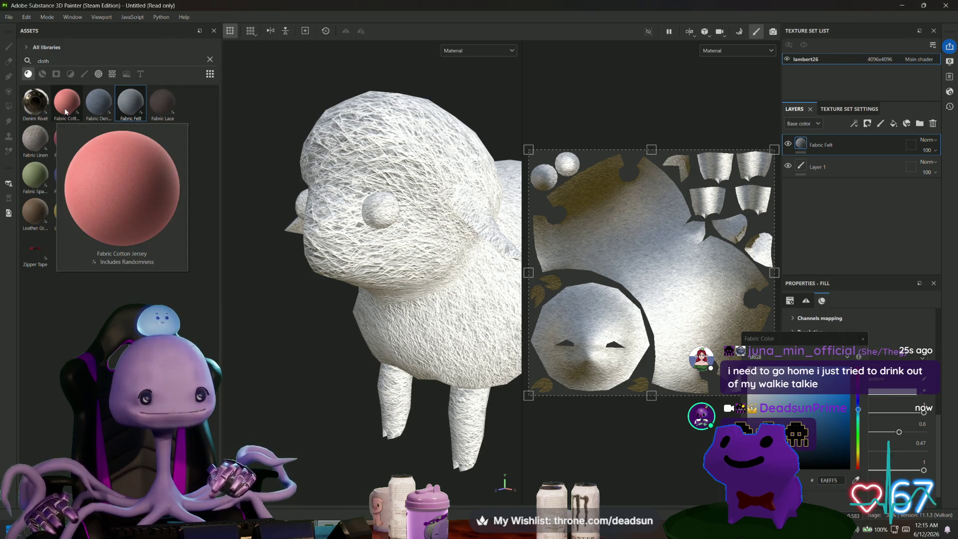
{"action": "mouse_move", "coordinate": [102, 108]}
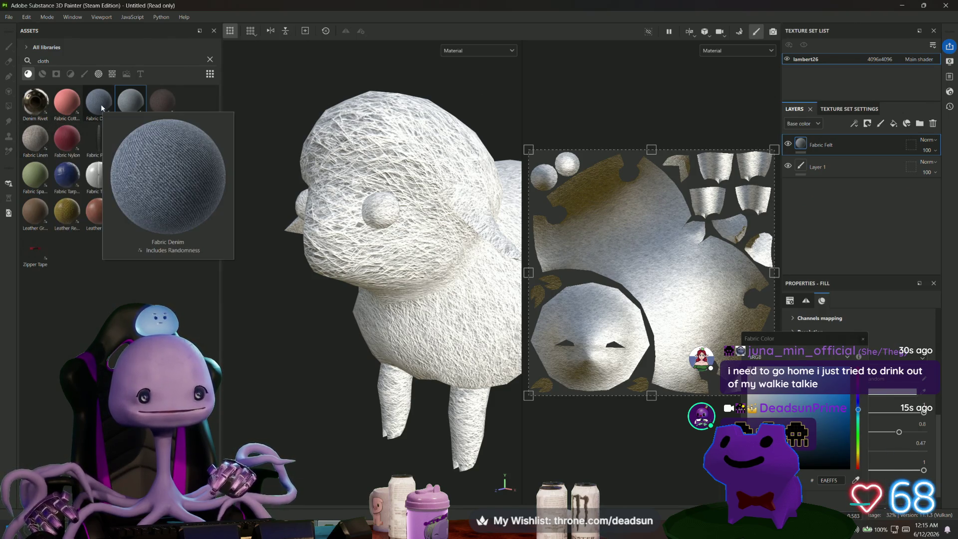
{"action": "left_click_drag", "start_coordinate": [66, 105], "coordinate": [388, 179]}
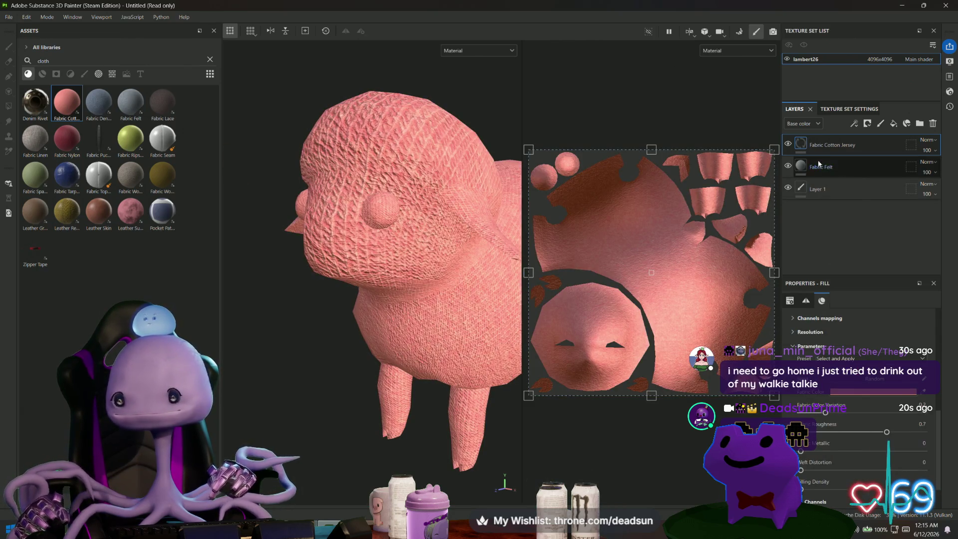
- Hide the Fabric Felt layer and shrink the UV transform so the jersey tiles finer
{"action": "left_click", "coordinate": [788, 167]}
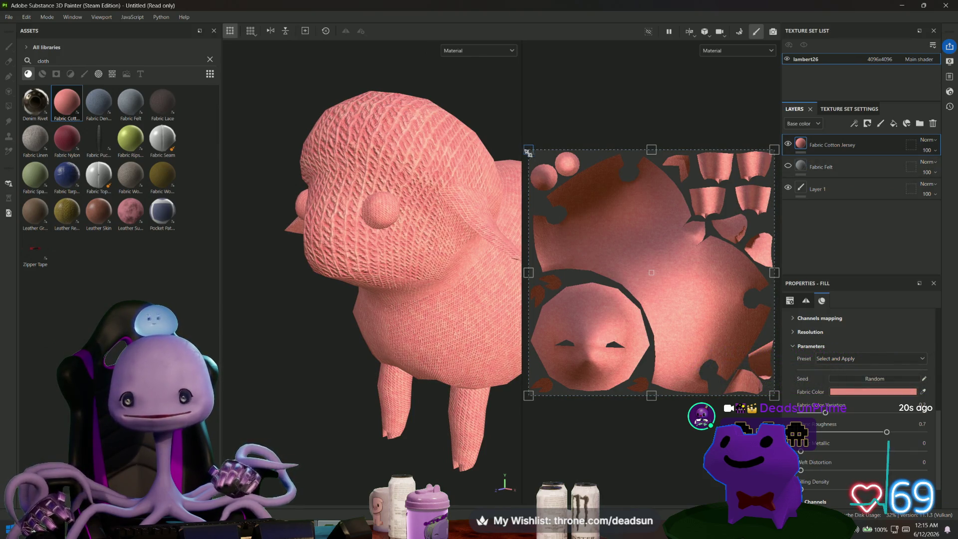
{"action": "left_click_drag", "start_coordinate": [528, 153], "coordinate": [747, 365]}
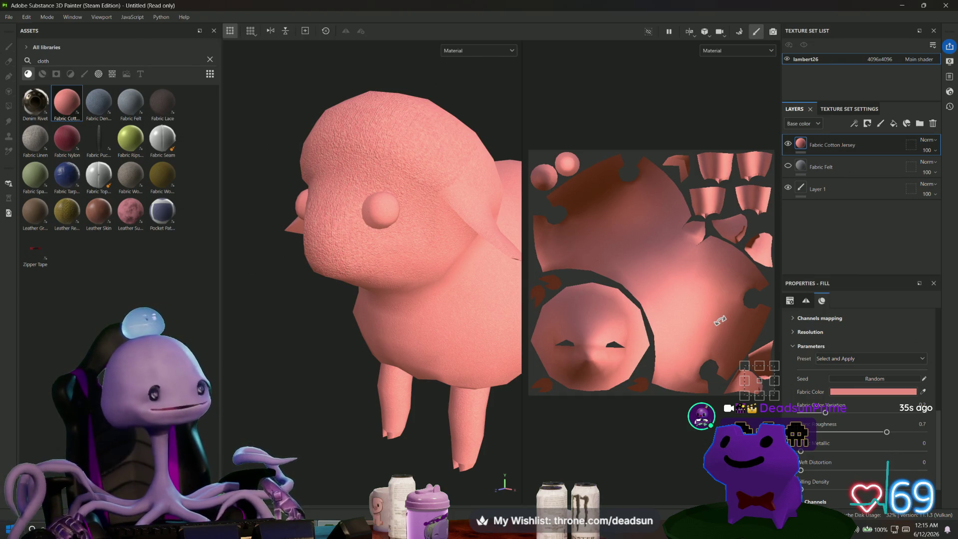
{"action": "key", "text": "alt+Tab"}
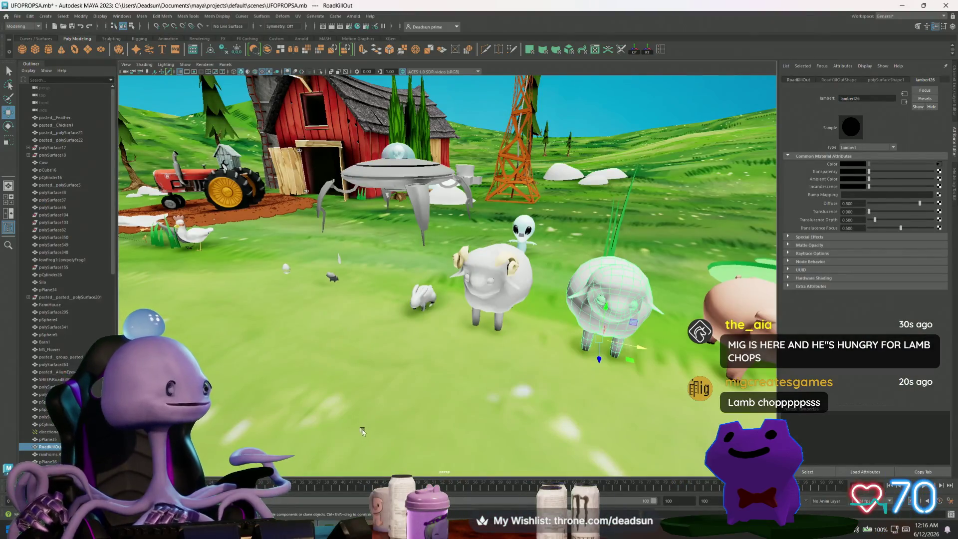
- Orbit around the farm scene, inspecting the green tree and pine tree beside the barn
{"action": "scroll", "coordinate": [316, 374], "scroll_direction": "down", "scroll_amount": 5}
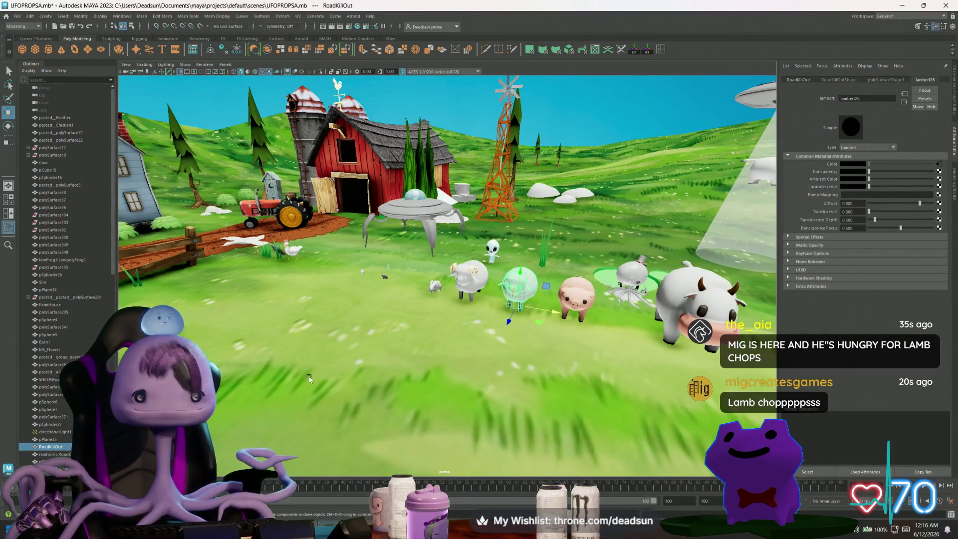
{"action": "mouse_move", "coordinate": [282, 373]}
{"action": "left_mouse_down", "text": "alt"}
{"action": "mouse_move", "coordinate": [526, 349]}
{"action": "mouse_move", "coordinate": [364, 355]}
{"action": "mouse_move", "coordinate": [433, 238]}
{"action": "left_mouse_up", "text": "alt"}
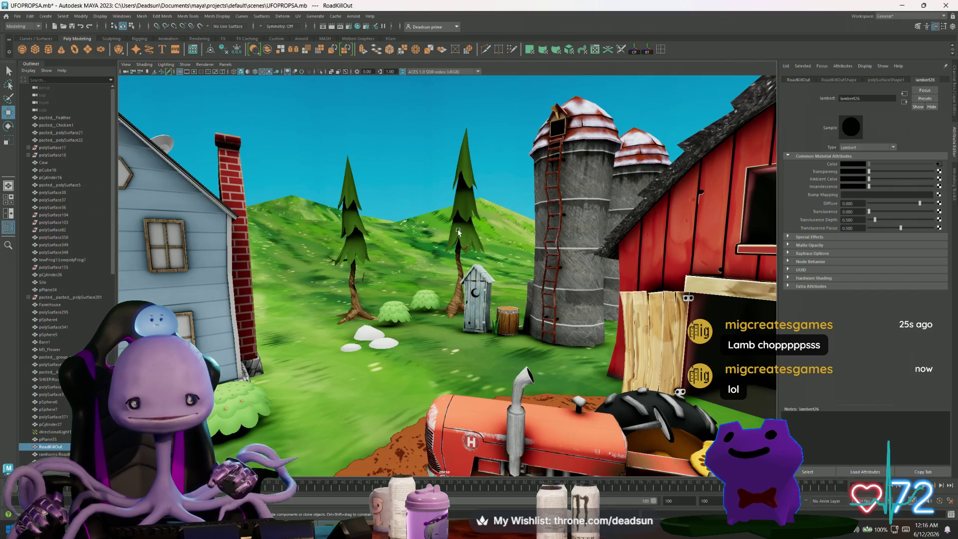
{"action": "left_click_drag", "start_coordinate": [458, 272], "coordinate": [443, 292], "text": "alt"}
{"action": "left_click", "coordinate": [552, 260]}
{"action": "scroll", "coordinate": [552, 261], "scroll_direction": "down", "scroll_amount": 5}
{"action": "scroll", "coordinate": [560, 300], "scroll_direction": "up", "scroll_amount": 6}
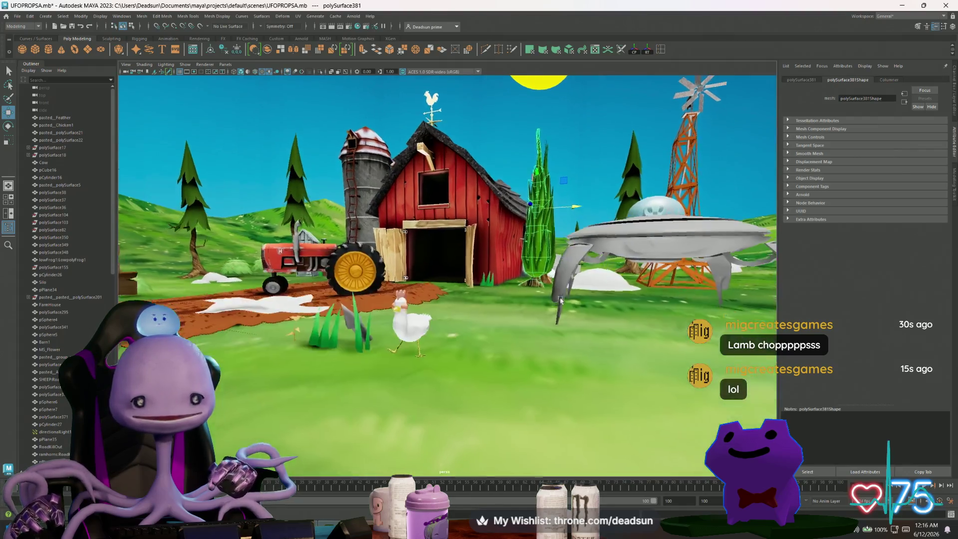
{"action": "mouse_move", "coordinate": [561, 300]}
{"action": "left_mouse_down", "text": "alt"}
{"action": "mouse_move", "coordinate": [543, 394]}
{"action": "mouse_move", "coordinate": [549, 387]}
{"action": "left_mouse_up", "text": "alt"}
{"action": "left_click", "coordinate": [681, 234]}
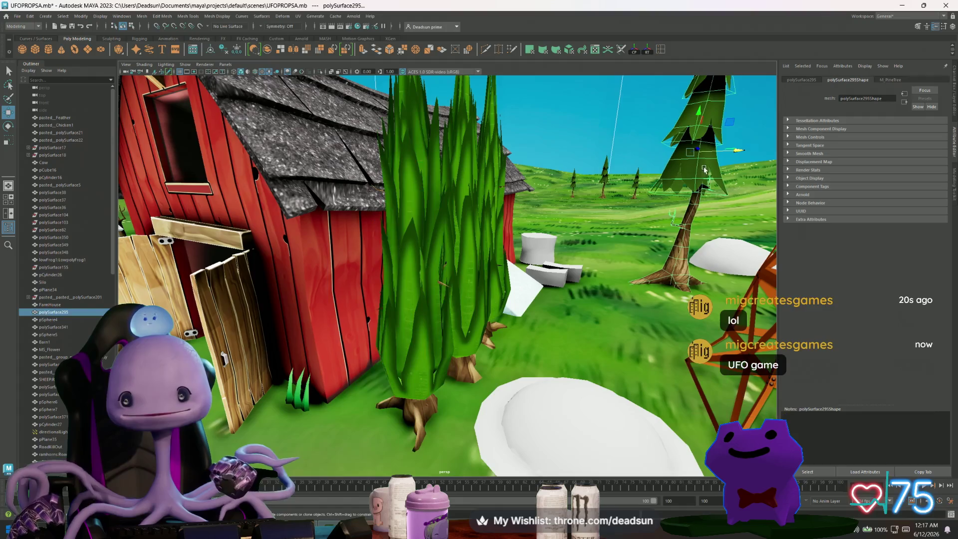
{"action": "left_click_drag", "start_coordinate": [681, 235], "coordinate": [632, 312], "text": "alt"}
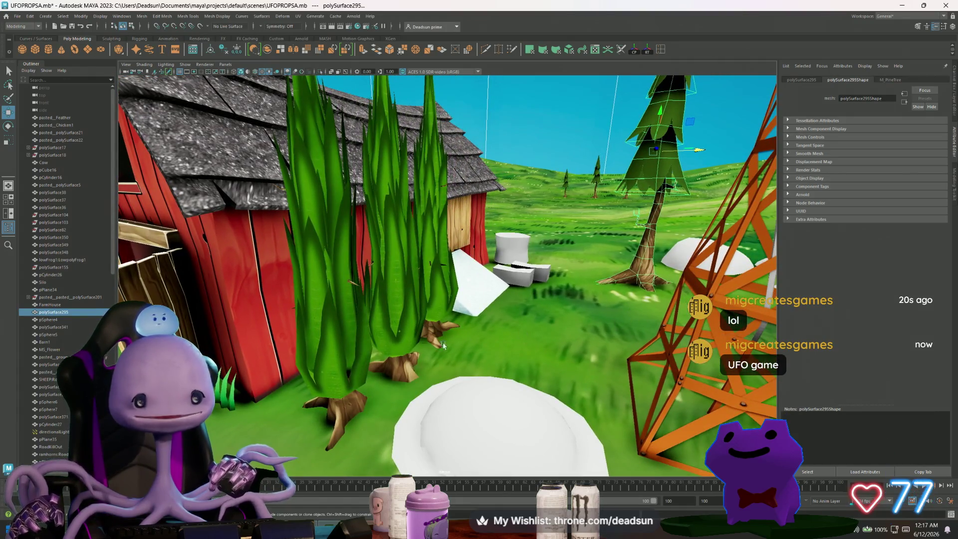
{"action": "mouse_move", "coordinate": [443, 345]}
{"action": "left_mouse_down", "text": "alt"}
{"action": "mouse_move", "coordinate": [465, 366]}
{"action": "mouse_move", "coordinate": [467, 357]}
{"action": "mouse_move", "coordinate": [503, 367]}
{"action": "left_mouse_up", "text": "alt"}
- Tilt the view onto the dirt patch and drag the pig onto it
{"action": "left_click_drag", "start_coordinate": [591, 351], "coordinate": [354, 299], "text": "alt"}
{"action": "scroll", "coordinate": [355, 298], "scroll_direction": "down", "scroll_amount": 5}
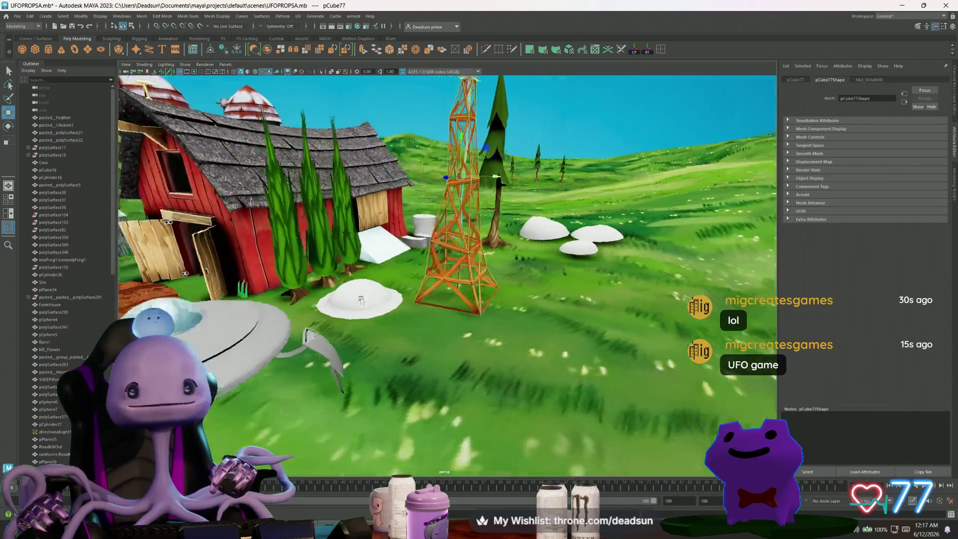
{"action": "scroll", "coordinate": [369, 318], "scroll_direction": "up", "scroll_amount": 8}
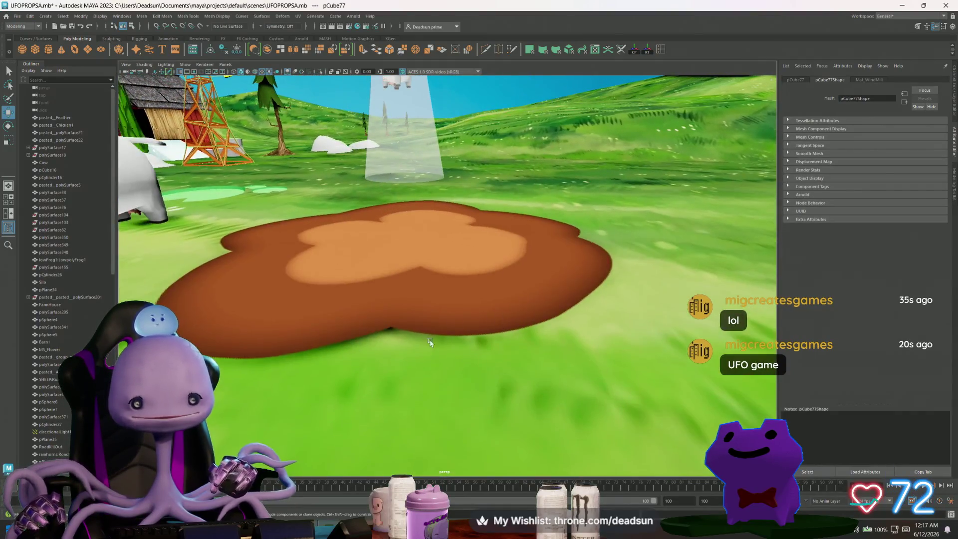
{"action": "left_click_drag", "start_coordinate": [430, 342], "coordinate": [399, 336], "text": "alt"}
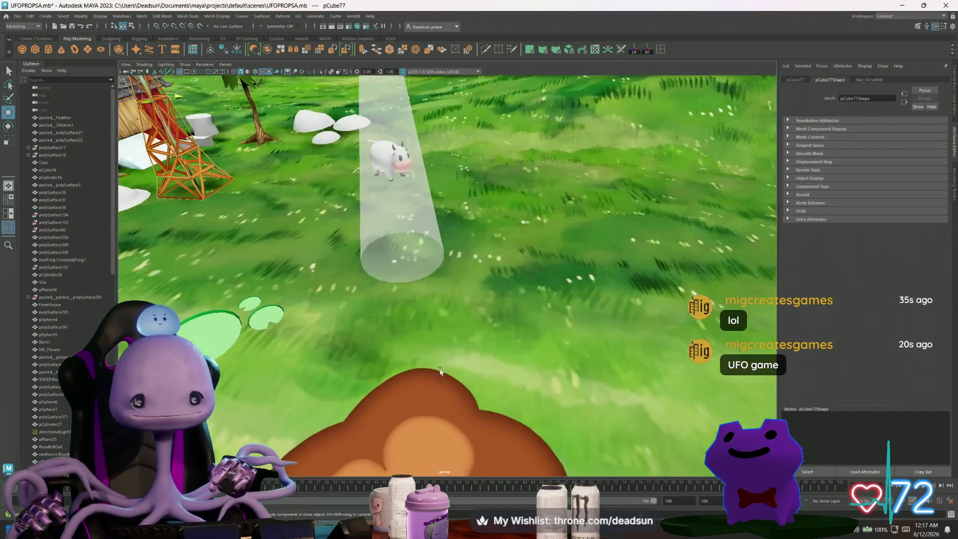
{"action": "scroll", "coordinate": [399, 337], "scroll_direction": "down", "scroll_amount": 4}
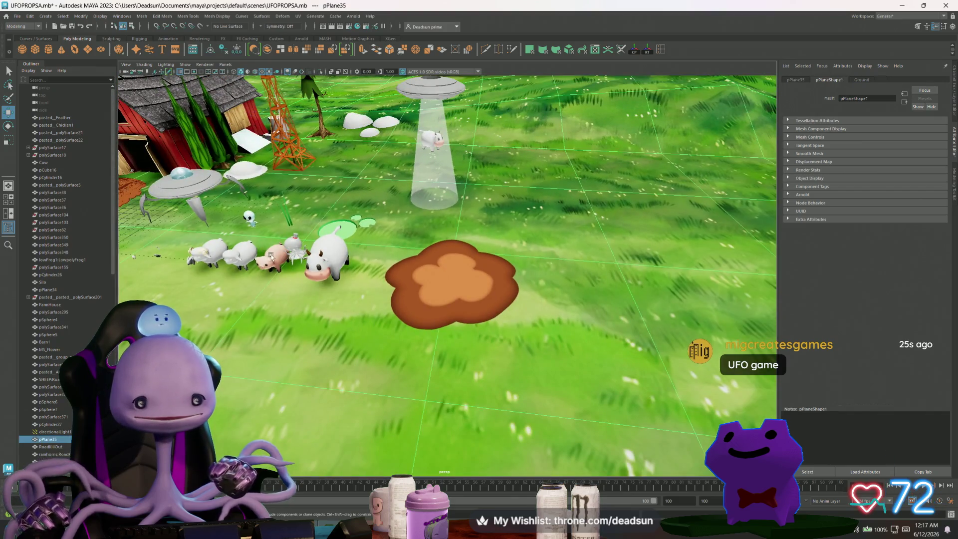
{"action": "left_click_drag", "start_coordinate": [309, 263], "coordinate": [491, 266]}
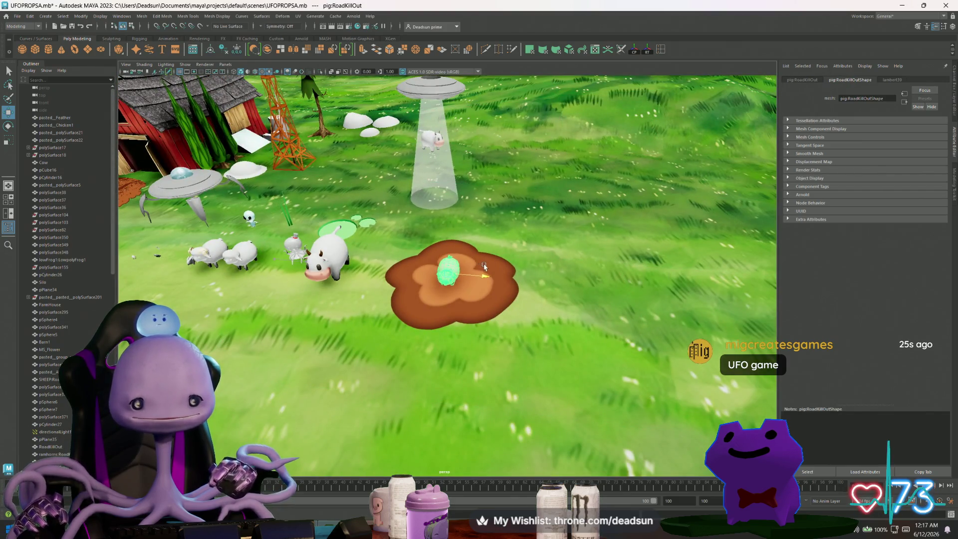
- Frame the pig and orbit and zoom to check it from low side and rear views
{"action": "key", "text": "f"}
{"action": "mouse_move", "coordinate": [459, 292]}
{"action": "left_mouse_down", "text": "alt"}
{"action": "mouse_move", "coordinate": [379, 293]}
{"action": "mouse_move", "coordinate": [550, 324]}
{"action": "left_mouse_up", "text": "alt"}
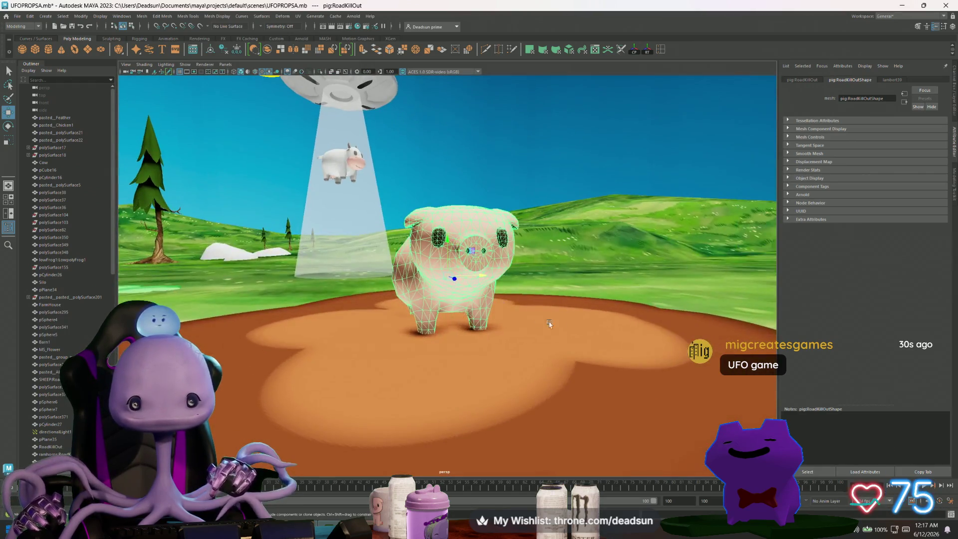
{"action": "mouse_move", "coordinate": [686, 238]}
{"action": "left_mouse_down", "text": "alt"}
{"action": "mouse_move", "coordinate": [644, 314]}
{"action": "mouse_move", "coordinate": [517, 298]}
{"action": "mouse_move", "coordinate": [492, 312]}
{"action": "mouse_move", "coordinate": [574, 278]}
{"action": "mouse_move", "coordinate": [545, 278]}
{"action": "left_mouse_up", "text": "alt"}
{"action": "scroll", "coordinate": [512, 290], "scroll_direction": "up", "scroll_amount": 3}
{"action": "scroll", "coordinate": [512, 272], "scroll_direction": "up", "scroll_amount": 3}
{"action": "scroll", "coordinate": [514, 280], "scroll_direction": "up", "scroll_amount": 5}
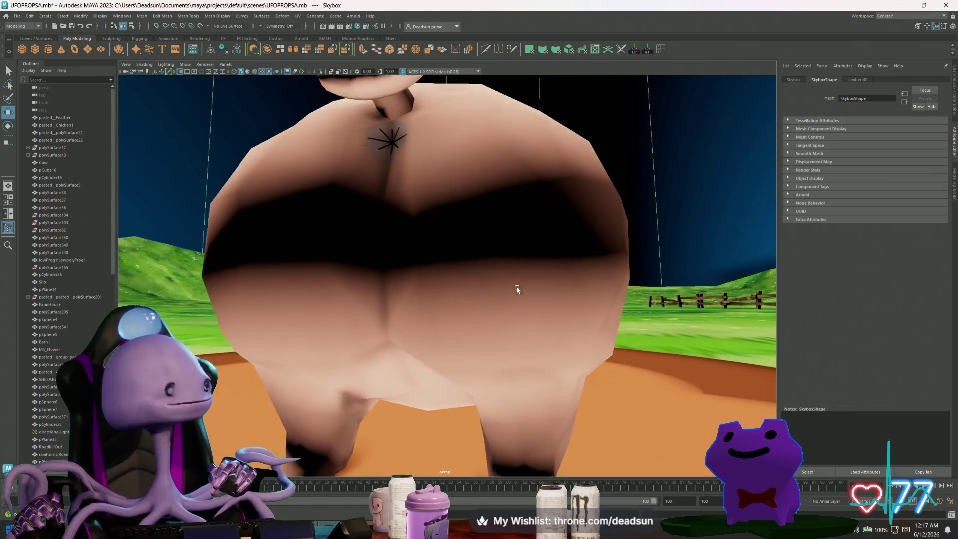
{"action": "mouse_move", "coordinate": [520, 307]}
{"action": "left_mouse_down", "text": "alt"}
{"action": "mouse_move", "coordinate": [577, 335]}
{"action": "mouse_move", "coordinate": [588, 308]}
{"action": "mouse_move", "coordinate": [543, 317]}
{"action": "mouse_move", "coordinate": [496, 282]}
{"action": "left_mouse_up", "text": "alt"}
{"action": "scroll", "coordinate": [520, 322], "scroll_direction": "down", "scroll_amount": 5}
{"action": "scroll", "coordinate": [577, 335], "scroll_direction": "up", "scroll_amount": 2}
{"action": "scroll", "coordinate": [578, 335], "scroll_direction": "down", "scroll_amount": 5}
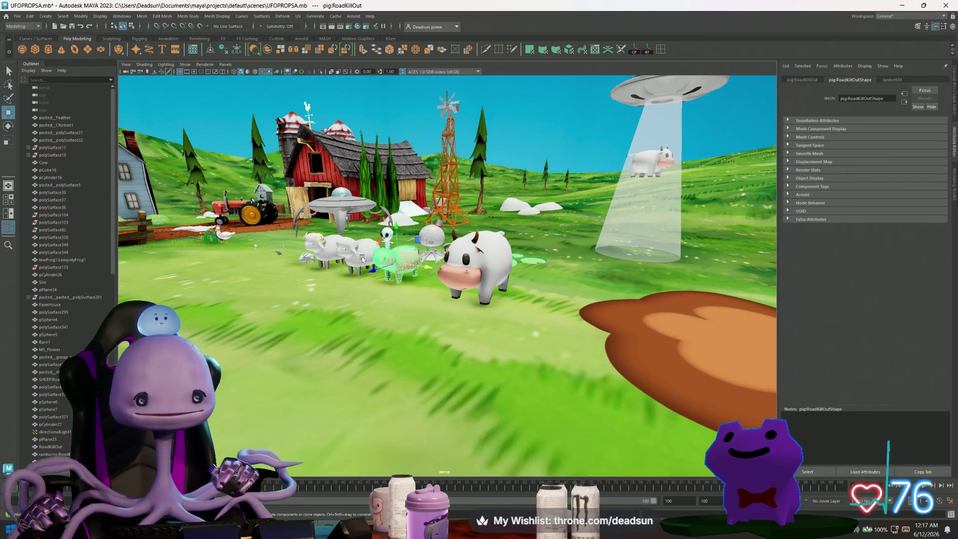
{"action": "key", "text": "alt+Tab"}
{"action": "key", "text": "alt+Tab"}
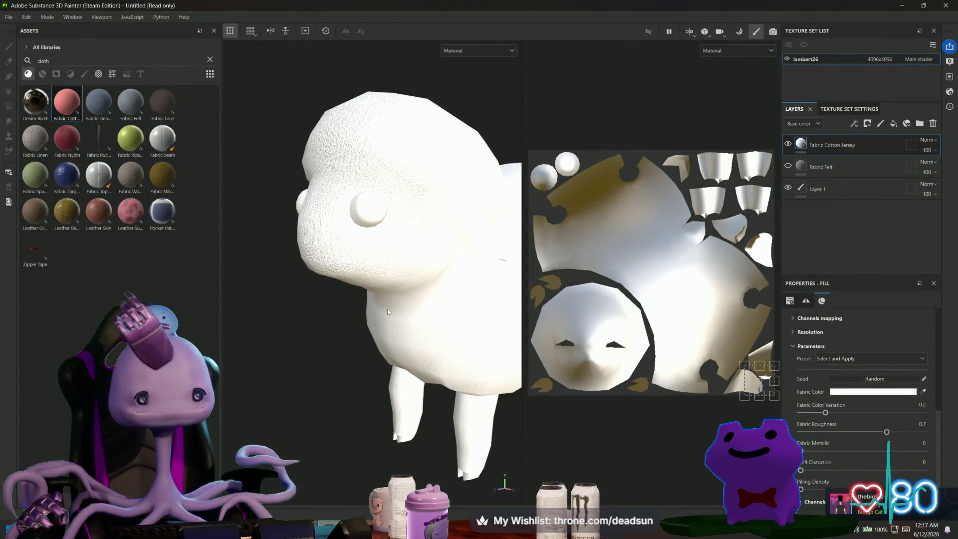
{"action": "mouse_move", "coordinate": [330, 298]}
{"action": "left_mouse_down", "text": "alt"}
{"action": "mouse_move", "coordinate": [302, 355]}
{"action": "mouse_move", "coordinate": [307, 347]}
{"action": "left_mouse_up", "text": "alt"}
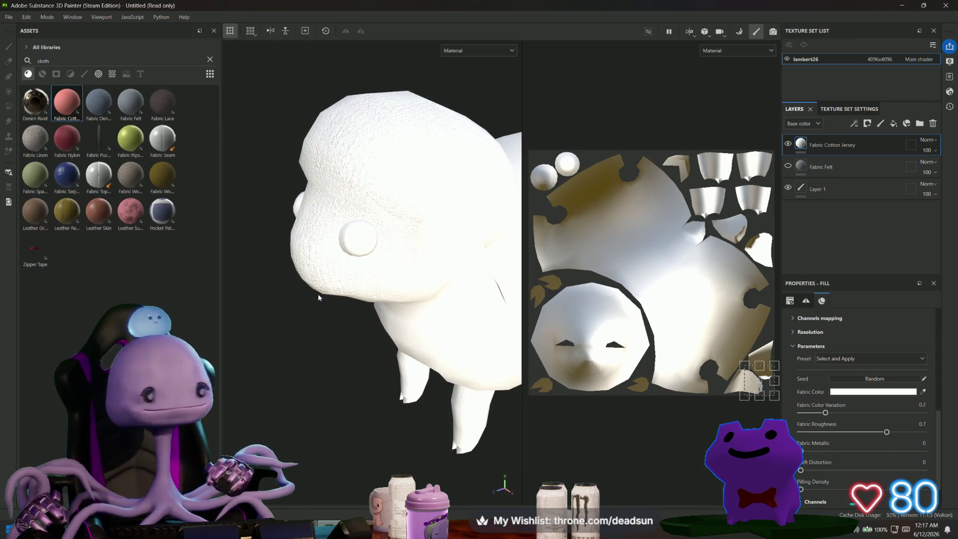
{"action": "left_click_drag", "start_coordinate": [313, 295], "coordinate": [342, 325], "text": "alt"}
{"action": "scroll", "coordinate": [342, 324], "scroll_direction": "up", "scroll_amount": 5}
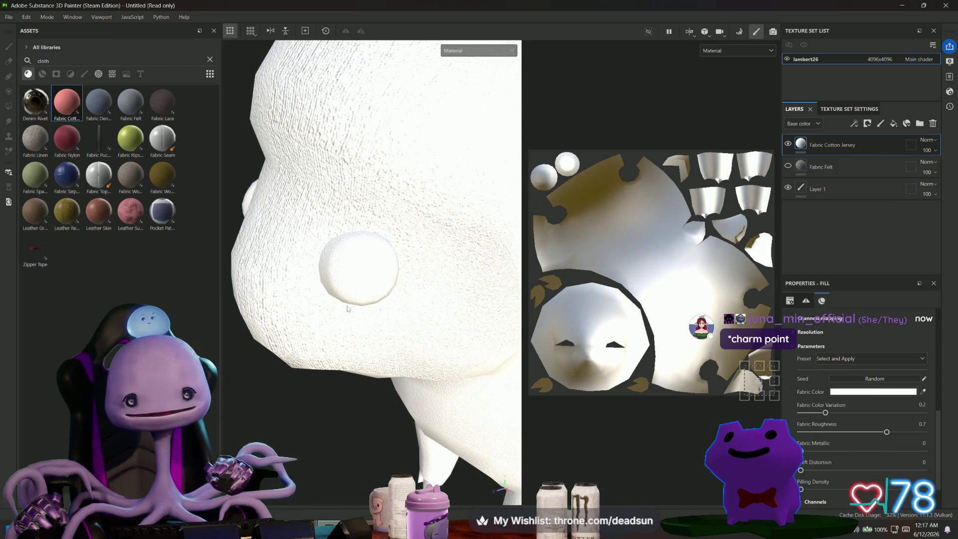
{"action": "mouse_move", "coordinate": [348, 309]}
{"action": "left_mouse_down", "text": "alt"}
{"action": "mouse_move", "coordinate": [336, 316]}
{"action": "mouse_move", "coordinate": [337, 225]}
{"action": "mouse_move", "coordinate": [469, 257]}
{"action": "mouse_move", "coordinate": [341, 281]}
{"action": "left_mouse_up", "text": "alt"}
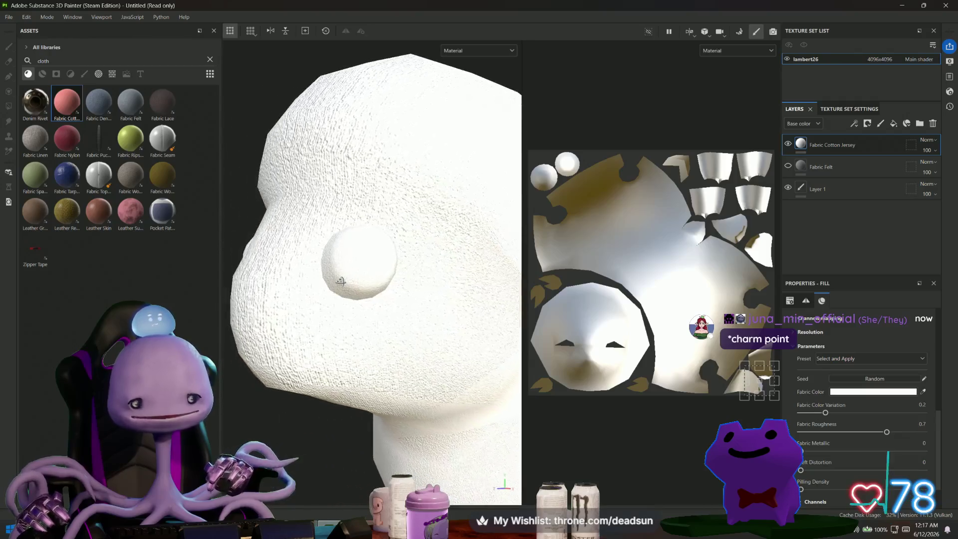
{"action": "left_click", "coordinate": [861, 168]}
{"action": "key", "text": "Delete"}
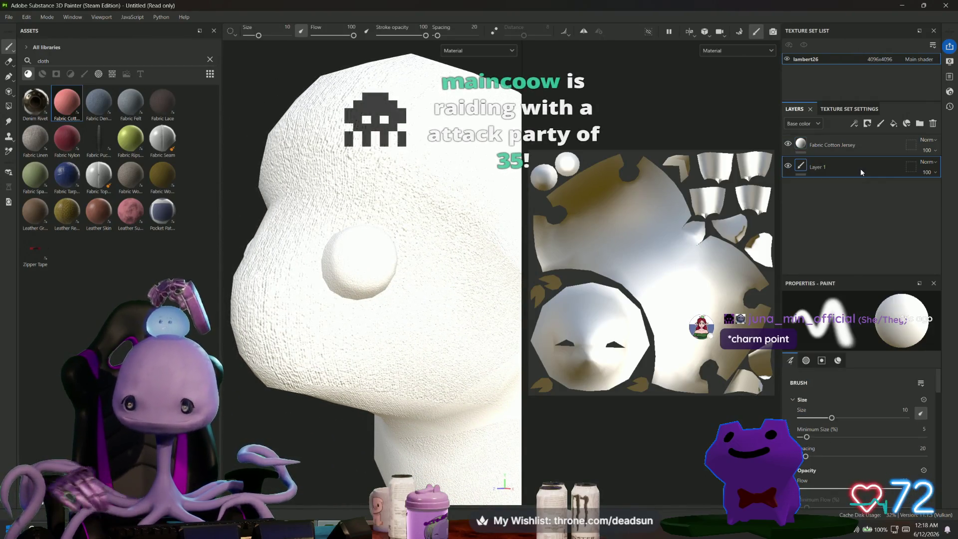
{"action": "right_click", "coordinate": [843, 146]}
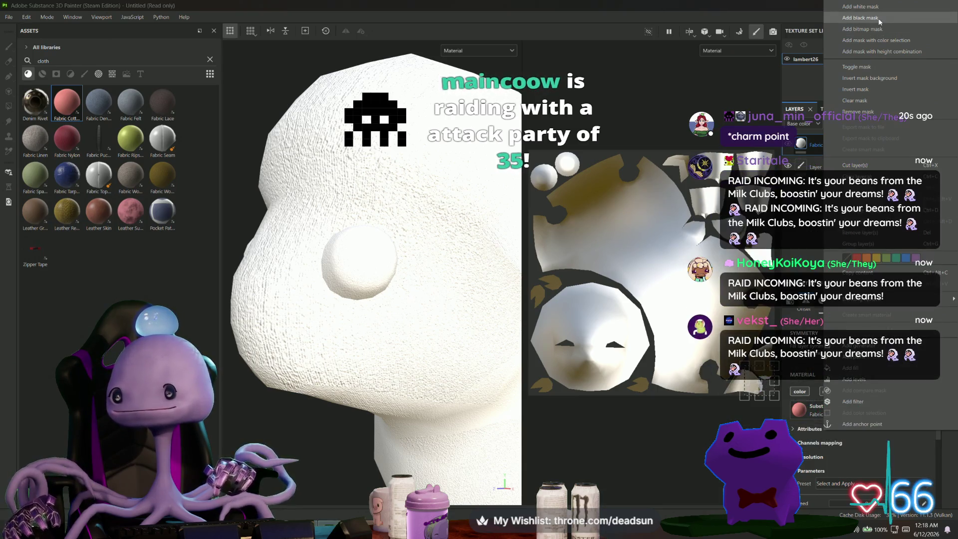
{"action": "left_click", "coordinate": [880, 21]}
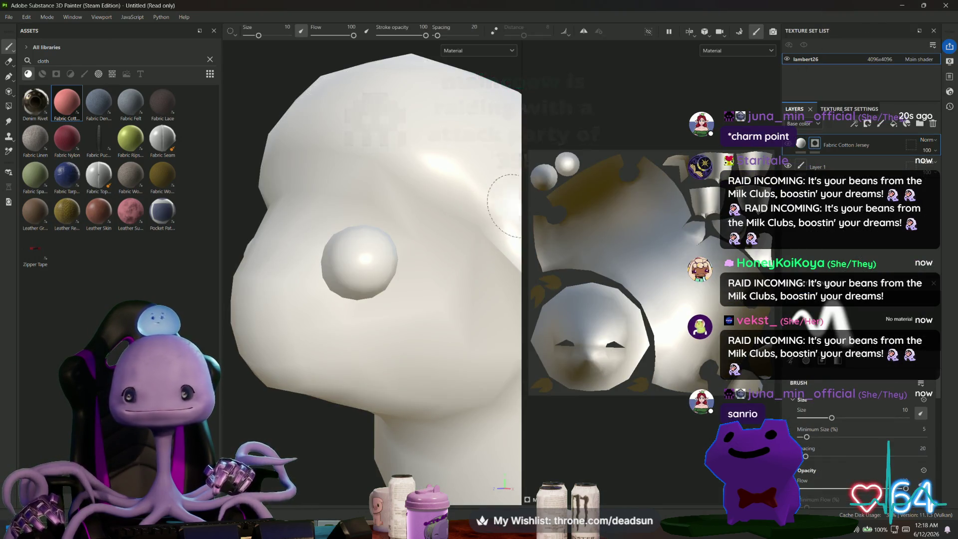
{"action": "scroll", "coordinate": [435, 255], "scroll_direction": "down", "scroll_amount": 5}
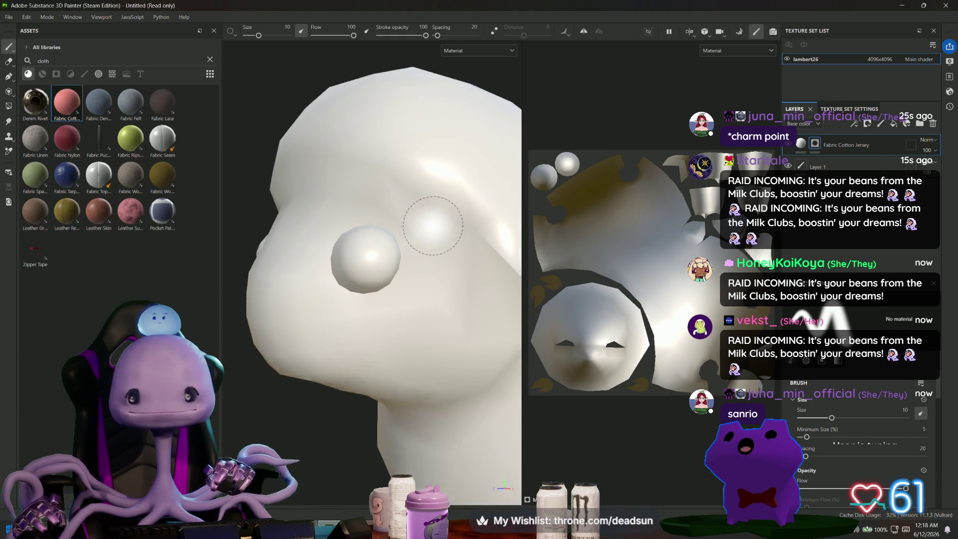
{"action": "mouse_move", "coordinate": [436, 256]}
{"action": "left_mouse_down", "text": "alt"}
{"action": "mouse_move", "coordinate": [304, 286]}
{"action": "mouse_move", "coordinate": [264, 359]}
{"action": "mouse_move", "coordinate": [418, 368]}
{"action": "mouse_move", "coordinate": [369, 334]}
{"action": "left_mouse_up", "text": "alt"}
{"action": "scroll", "coordinate": [370, 334], "scroll_direction": "down", "scroll_amount": 4}
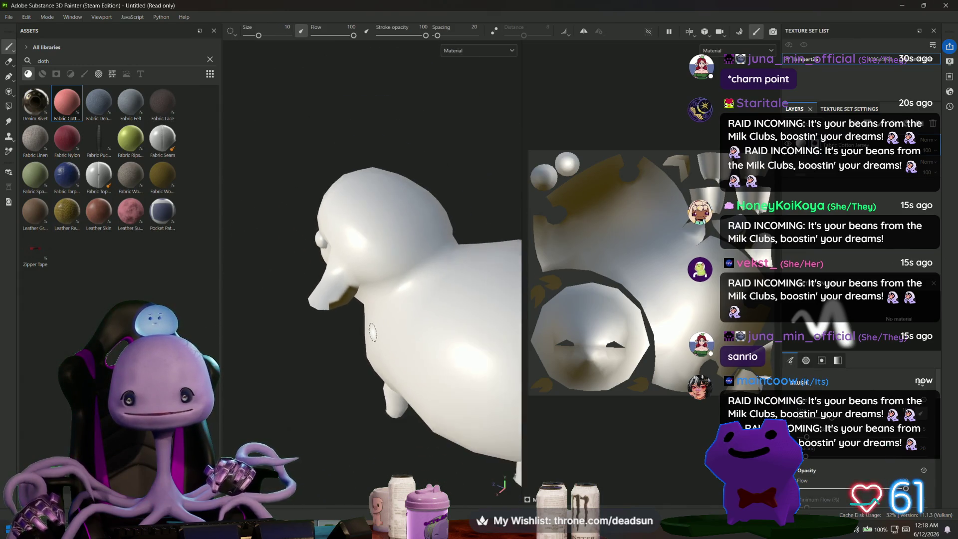
{"action": "middle_click_drag", "start_coordinate": [370, 334], "coordinate": [339, 310], "text": "alt"}
{"action": "scroll", "coordinate": [626, 282], "scroll_direction": "up", "scroll_amount": 5}
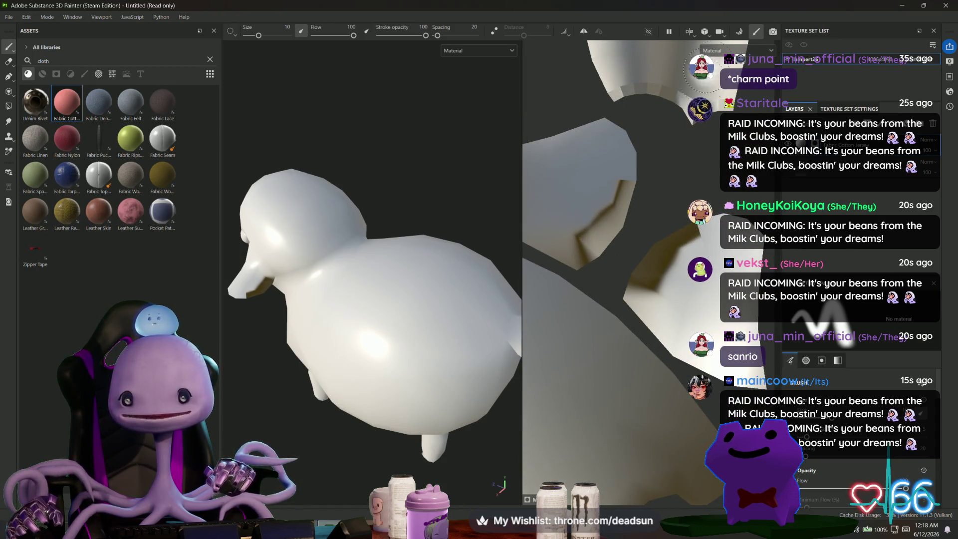
{"action": "left_click", "coordinate": [741, 32]}
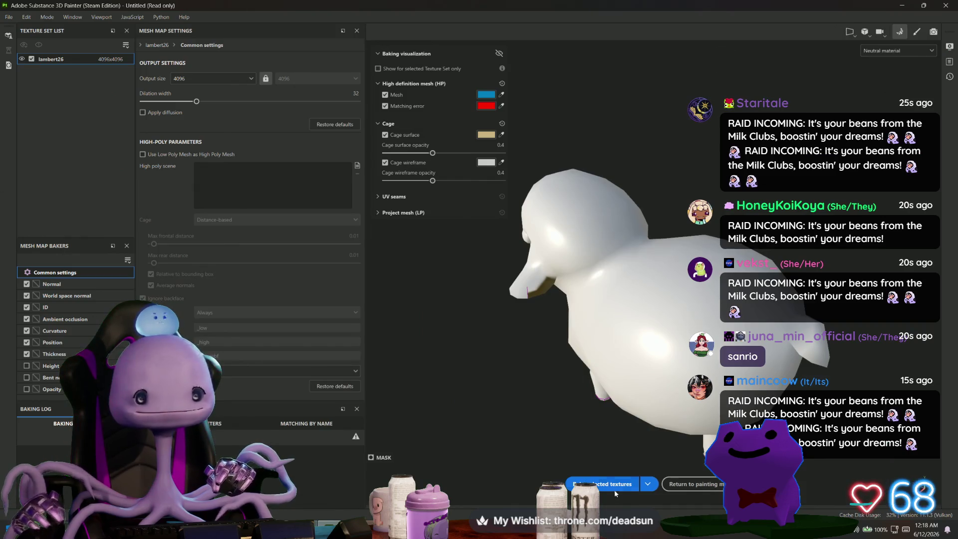
- Bake the sheep's selected mesh maps and orbit to check the result
{"action": "left_click", "coordinate": [631, 486]}
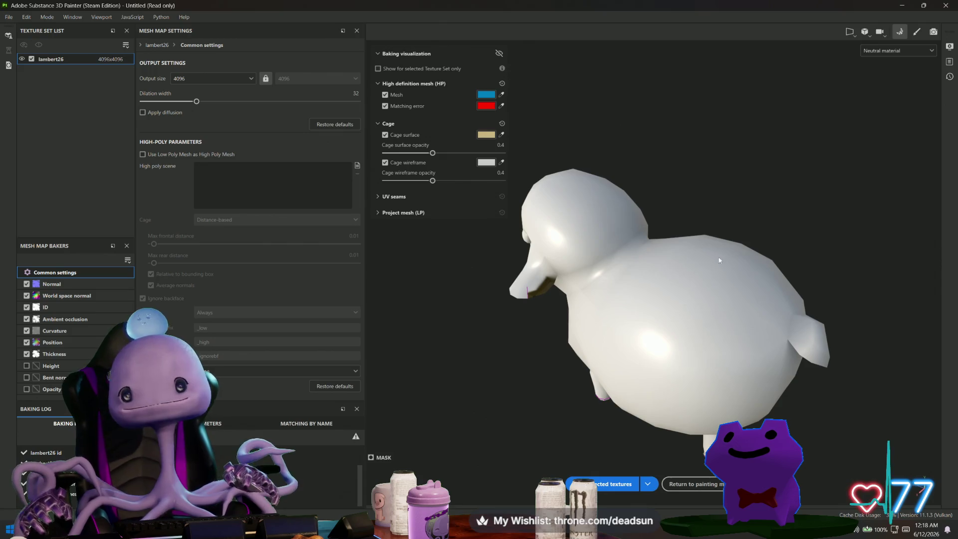
{"action": "left_click_drag", "start_coordinate": [627, 463], "coordinate": [499, 350], "text": "alt"}
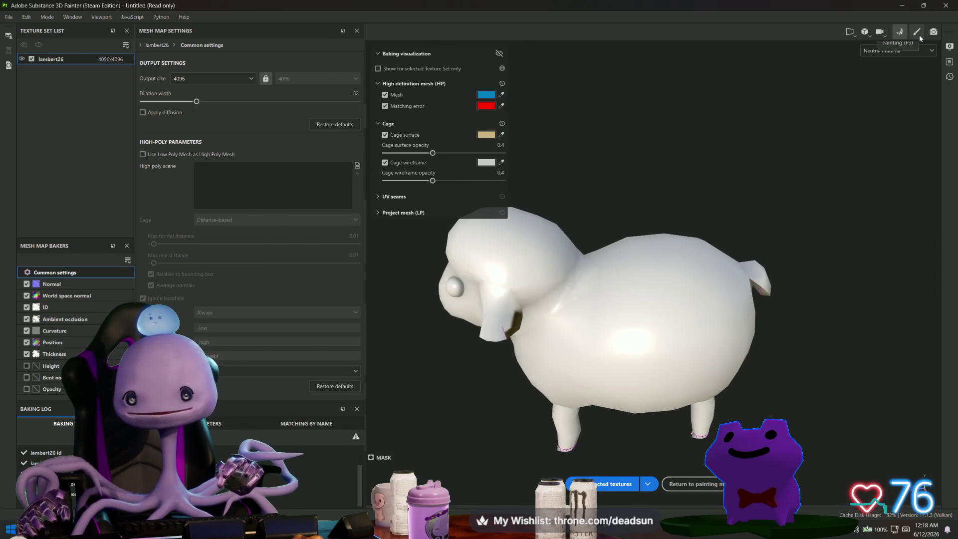
{"action": "scroll", "coordinate": [553, 369], "scroll_direction": "up", "scroll_amount": 5}
{"action": "mouse_move", "coordinate": [584, 328]}
{"action": "left_mouse_down", "text": "alt"}
{"action": "mouse_move", "coordinate": [586, 371]}
{"action": "mouse_move", "coordinate": [541, 257]}
{"action": "mouse_move", "coordinate": [668, 213]}
{"action": "mouse_move", "coordinate": [727, 256]}
{"action": "mouse_move", "coordinate": [593, 238]}
{"action": "mouse_move", "coordinate": [697, 172]}
{"action": "mouse_move", "coordinate": [533, 338]}
{"action": "left_mouse_up", "text": "alt"}
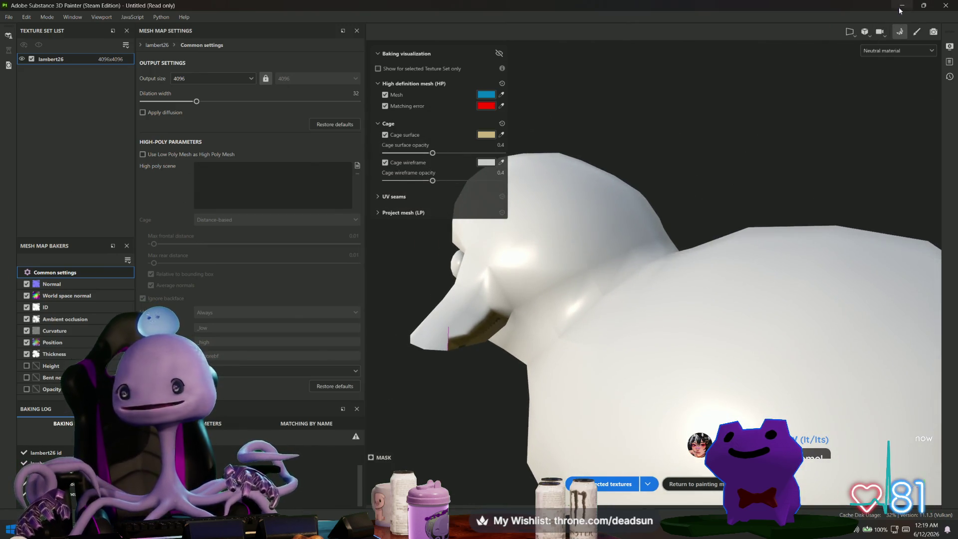
- Return to Painting mode, then switch back to the Maya farm scene
{"action": "left_click", "coordinate": [917, 34]}
{"action": "scroll", "coordinate": [432, 317], "scroll_direction": "down", "scroll_amount": 3}
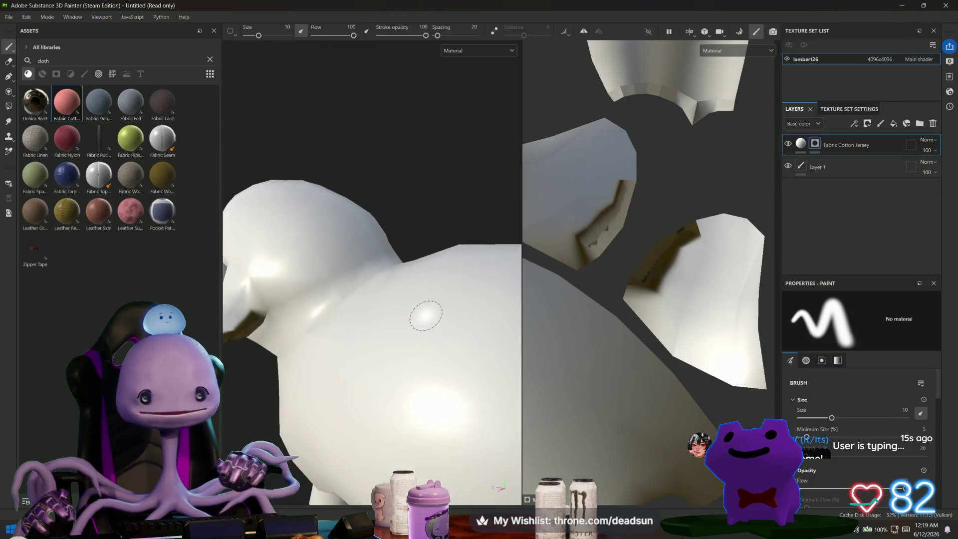
{"action": "mouse_move", "coordinate": [433, 317]}
{"action": "left_mouse_down", "text": "alt"}
{"action": "mouse_move", "coordinate": [444, 374]}
{"action": "mouse_move", "coordinate": [481, 363]}
{"action": "mouse_move", "coordinate": [430, 372]}
{"action": "mouse_move", "coordinate": [428, 355]}
{"action": "mouse_move", "coordinate": [422, 383]}
{"action": "left_mouse_up", "text": "alt"}
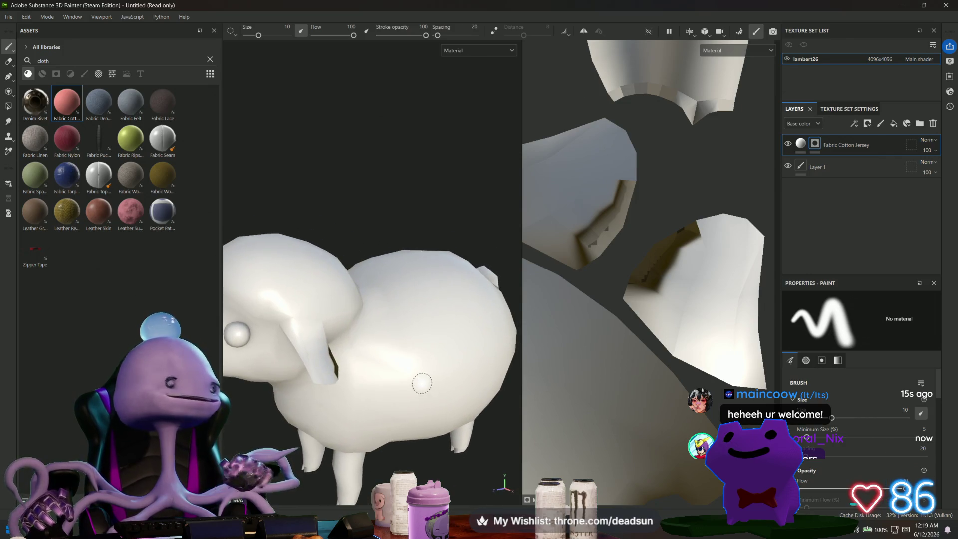
{"action": "key", "text": "alt+Tab"}
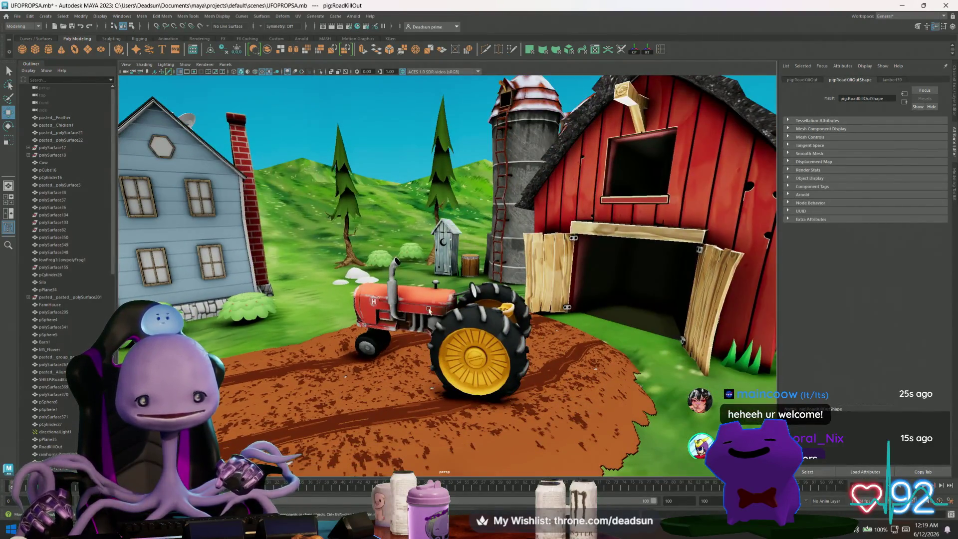
{"action": "left_click", "coordinate": [429, 310]}
{"action": "key", "text": "f"}
{"action": "left_click_drag", "start_coordinate": [441, 368], "coordinate": [745, 351], "text": "alt"}
{"action": "left_click", "coordinate": [754, 123]}
{"action": "mouse_move", "coordinate": [753, 122]}
{"action": "left_mouse_down", "text": "alt"}
{"action": "mouse_move", "coordinate": [655, 359]}
{"action": "mouse_move", "coordinate": [508, 362]}
{"action": "mouse_move", "coordinate": [517, 212]}
{"action": "mouse_move", "coordinate": [495, 269]}
{"action": "mouse_move", "coordinate": [499, 334]}
{"action": "left_mouse_up", "text": "alt"}
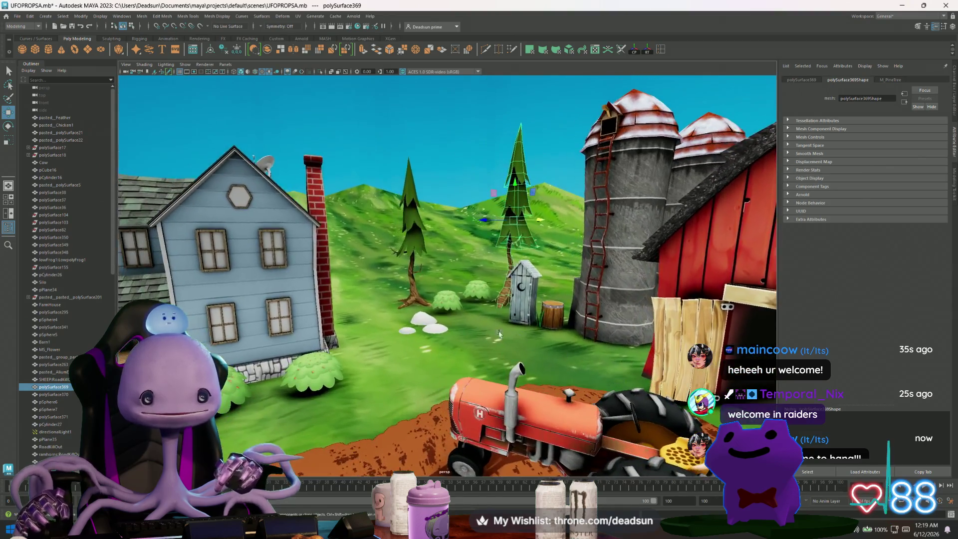
{"action": "mouse_move", "coordinate": [416, 304]}
{"action": "left_mouse_down", "text": "alt"}
{"action": "mouse_move", "coordinate": [730, 332]}
{"action": "mouse_move", "coordinate": [688, 358]}
{"action": "mouse_move", "coordinate": [583, 310]}
{"action": "mouse_move", "coordinate": [403, 379]}
{"action": "mouse_move", "coordinate": [387, 416]}
{"action": "mouse_move", "coordinate": [372, 388]}
{"action": "mouse_move", "coordinate": [302, 374]}
{"action": "mouse_move", "coordinate": [404, 317]}
{"action": "left_mouse_up", "text": "alt"}
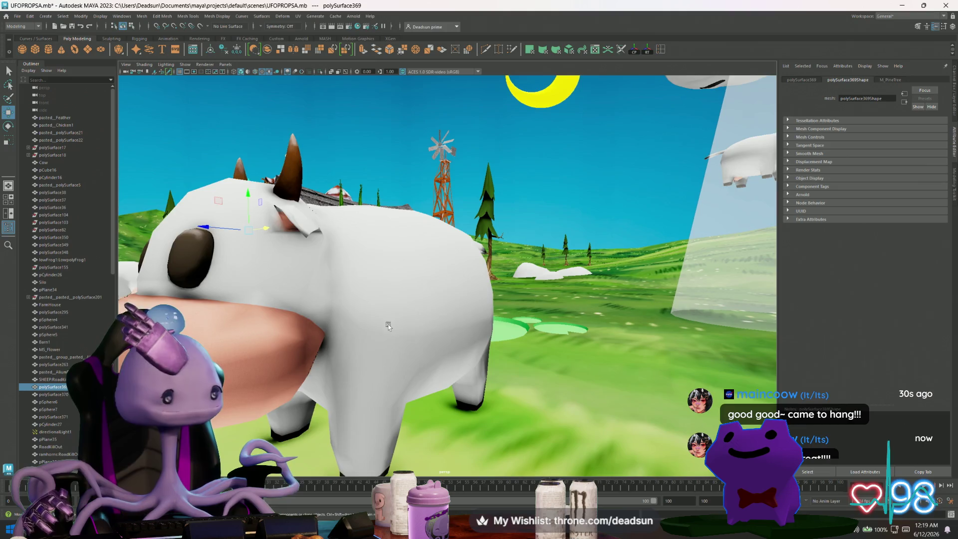
{"action": "scroll", "coordinate": [387, 324], "scroll_direction": "down", "scroll_amount": 3}
{"action": "left_click_drag", "start_coordinate": [387, 324], "coordinate": [401, 302], "text": "alt"}
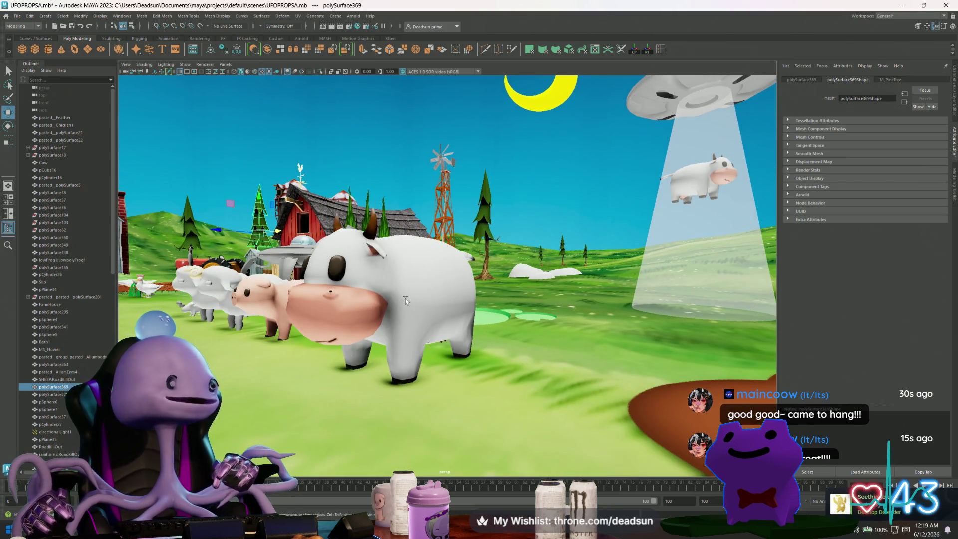
{"action": "mouse_move", "coordinate": [406, 299]}
{"action": "right_mouse_down", "text": "alt"}
{"action": "mouse_move", "coordinate": [412, 345]}
{"action": "mouse_move", "coordinate": [438, 318]}
{"action": "right_mouse_up", "text": "alt"}
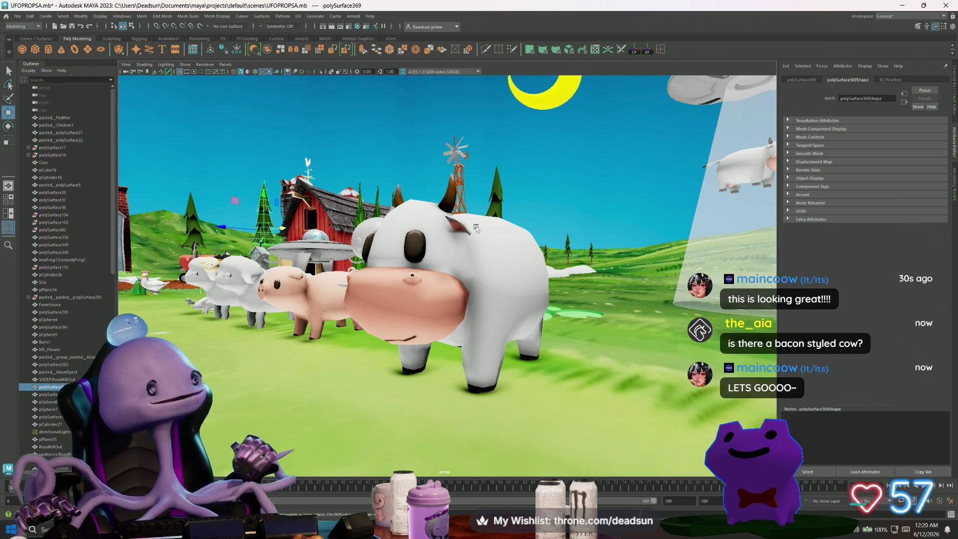
{"action": "middle_click_drag", "start_coordinate": [477, 229], "coordinate": [642, 384], "text": "alt"}
{"action": "scroll", "coordinate": [642, 385], "scroll_direction": "up", "scroll_amount": 3}
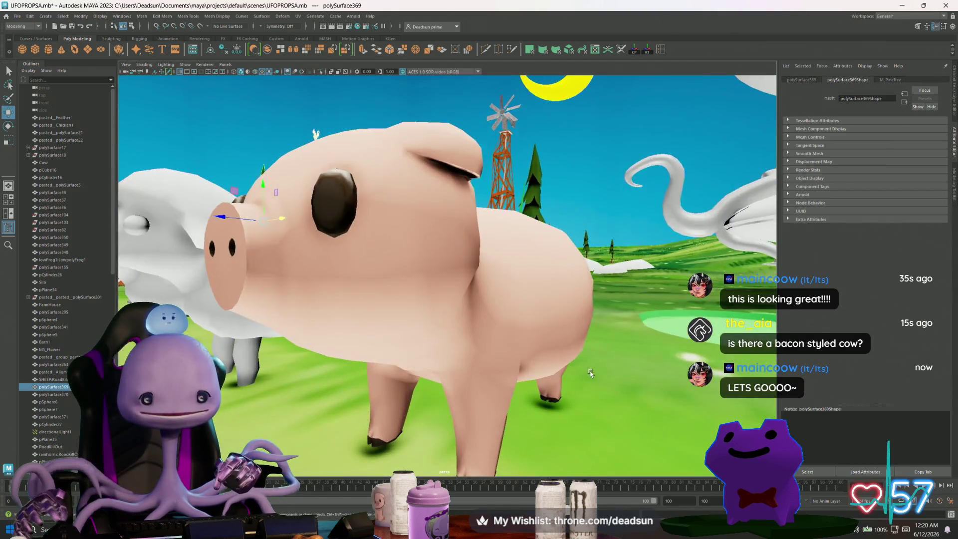
{"action": "left_click_drag", "start_coordinate": [643, 384], "coordinate": [574, 356], "text": "alt"}
{"action": "left_click", "coordinate": [570, 354]}
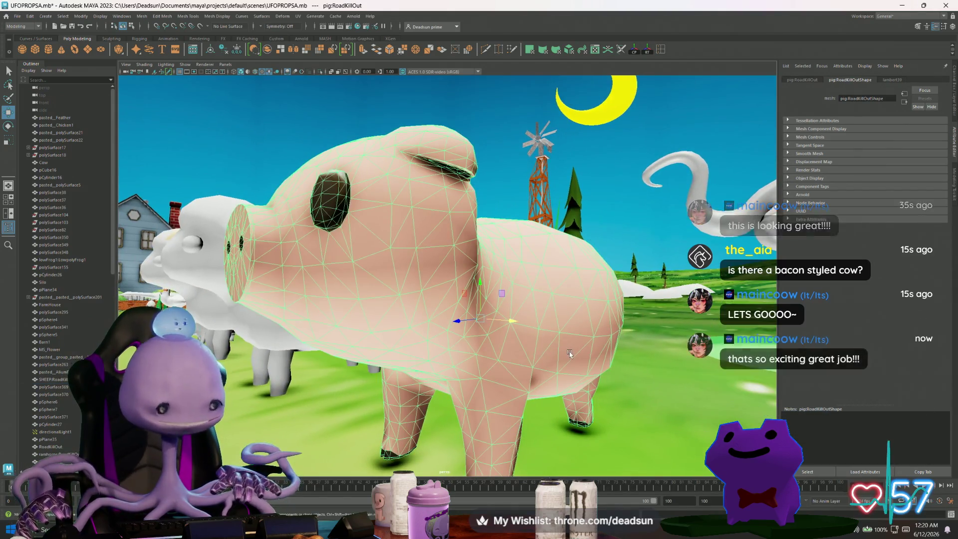
{"action": "key", "text": "3"}
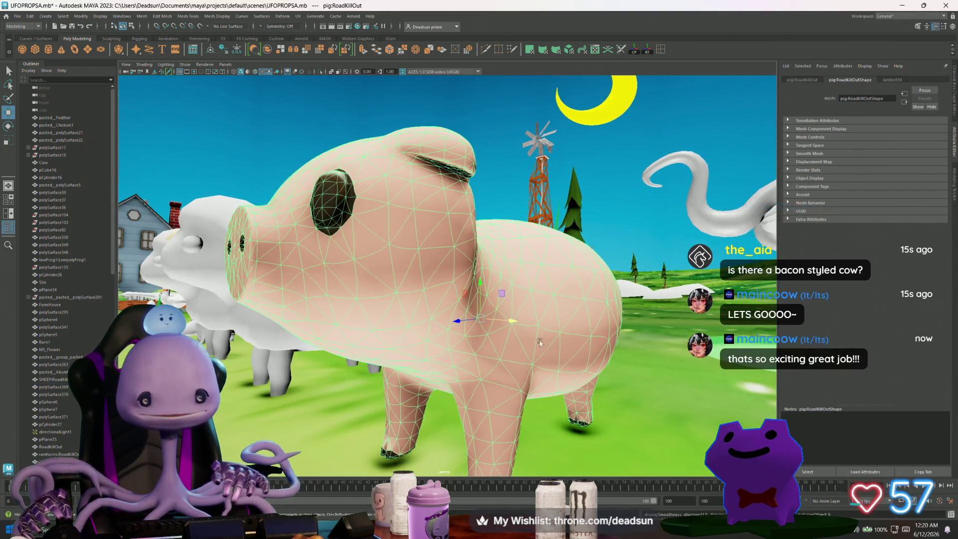
{"action": "key", "text": "1"}
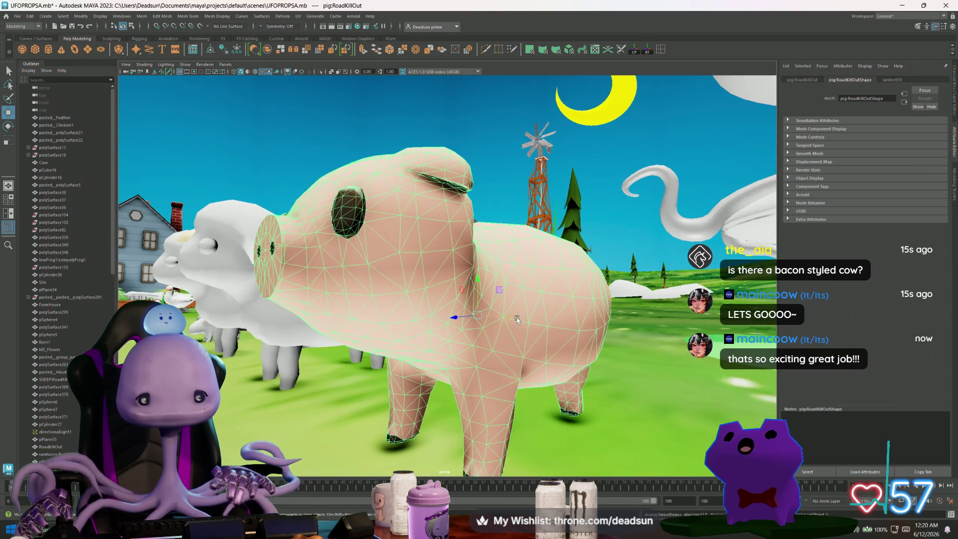
{"action": "left_click_drag", "start_coordinate": [517, 320], "coordinate": [554, 177], "text": "alt"}
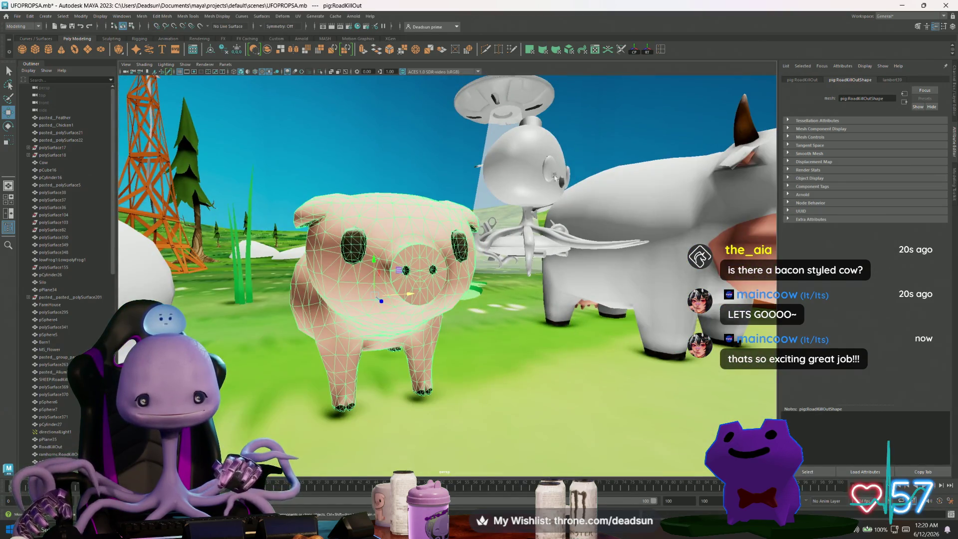
{"action": "left_click", "coordinate": [656, 227]}
{"action": "key", "text": "f"}
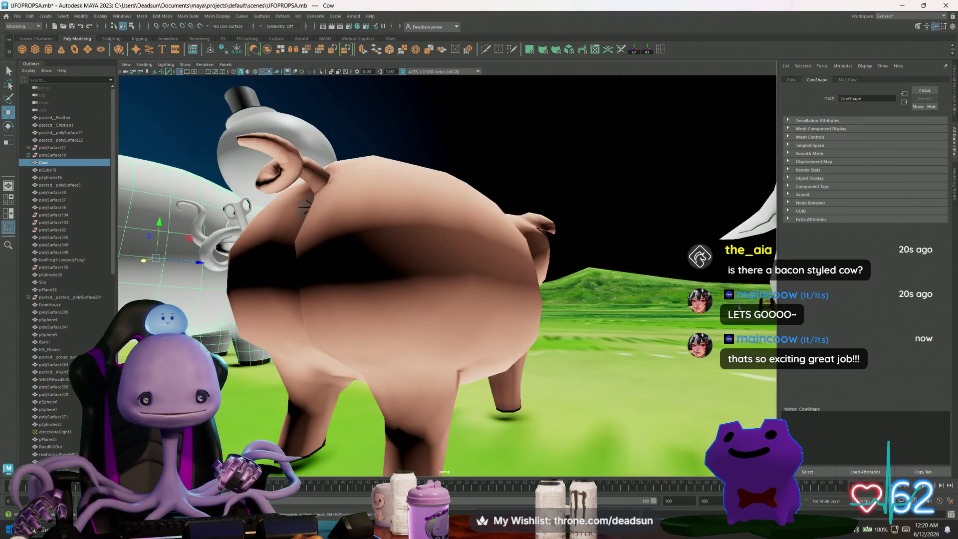
{"action": "mouse_move", "coordinate": [751, 304]}
{"action": "left_mouse_down", "text": "alt"}
{"action": "mouse_move", "coordinate": [617, 331]}
{"action": "mouse_move", "coordinate": [504, 322]}
{"action": "mouse_move", "coordinate": [474, 330]}
{"action": "mouse_move", "coordinate": [454, 360]}
{"action": "mouse_move", "coordinate": [469, 354]}
{"action": "mouse_move", "coordinate": [466, 346]}
{"action": "mouse_move", "coordinate": [373, 307]}
{"action": "mouse_move", "coordinate": [391, 319]}
{"action": "mouse_move", "coordinate": [299, 352]}
{"action": "mouse_move", "coordinate": [409, 354]}
{"action": "mouse_move", "coordinate": [378, 352]}
{"action": "mouse_move", "coordinate": [367, 368]}
{"action": "mouse_move", "coordinate": [391, 369]}
{"action": "mouse_move", "coordinate": [419, 309]}
{"action": "left_mouse_up", "text": "alt"}
{"action": "scroll", "coordinate": [367, 368], "scroll_direction": "down", "scroll_amount": 5}
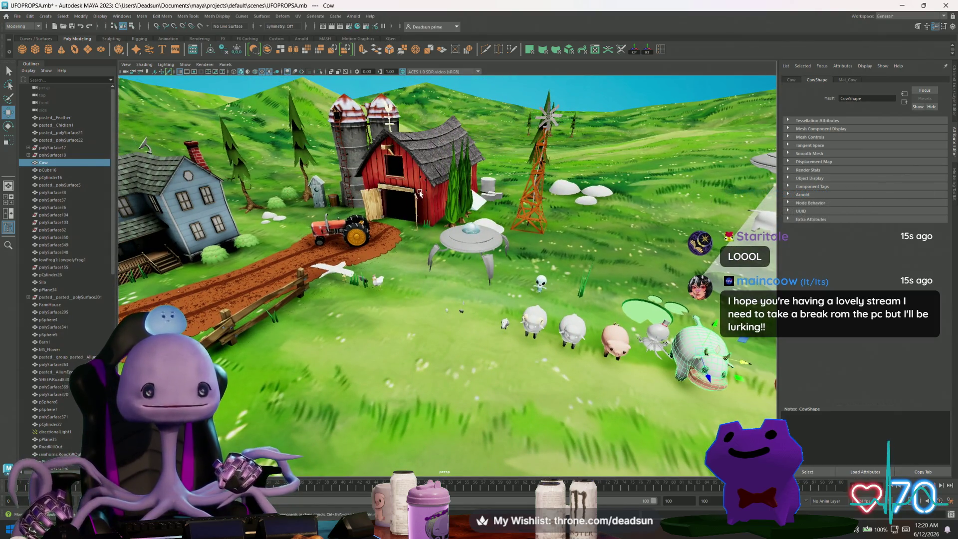
{"action": "left_click_drag", "start_coordinate": [422, 202], "coordinate": [430, 230], "text": "alt"}
{"action": "scroll", "coordinate": [425, 325], "scroll_direction": "up", "scroll_amount": 10}
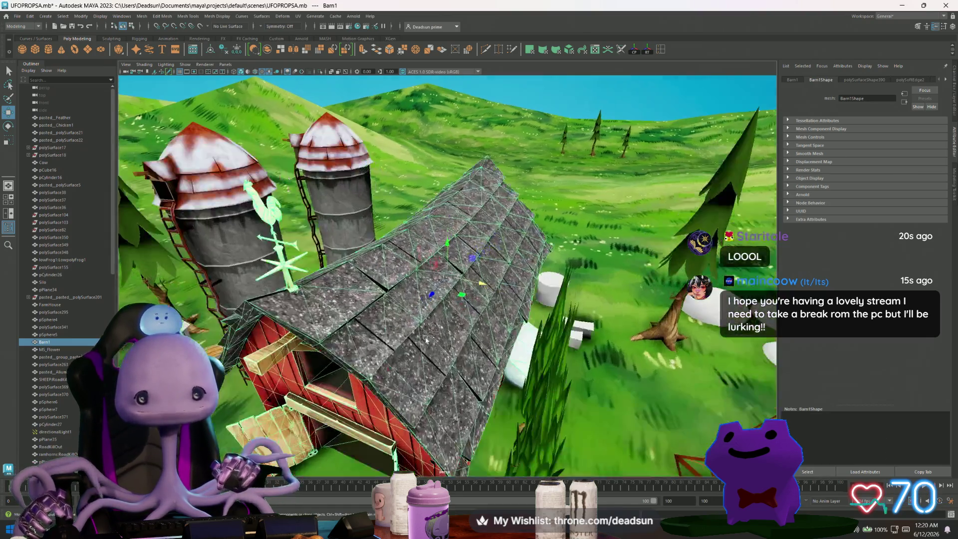
{"action": "mouse_move", "coordinate": [426, 325]}
{"action": "left_mouse_down", "text": "alt"}
{"action": "mouse_move", "coordinate": [334, 337]}
{"action": "mouse_move", "coordinate": [492, 328]}
{"action": "mouse_move", "coordinate": [600, 290]}
{"action": "mouse_move", "coordinate": [503, 325]}
{"action": "mouse_move", "coordinate": [434, 322]}
{"action": "mouse_move", "coordinate": [371, 340]}
{"action": "left_mouse_up", "text": "alt"}
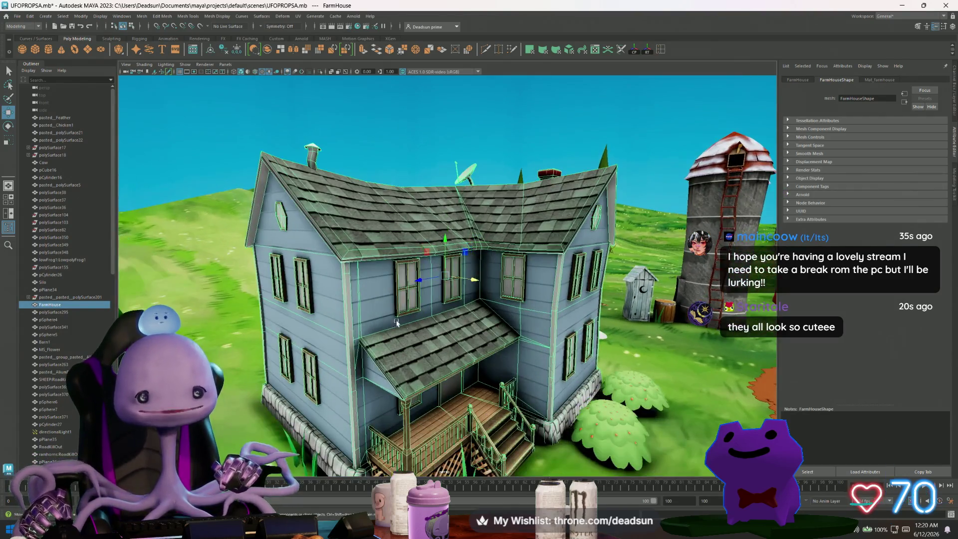
{"action": "left_click_drag", "start_coordinate": [397, 323], "coordinate": [410, 304], "text": "alt"}
{"action": "left_click_drag", "start_coordinate": [416, 245], "coordinate": [482, 218], "text": "alt"}
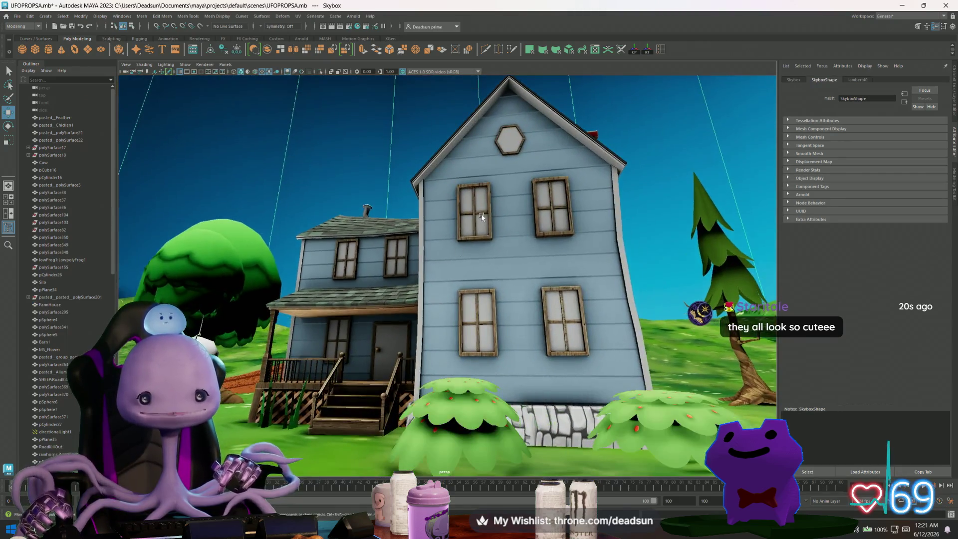
{"action": "mouse_move", "coordinate": [434, 240]}
{"action": "left_mouse_down", "text": "alt"}
{"action": "mouse_move", "coordinate": [566, 288]}
{"action": "mouse_move", "coordinate": [448, 244]}
{"action": "mouse_move", "coordinate": [499, 307]}
{"action": "mouse_move", "coordinate": [322, 278]}
{"action": "mouse_move", "coordinate": [500, 286]}
{"action": "left_mouse_up", "text": "alt"}
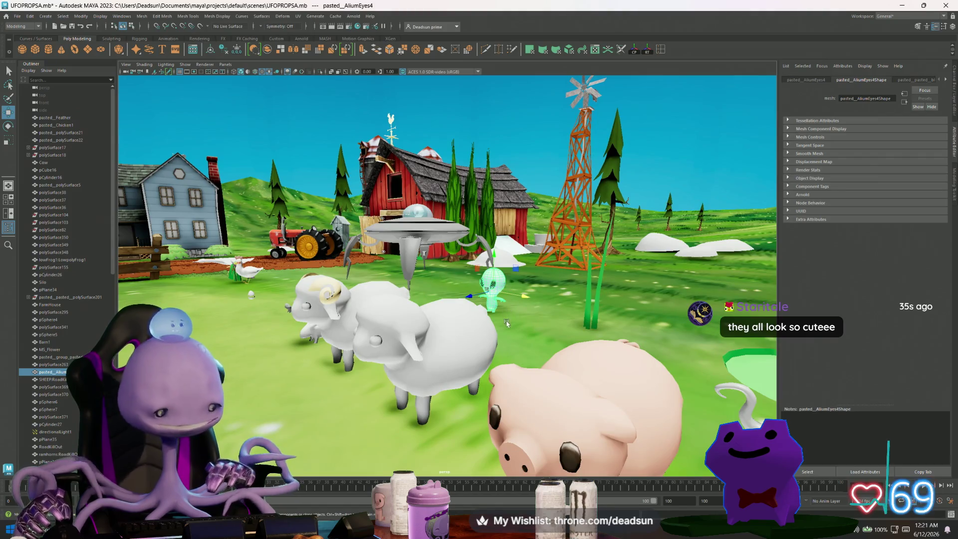
- Frame the green alien and orbit around it for front and side views
{"action": "key", "text": "f"}
{"action": "left_click_drag", "start_coordinate": [451, 325], "coordinate": [509, 286], "text": "alt"}
{"action": "mouse_move", "coordinate": [460, 310]}
{"action": "left_mouse_down", "text": "alt"}
{"action": "mouse_move", "coordinate": [361, 316]}
{"action": "mouse_move", "coordinate": [498, 306]}
{"action": "left_mouse_up", "text": "alt"}
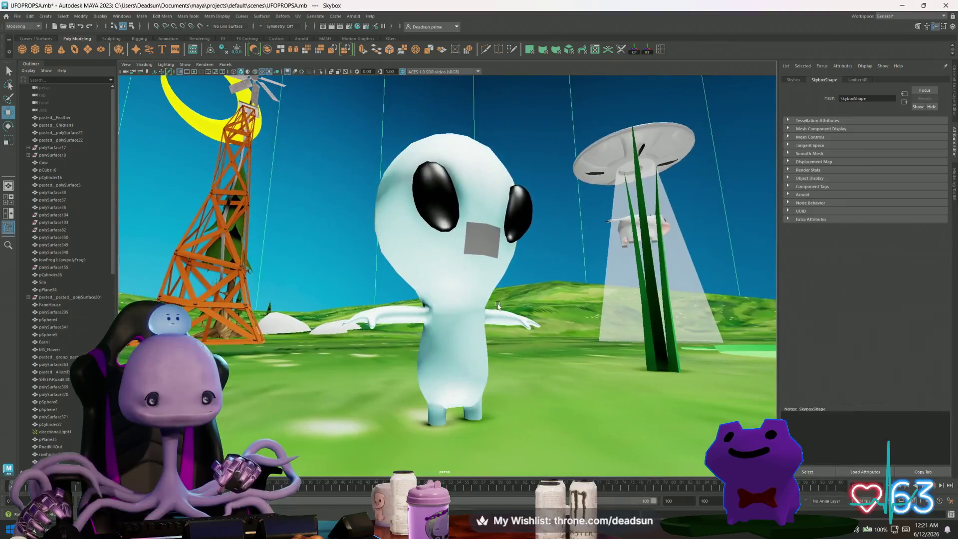
{"action": "left_click_drag", "start_coordinate": [450, 244], "coordinate": [455, 234]}
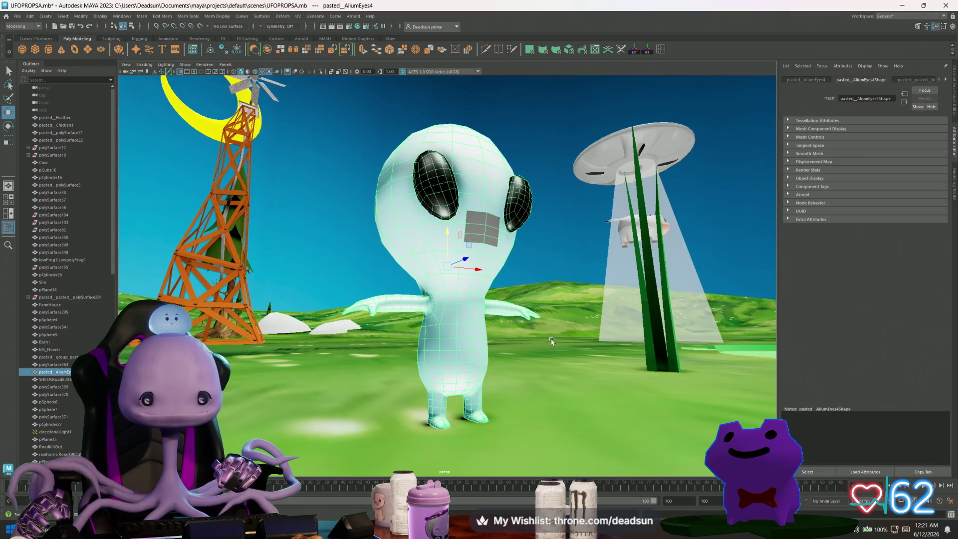
{"action": "mouse_move", "coordinate": [552, 341]}
{"action": "left_mouse_down", "text": "alt"}
{"action": "mouse_move", "coordinate": [549, 387]}
{"action": "mouse_move", "coordinate": [402, 384]}
{"action": "mouse_move", "coordinate": [358, 335]}
{"action": "mouse_move", "coordinate": [365, 348]}
{"action": "left_mouse_up", "text": "alt"}
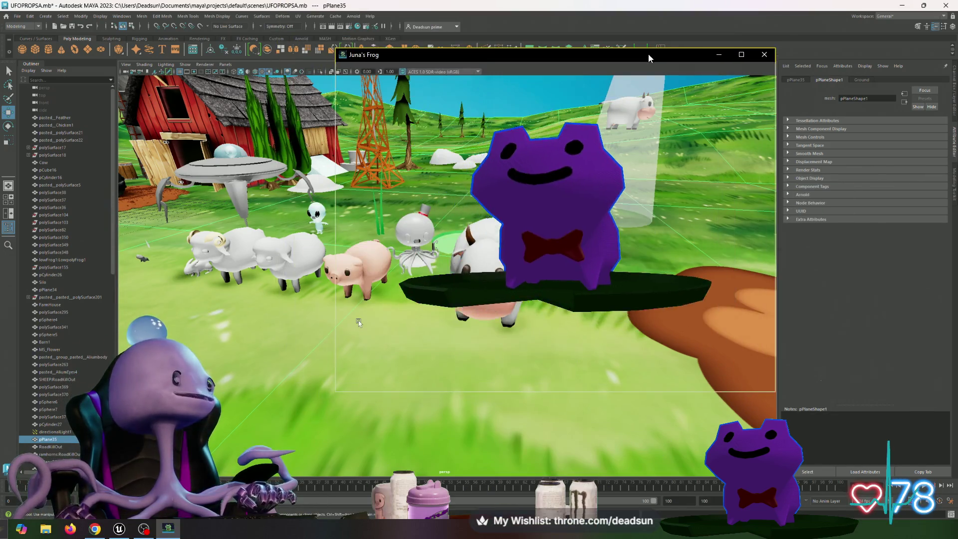
- Move the Juna's Frog game window down and left, then close it
{"action": "left_click_drag", "start_coordinate": [649, 57], "coordinate": [628, 87]}
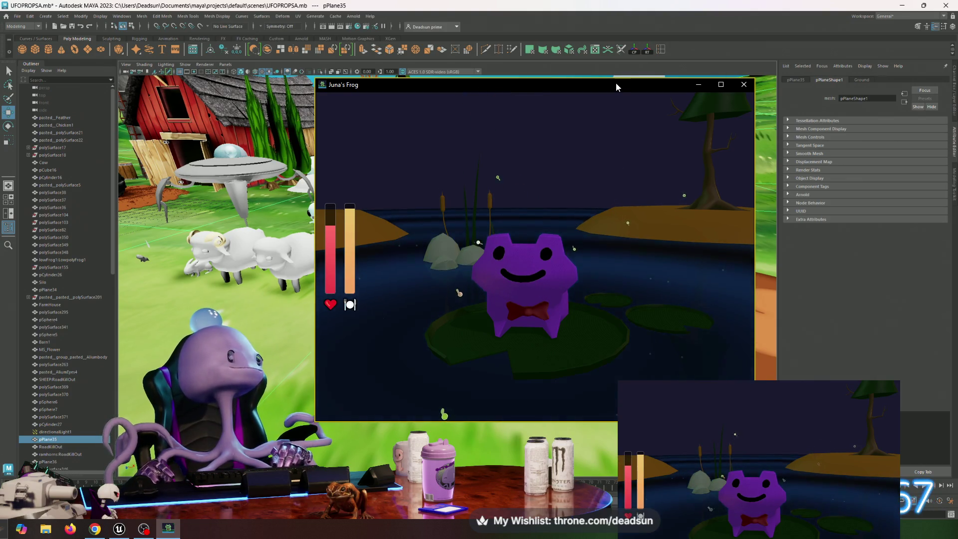
{"action": "left_click", "coordinate": [359, 323]}
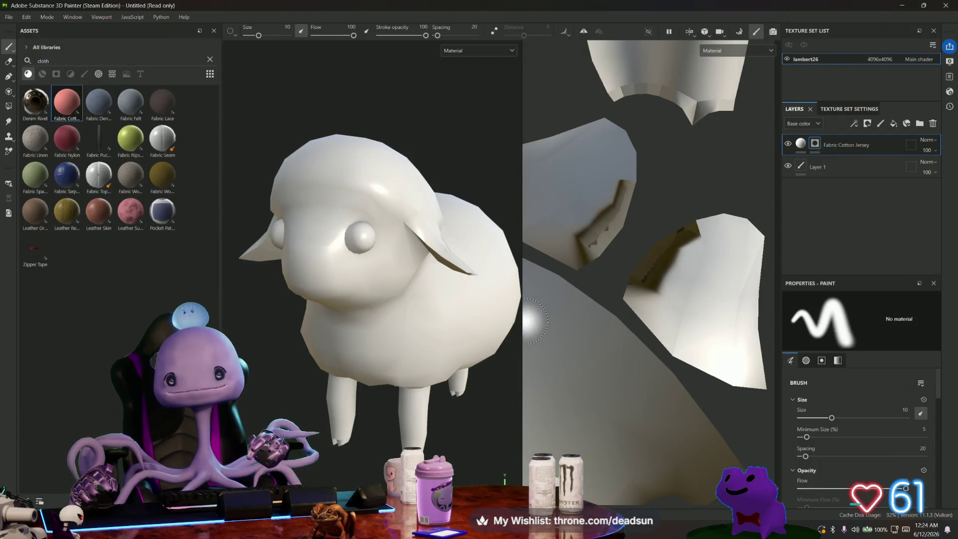
- Widen the 3D view, add a fill layer above Layer 1 and clear the asset search
{"action": "mouse_move", "coordinate": [523, 306]}
{"action": "left_mouse_down"}
{"action": "mouse_move", "coordinate": [611, 305]}
{"action": "mouse_move", "coordinate": [596, 306]}
{"action": "left_mouse_up"}
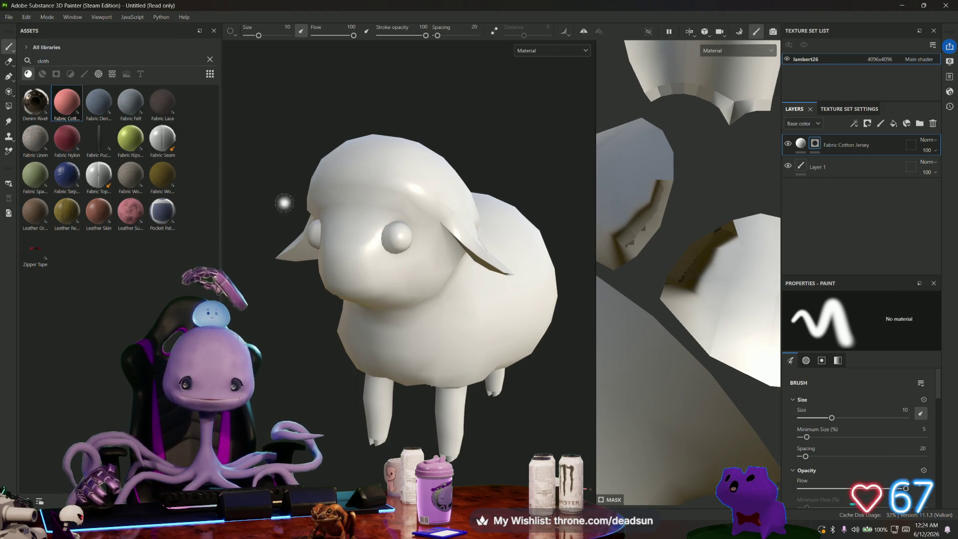
{"action": "left_click", "coordinate": [814, 168]}
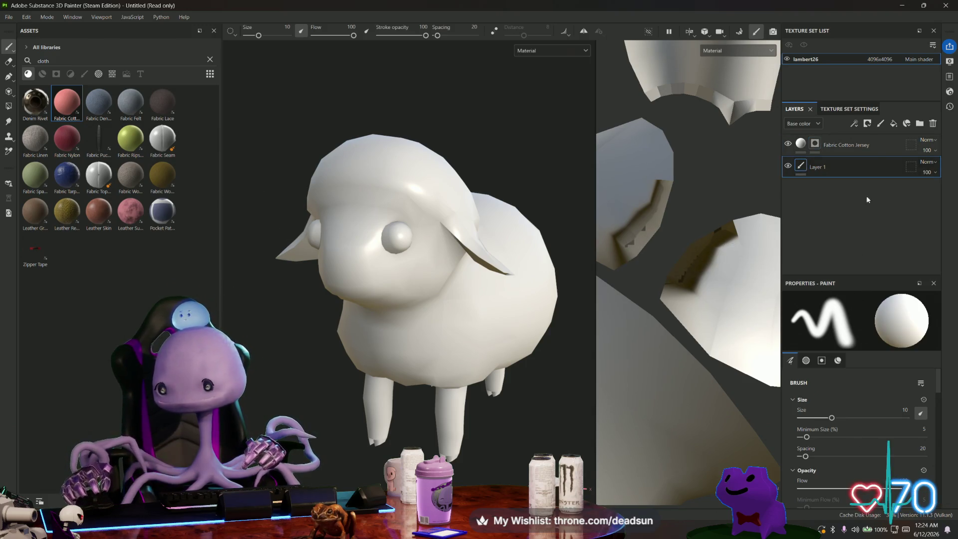
{"action": "left_click", "coordinate": [895, 125]}
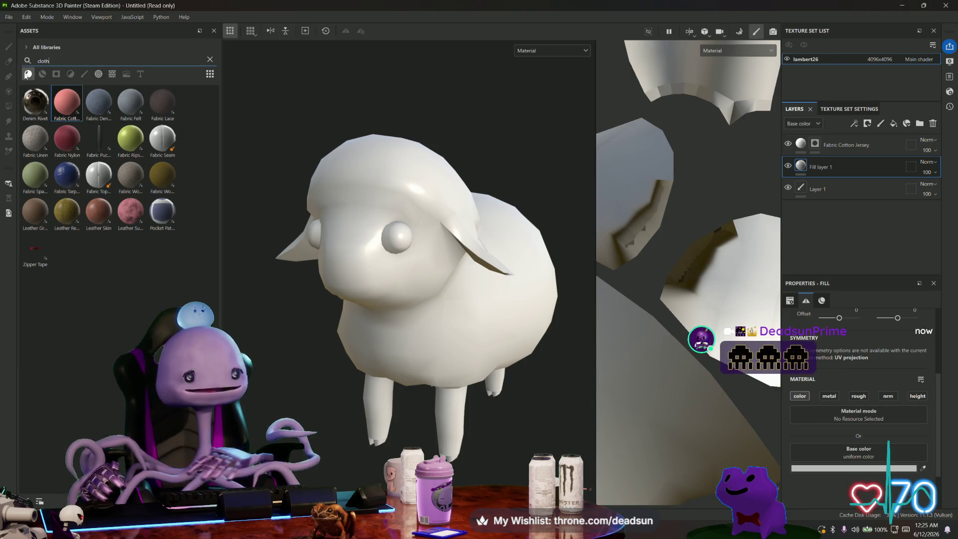
{"action": "key", "text": "BackSpace"}
{"action": "key", "text": "BackSpace"}
{"action": "key", "text": "BackSpace"}
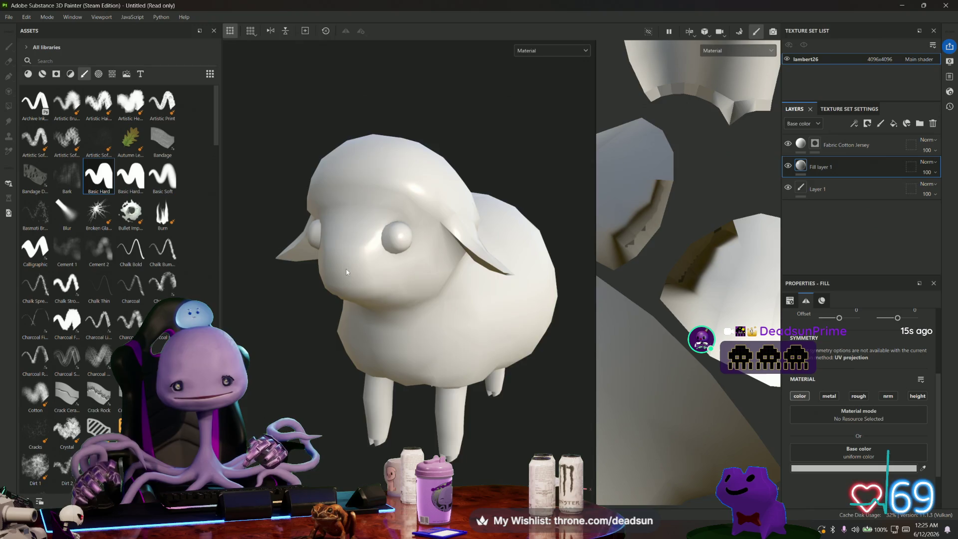
- Darken Fill layer 1's base colour to a dull grey and add a black mask
{"action": "scroll", "coordinate": [347, 272], "scroll_direction": "up", "scroll_amount": 5}
{"action": "mouse_move", "coordinate": [347, 272]}
{"action": "left_mouse_down", "text": "alt"}
{"action": "mouse_move", "coordinate": [295, 279]}
{"action": "mouse_move", "coordinate": [364, 285]}
{"action": "mouse_move", "coordinate": [334, 307]}
{"action": "left_mouse_up", "text": "alt"}
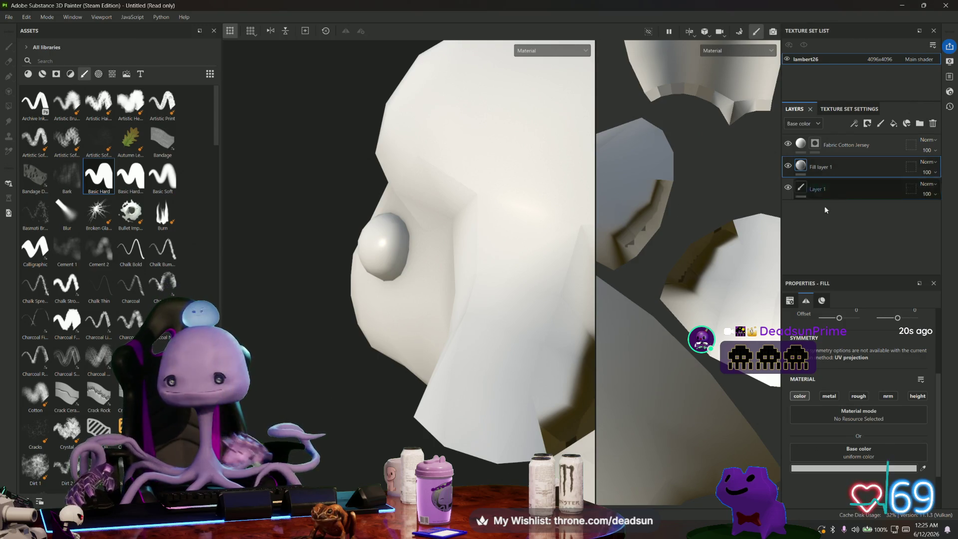
{"action": "left_click", "coordinate": [857, 468]}
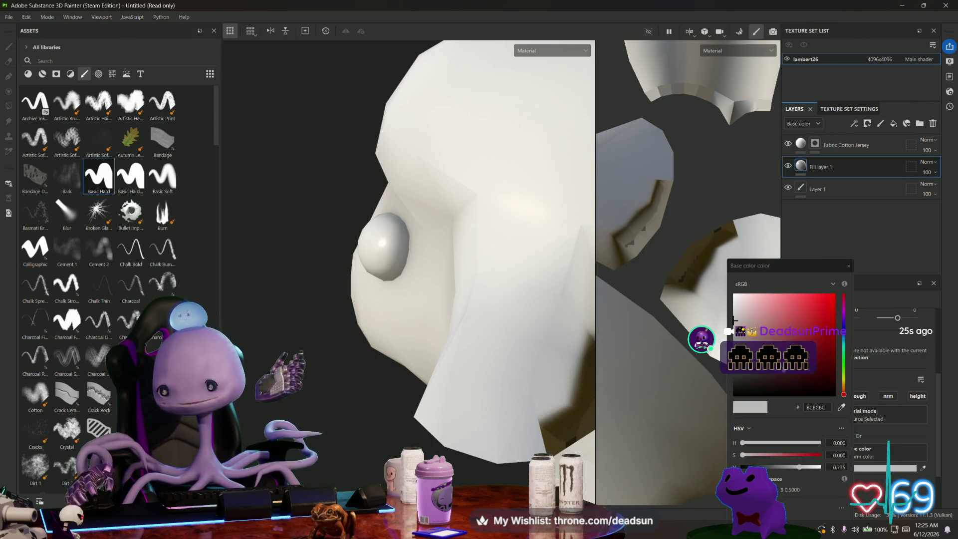
{"action": "left_click_drag", "start_coordinate": [735, 320], "coordinate": [741, 351]}
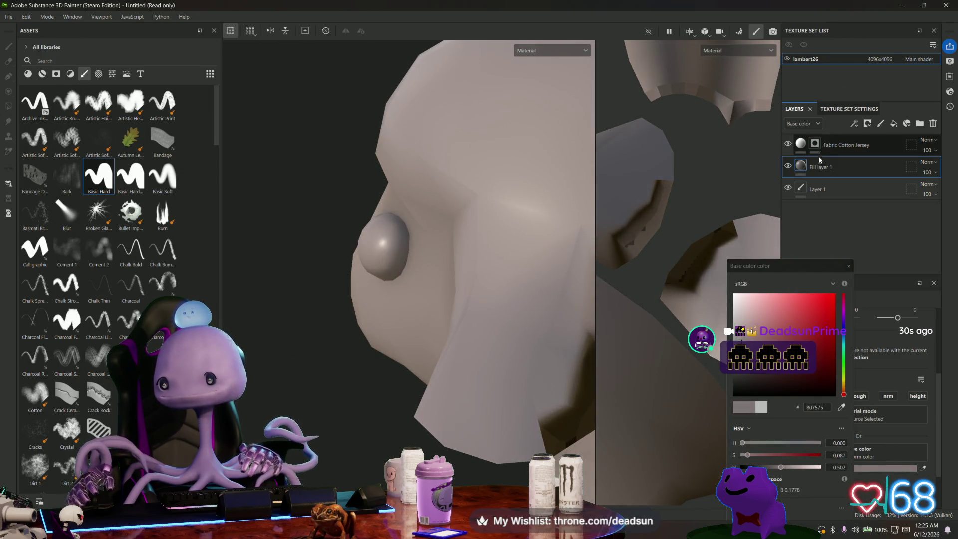
{"action": "right_click", "coordinate": [819, 167]}
{"action": "left_click", "coordinate": [875, 17]}
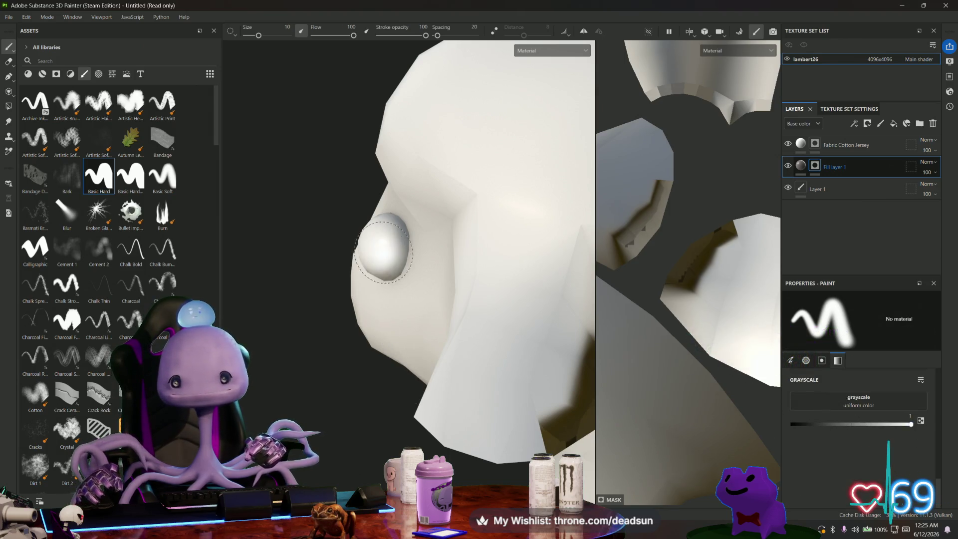
- Adjust the UV view and show the Basic Hard brush settings (size 10, spacing 20)
{"action": "middle_click_drag", "start_coordinate": [693, 241], "coordinate": [697, 245]}
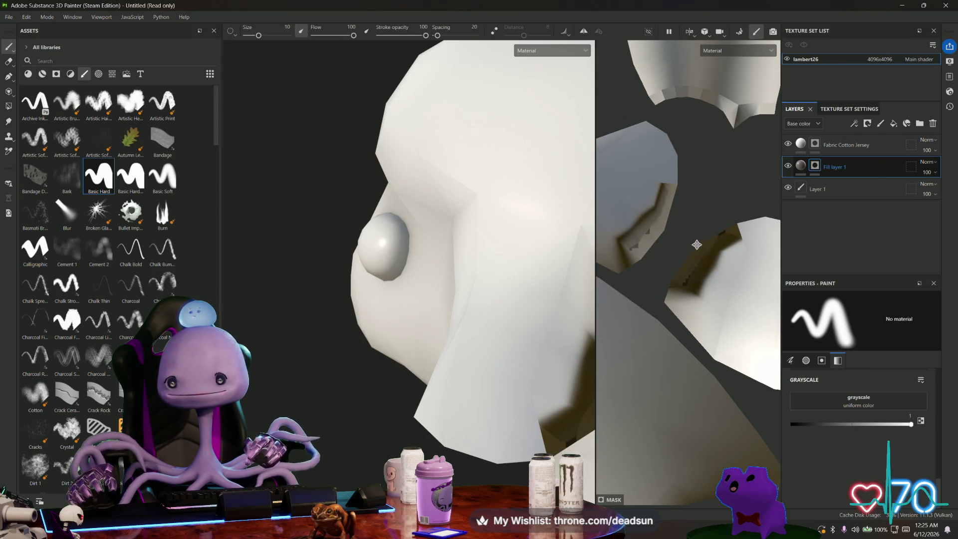
{"action": "scroll", "coordinate": [696, 244], "scroll_direction": "down", "scroll_amount": 3}
{"action": "scroll", "coordinate": [766, 283], "scroll_direction": "up", "scroll_amount": 2}
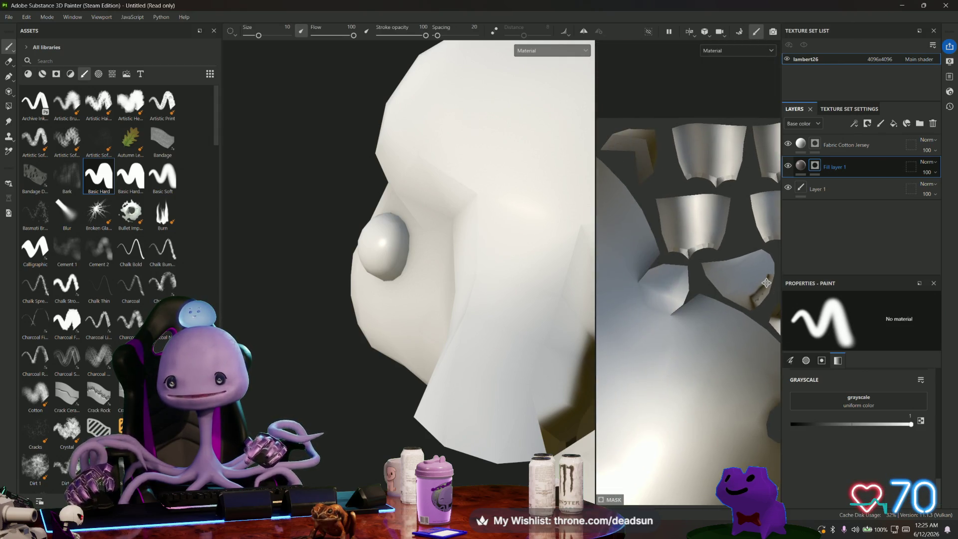
{"action": "scroll", "coordinate": [766, 283], "scroll_direction": "up", "scroll_amount": 5}
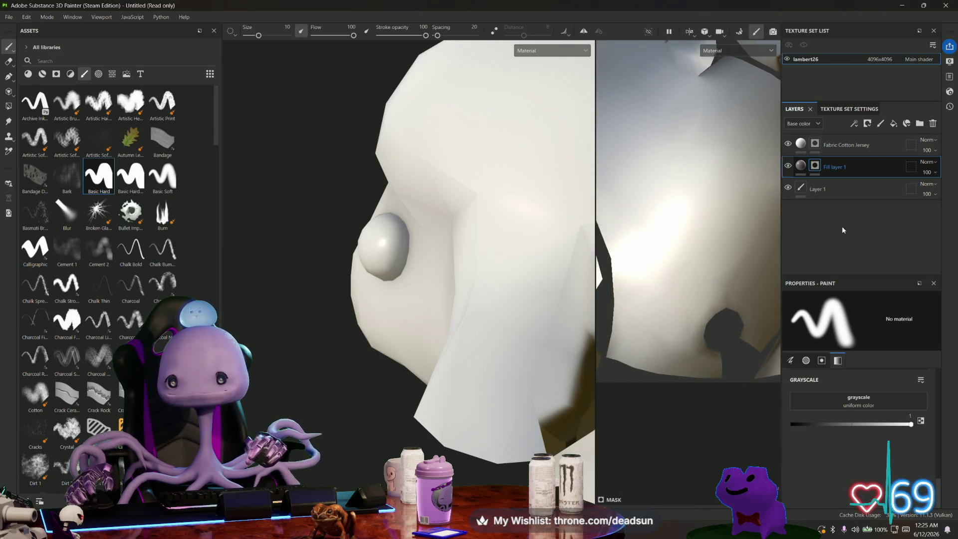
{"action": "scroll", "coordinate": [714, 239], "scroll_direction": "down", "scroll_amount": 4}
{"action": "scroll", "coordinate": [714, 239], "scroll_direction": "up", "scroll_amount": 2}
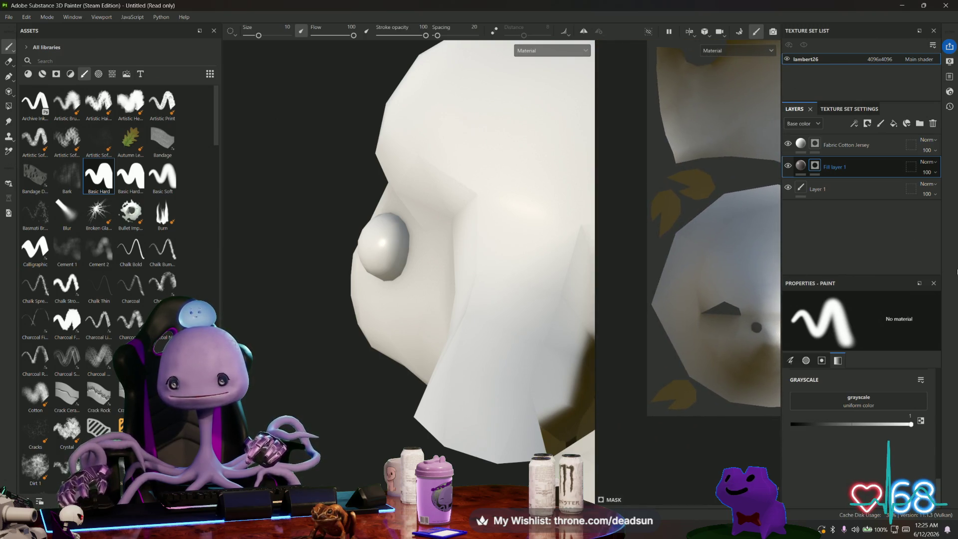
{"action": "scroll", "coordinate": [717, 293], "scroll_direction": "up", "scroll_amount": 3}
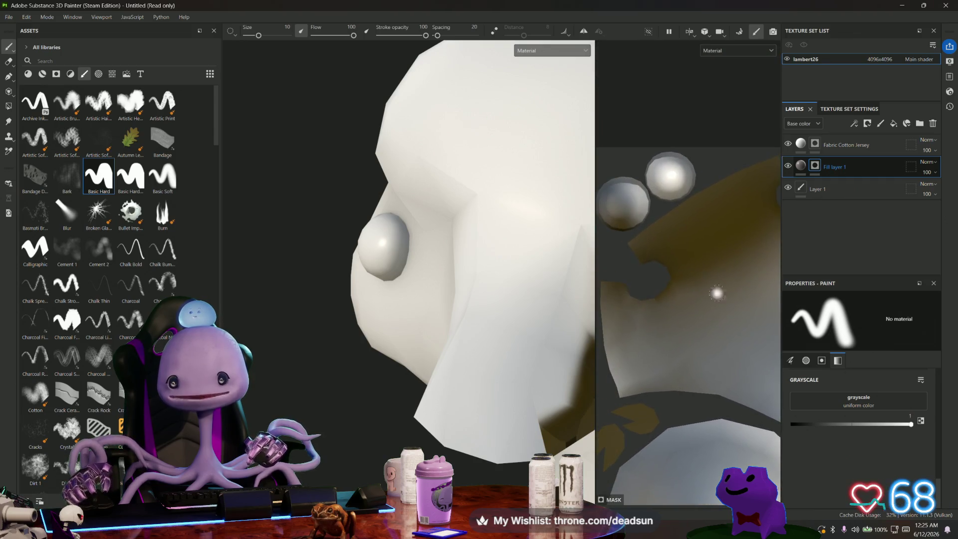
{"action": "scroll", "coordinate": [649, 235], "scroll_direction": "up", "scroll_amount": 4}
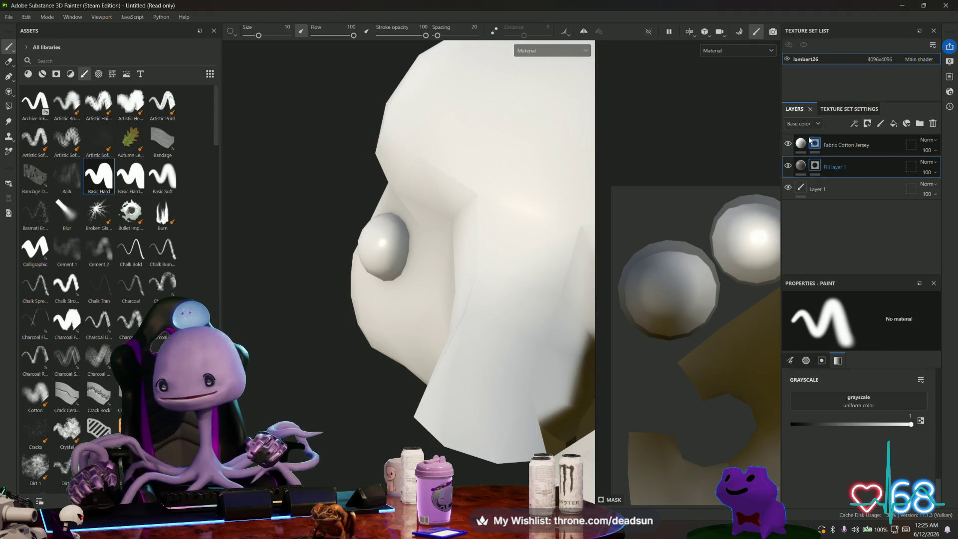
{"action": "left_click", "coordinate": [792, 363]}
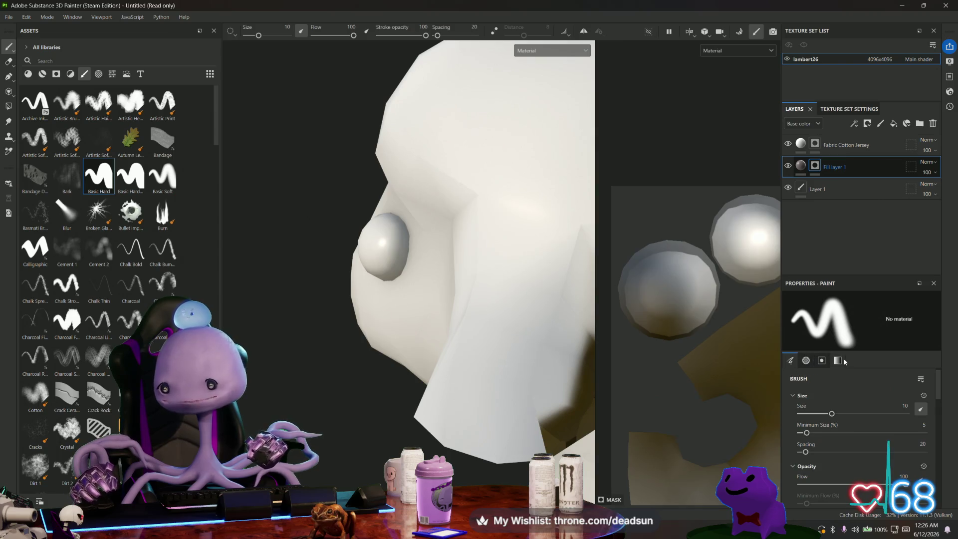
- Turn on mirror symmetry for painting and open its settings
{"action": "mouse_move", "coordinate": [841, 359]}
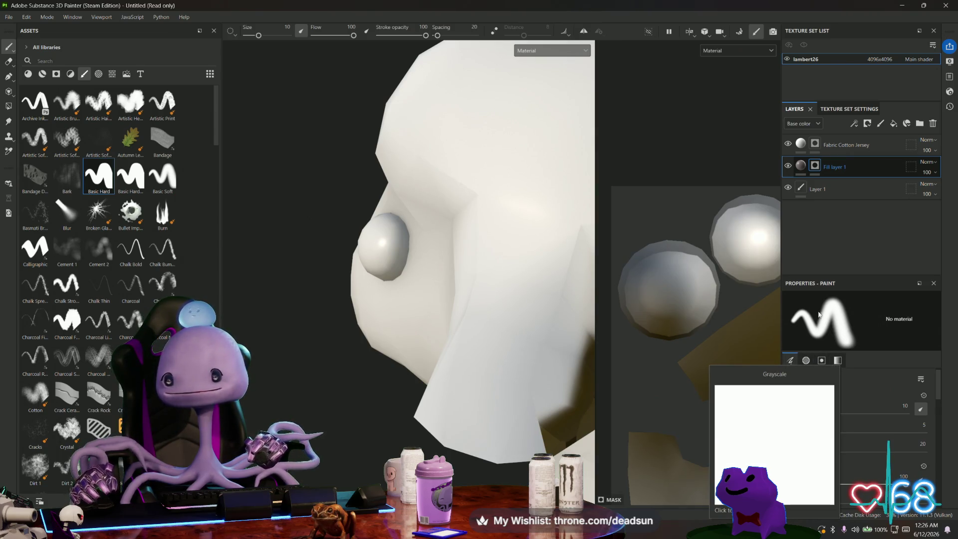
{"action": "left_click", "coordinate": [584, 33]}
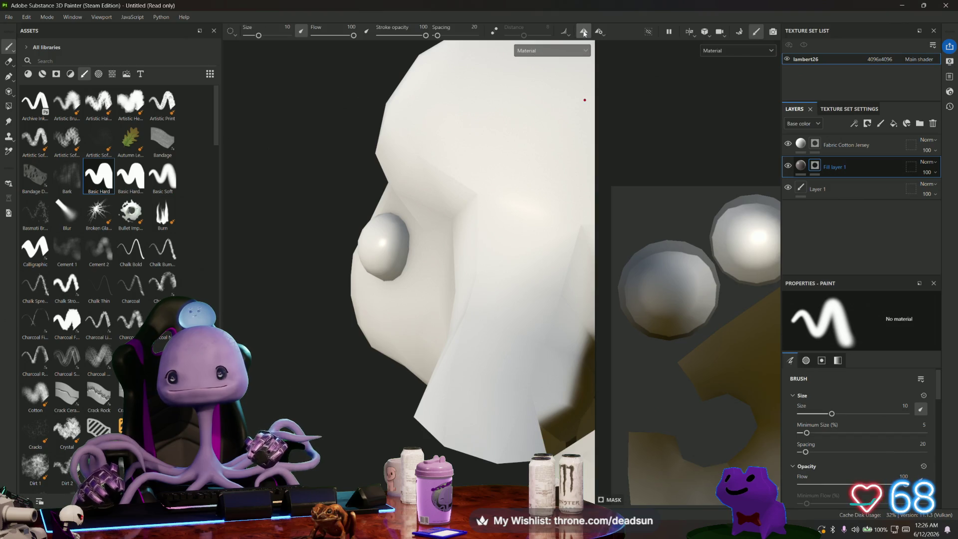
{"action": "left_click", "coordinate": [600, 32]}
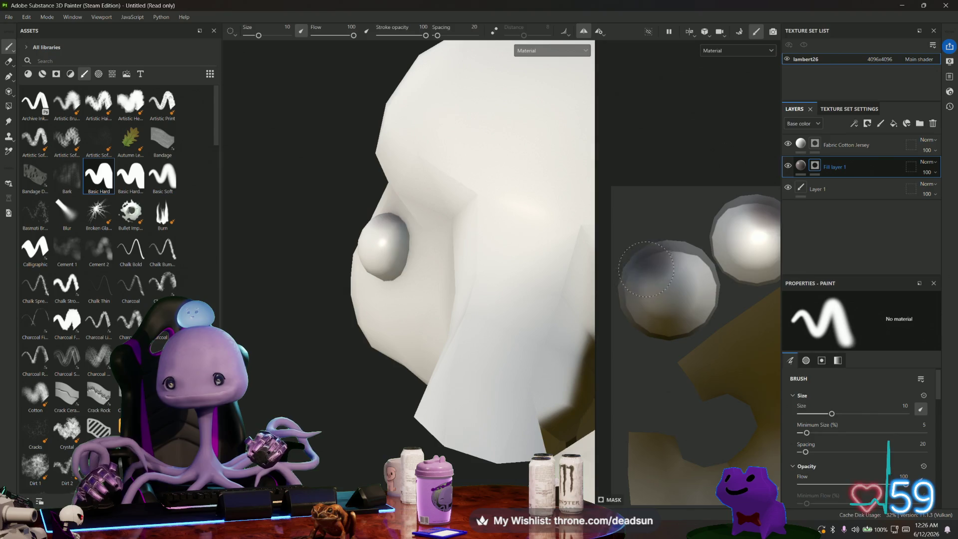
{"action": "right_click_drag", "start_coordinate": [646, 269], "coordinate": [697, 281], "text": "shift"}
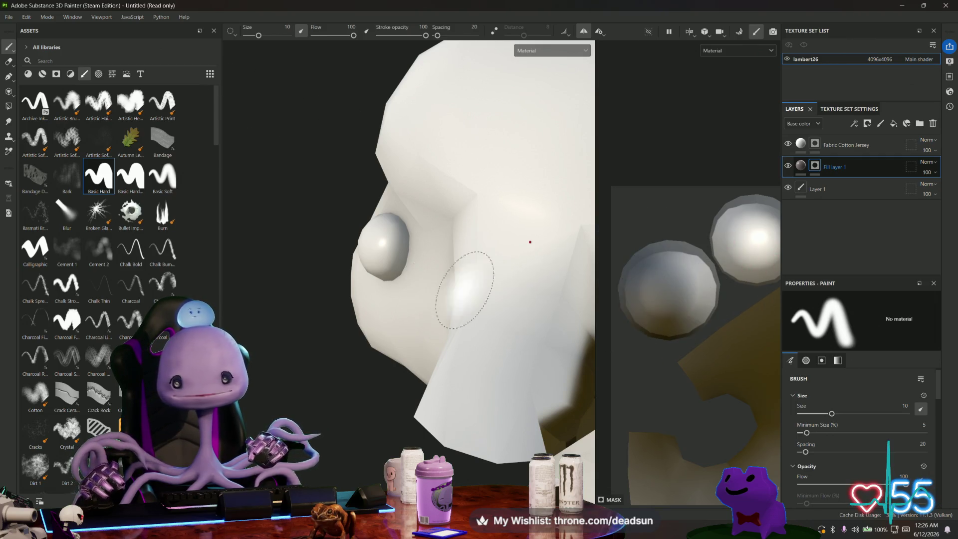
{"action": "scroll", "coordinate": [849, 400], "scroll_direction": "down", "scroll_amount": 5}
{"action": "scroll", "coordinate": [854, 402], "scroll_direction": "down", "scroll_amount": 5}
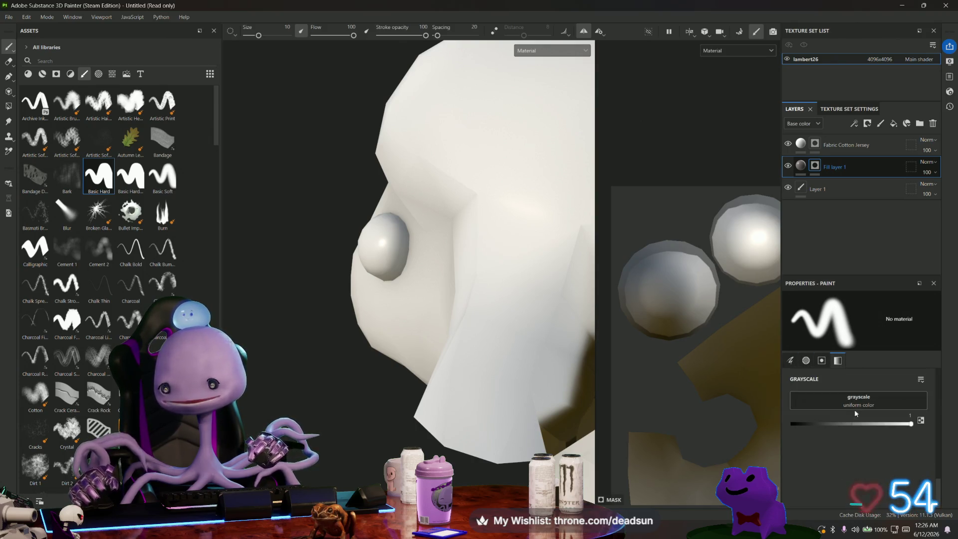
{"action": "scroll", "coordinate": [855, 402], "scroll_direction": "up", "scroll_amount": 10}
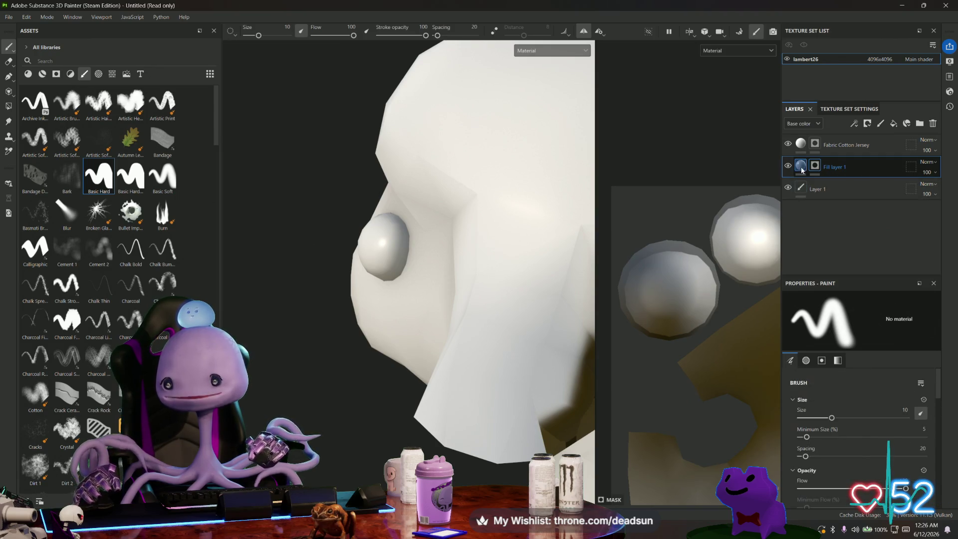
- Set Fill layer 1's base colour to orange-brown 9C5A26
{"action": "left_click", "coordinate": [849, 469]}
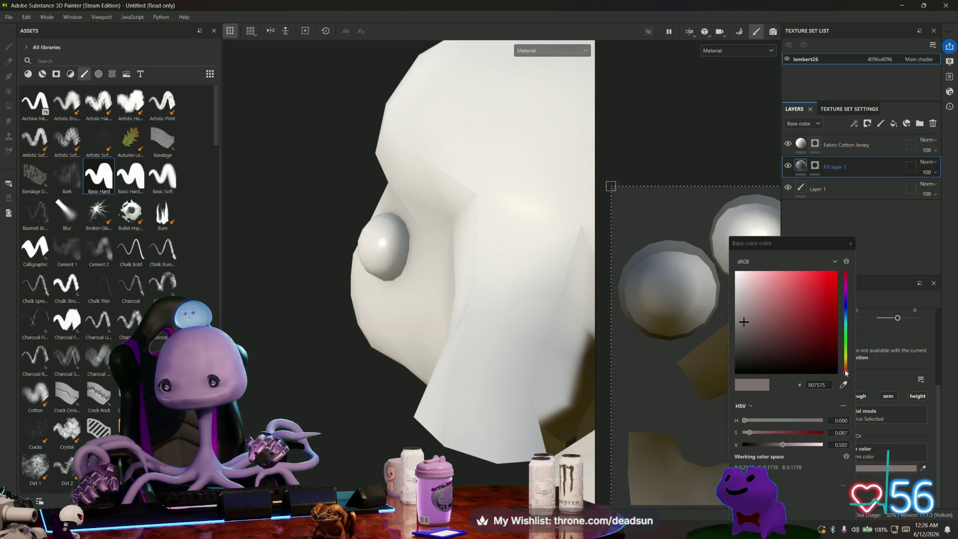
{"action": "left_click_drag", "start_coordinate": [847, 373], "coordinate": [846, 367]}
{"action": "left_click", "coordinate": [798, 299]}
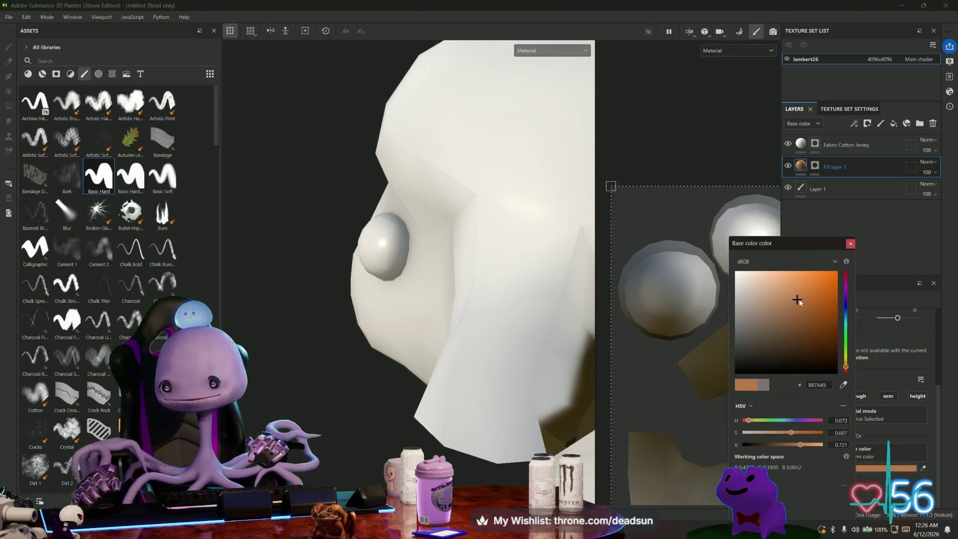
{"action": "left_click_drag", "start_coordinate": [798, 299], "coordinate": [813, 310]}
{"action": "left_click_drag", "start_coordinate": [429, 345], "coordinate": [443, 345], "text": "alt"}
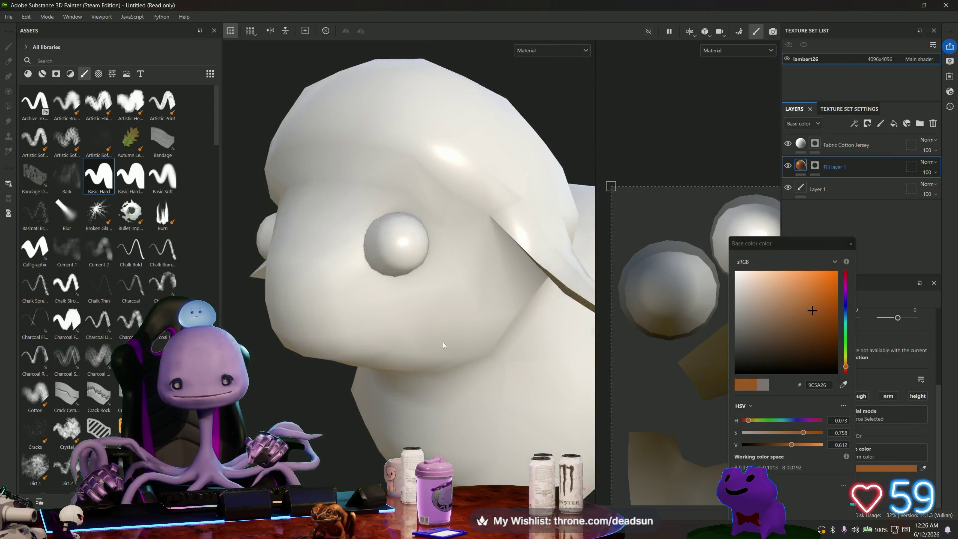
{"action": "mouse_move", "coordinate": [768, 244]}
{"action": "left_mouse_down"}
{"action": "mouse_move", "coordinate": [696, 274]}
{"action": "mouse_move", "coordinate": [706, 255]}
{"action": "left_mouse_up"}
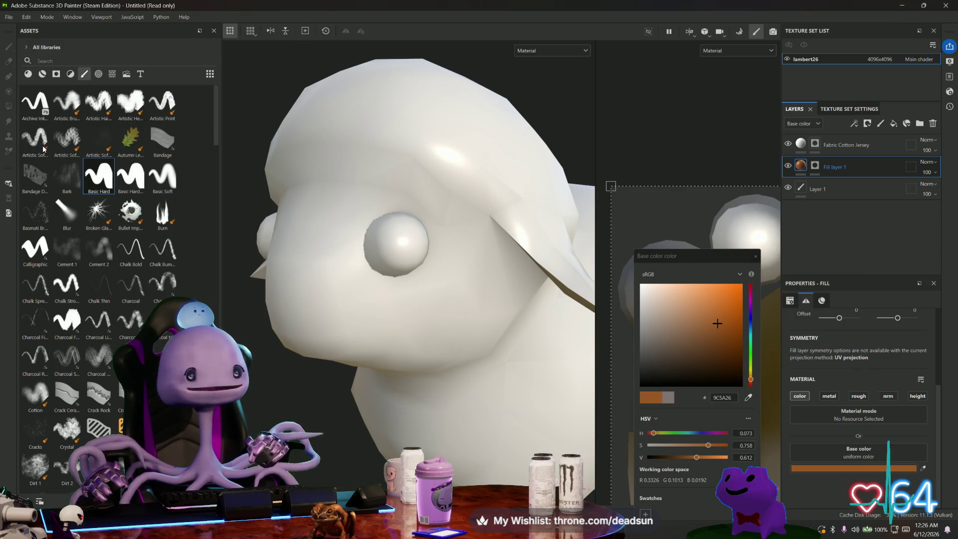
- Reveal the fill on both eyes using polygon and UV island fill
{"action": "key", "text": "1"}
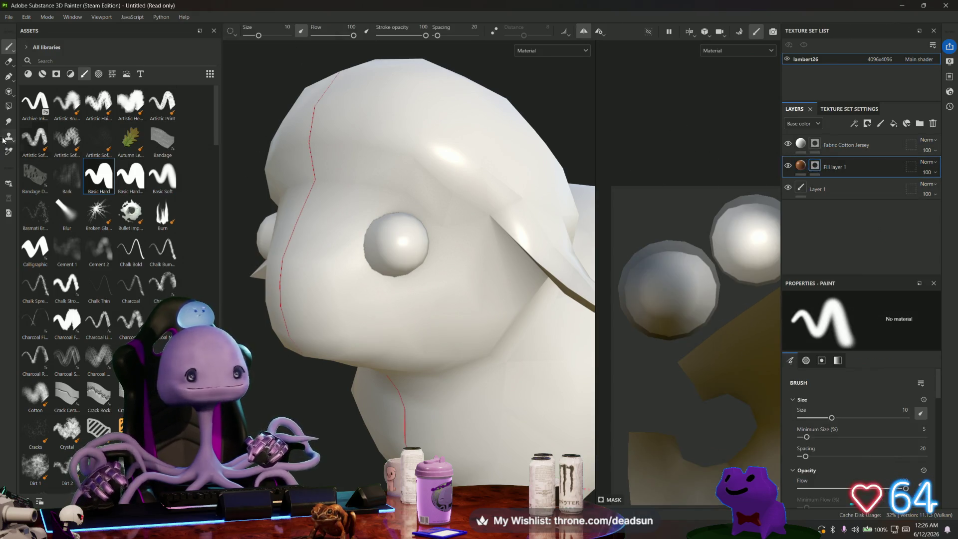
{"action": "left_click", "coordinate": [9, 106]}
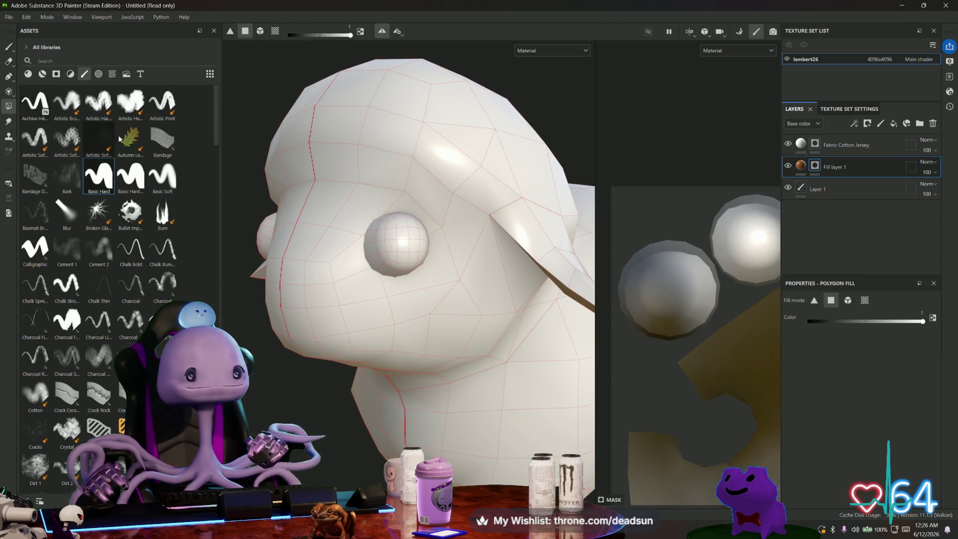
{"action": "left_click", "coordinate": [391, 236]}
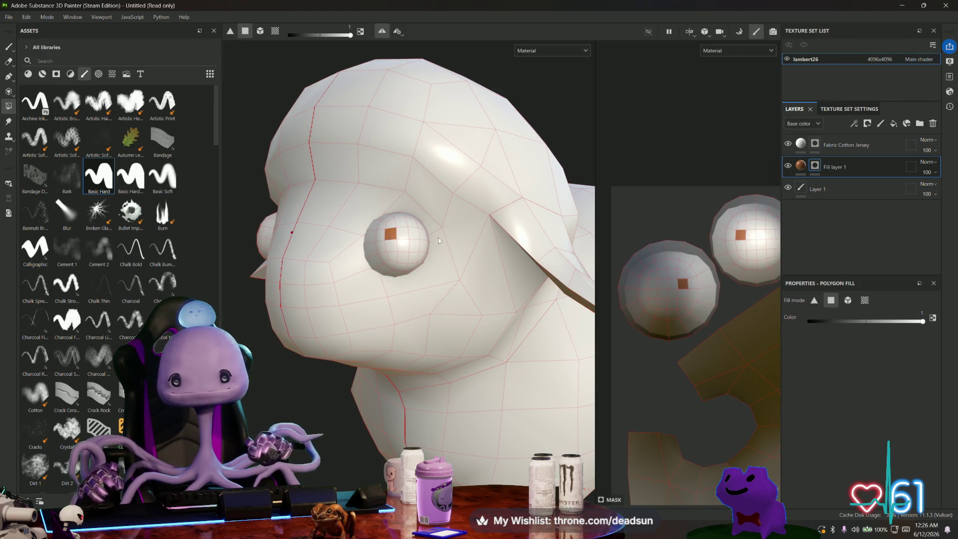
{"action": "left_click", "coordinate": [275, 31]}
{"action": "left_click", "coordinate": [402, 242]}
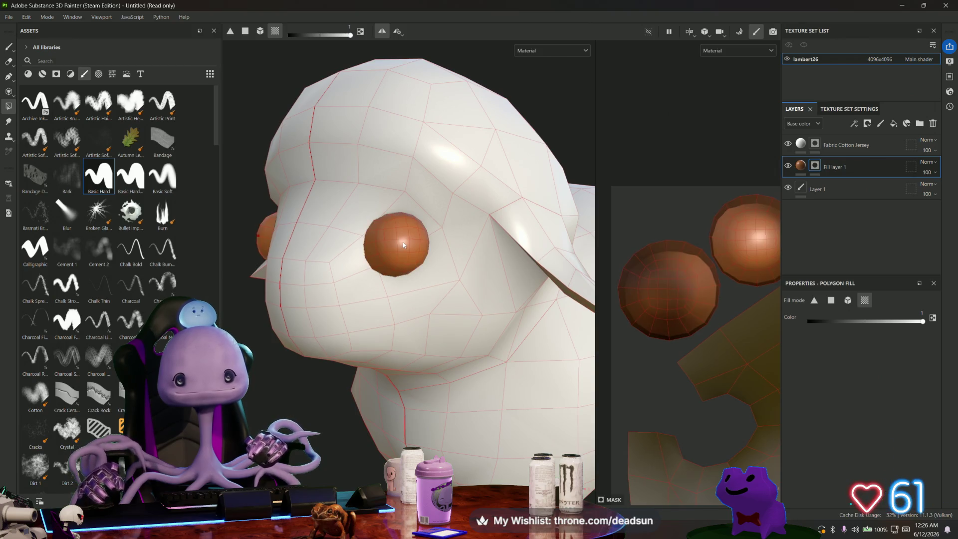
{"action": "mouse_move", "coordinate": [403, 241]}
{"action": "left_mouse_down", "text": "alt"}
{"action": "mouse_move", "coordinate": [452, 282]}
{"action": "mouse_move", "coordinate": [344, 276]}
{"action": "left_mouse_up", "text": "alt"}
- Darken the eye fill colour to 422A16 and orbit to a close side view of the eye
{"action": "left_click", "coordinate": [858, 168]}
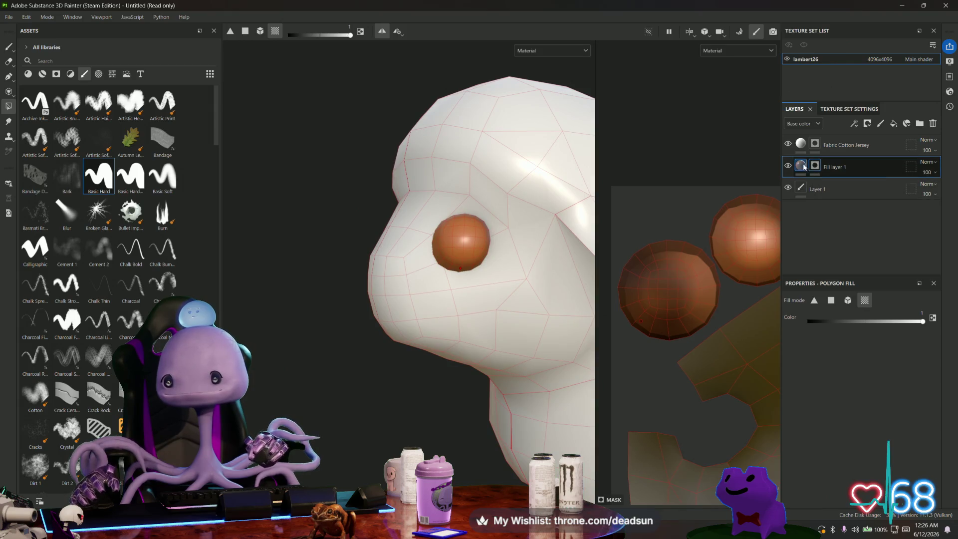
{"action": "left_click", "coordinate": [877, 466]}
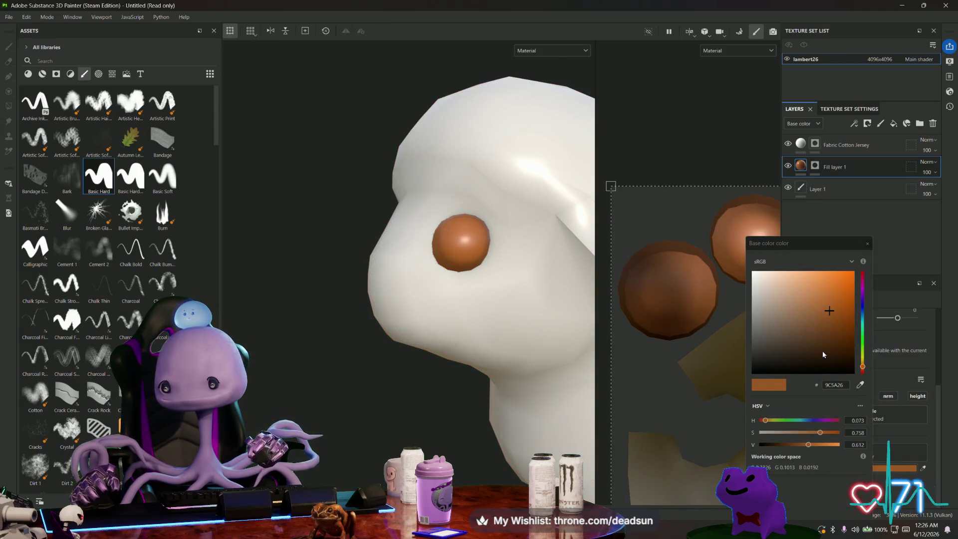
{"action": "mouse_move", "coordinate": [823, 352]}
{"action": "left_mouse_down"}
{"action": "mouse_move", "coordinate": [841, 343]}
{"action": "mouse_move", "coordinate": [819, 334]}
{"action": "mouse_move", "coordinate": [820, 344]}
{"action": "left_mouse_up"}
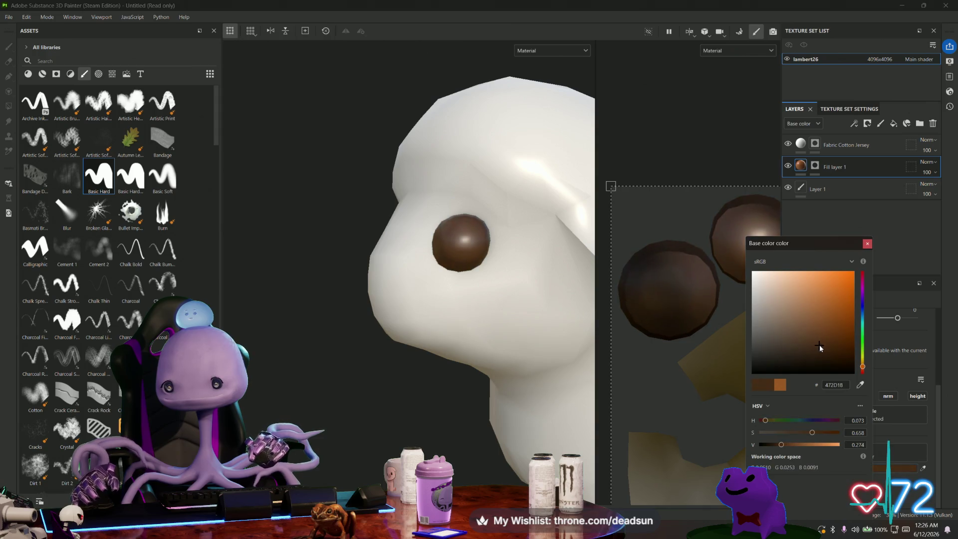
{"action": "mouse_move", "coordinate": [442, 418]}
{"action": "left_mouse_down", "text": "alt"}
{"action": "mouse_move", "coordinate": [399, 429]}
{"action": "mouse_move", "coordinate": [444, 424]}
{"action": "mouse_move", "coordinate": [379, 467]}
{"action": "mouse_move", "coordinate": [366, 460]}
{"action": "left_mouse_up", "text": "alt"}
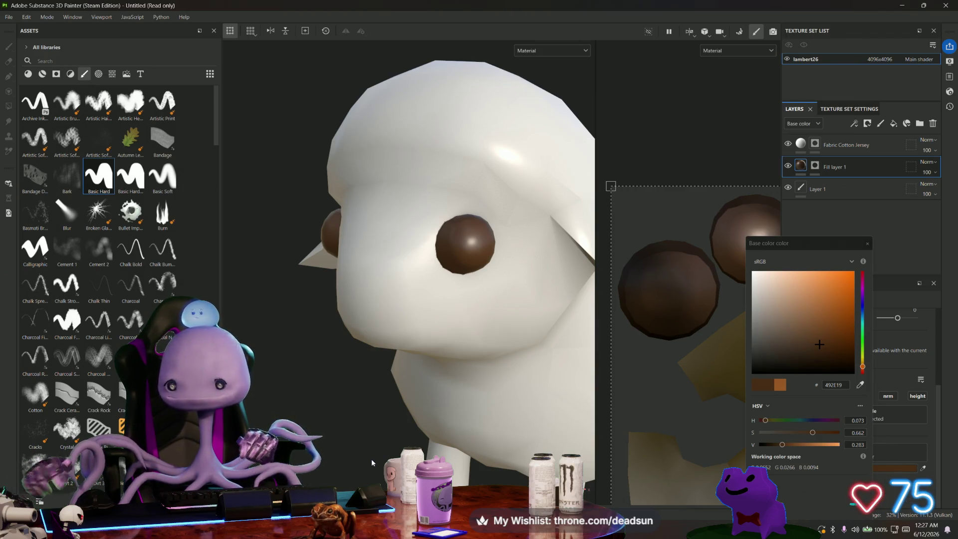
{"action": "left_click_drag", "start_coordinate": [820, 344], "coordinate": [820, 348]}
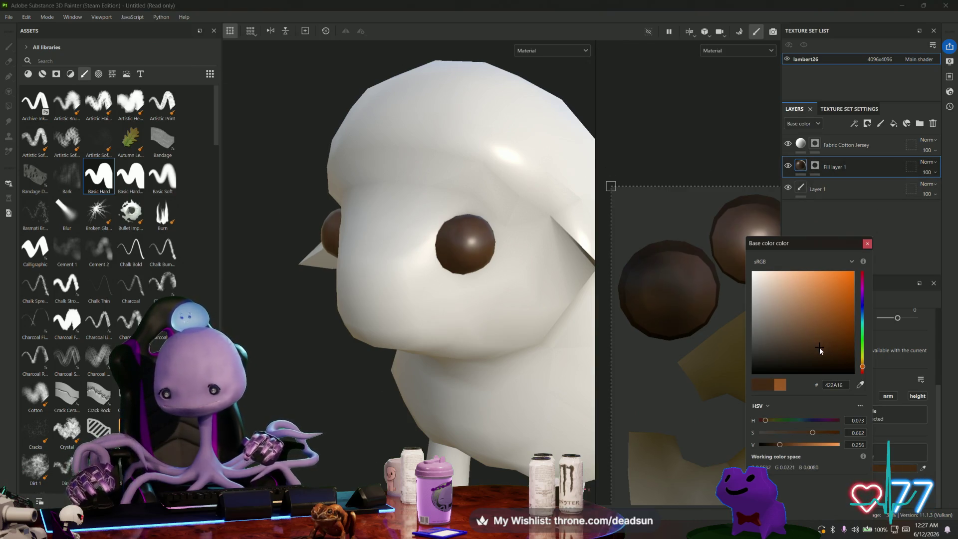
{"action": "left_click", "coordinate": [868, 244]}
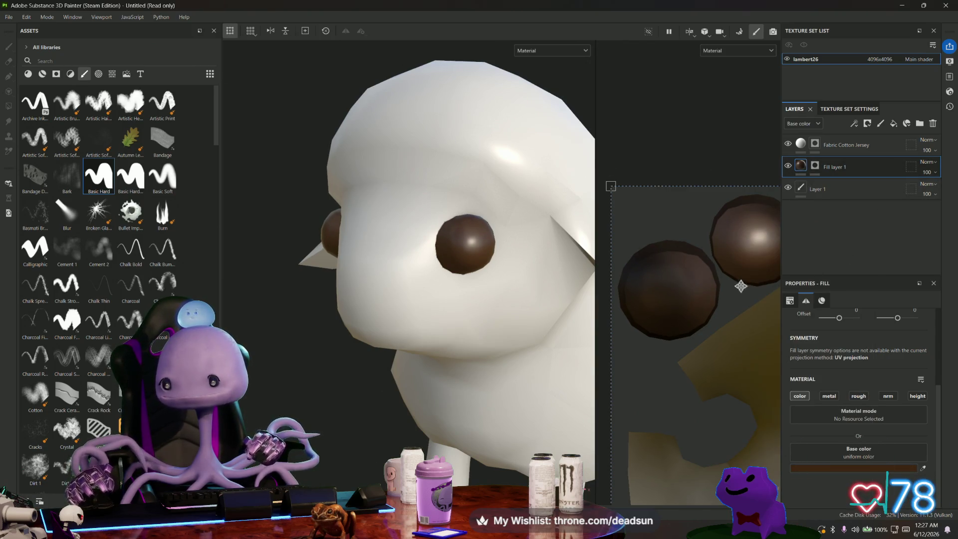
{"action": "mouse_move", "coordinate": [453, 257]}
{"action": "left_mouse_down", "text": "alt"}
{"action": "mouse_move", "coordinate": [374, 208]}
{"action": "mouse_move", "coordinate": [350, 209]}
{"action": "left_mouse_up", "text": "alt"}
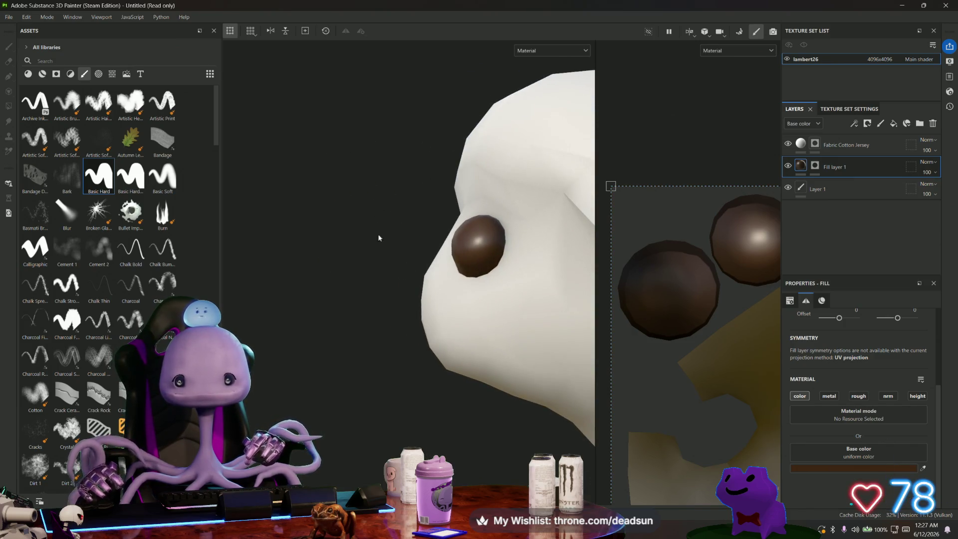
{"action": "scroll", "coordinate": [435, 273], "scroll_direction": "up", "scroll_amount": 3}
{"action": "left_click_drag", "start_coordinate": [436, 274], "coordinate": [326, 172], "text": "alt"}
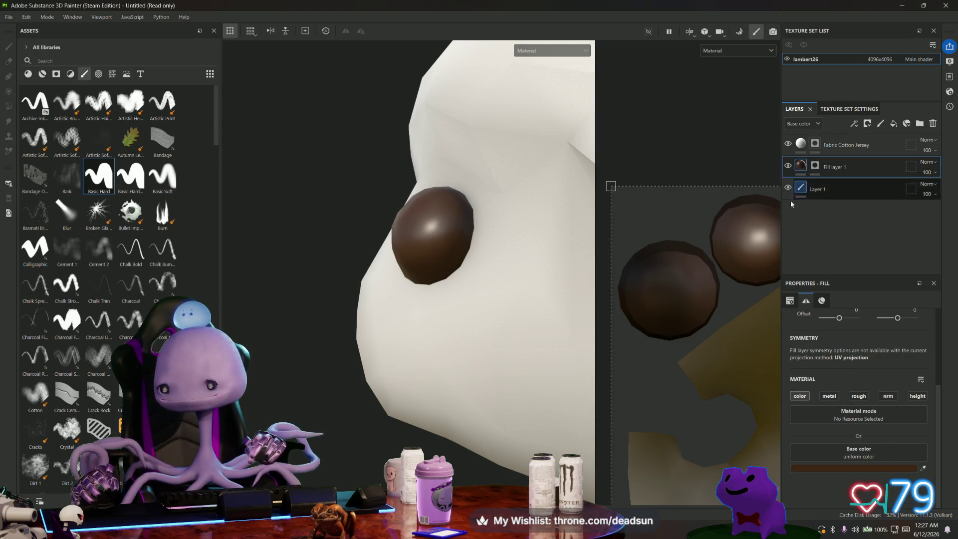
- Add paint Layer 2 above Fill layer 1 with a dark grey base colour 292626
{"action": "left_click", "coordinate": [880, 125]}
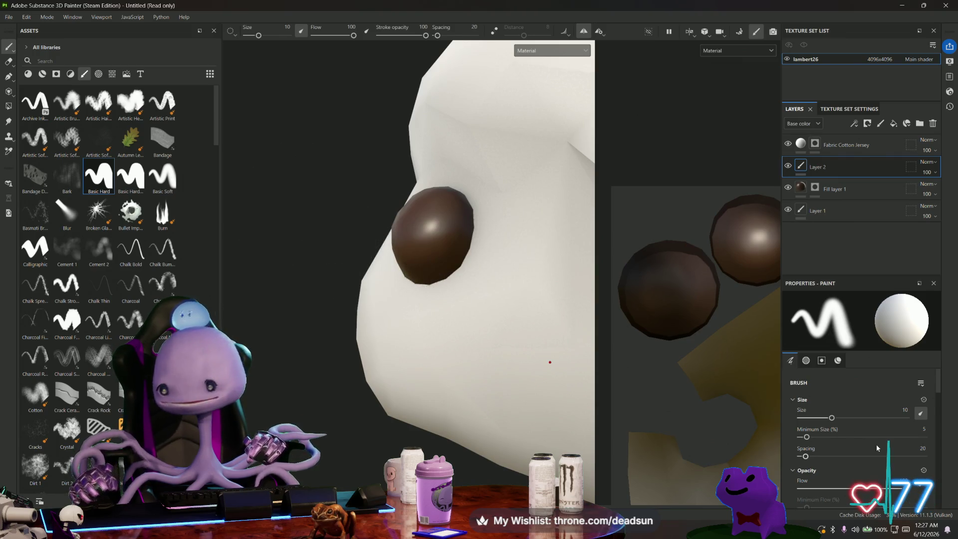
{"action": "scroll", "coordinate": [878, 448], "scroll_direction": "down", "scroll_amount": 10}
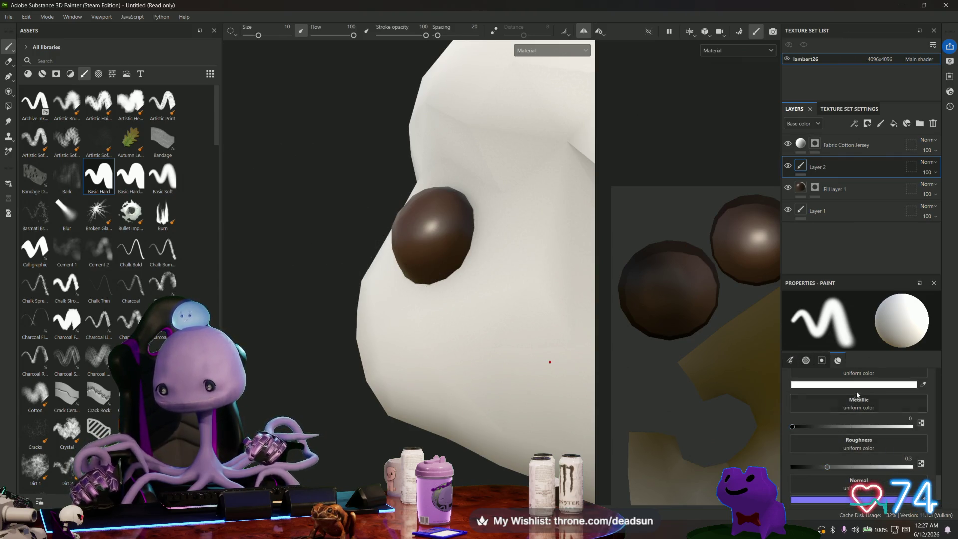
{"action": "left_click", "coordinate": [863, 385]}
{"action": "left_click_drag", "start_coordinate": [744, 318], "coordinate": [745, 357]}
{"action": "left_click", "coordinate": [494, 287]}
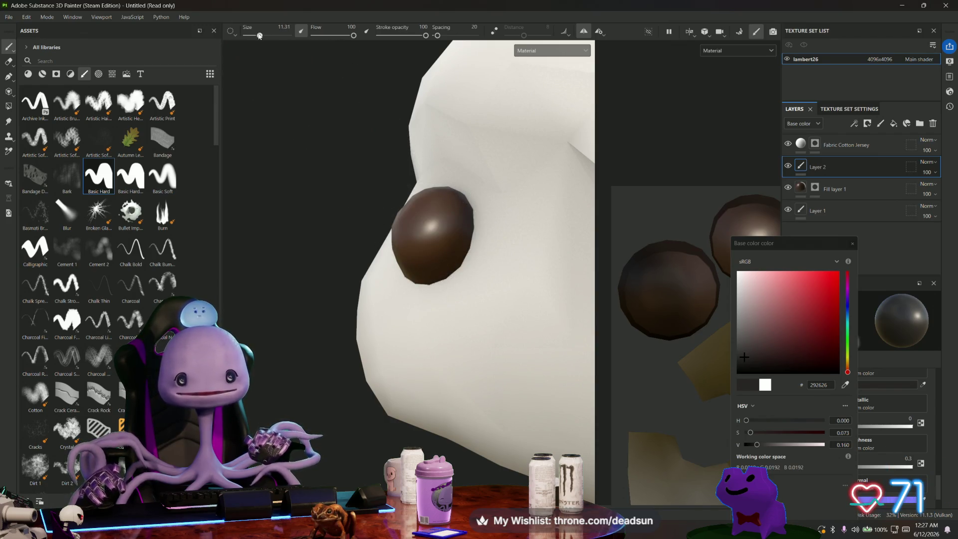
{"action": "left_click", "coordinate": [853, 244]}
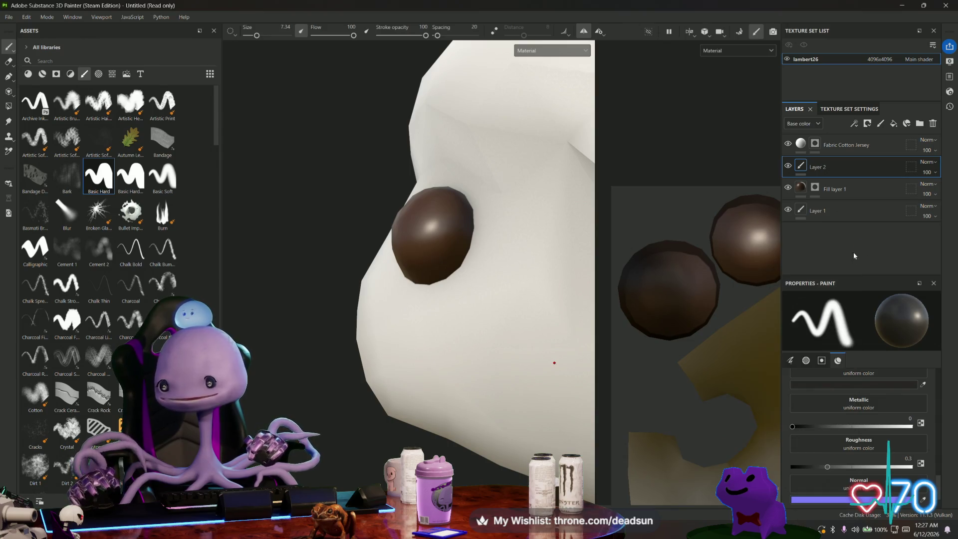
- Lower the paint roughness to about 0.2 for a glossier finish
{"action": "scroll", "coordinate": [860, 439], "scroll_direction": "down", "scroll_amount": 1}
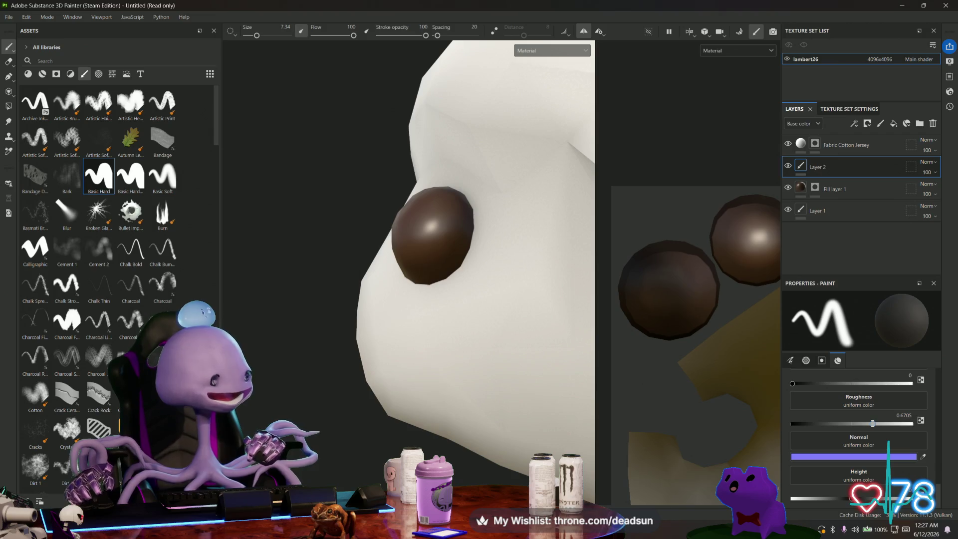
{"action": "left_click_drag", "start_coordinate": [870, 424], "coordinate": [810, 425]}
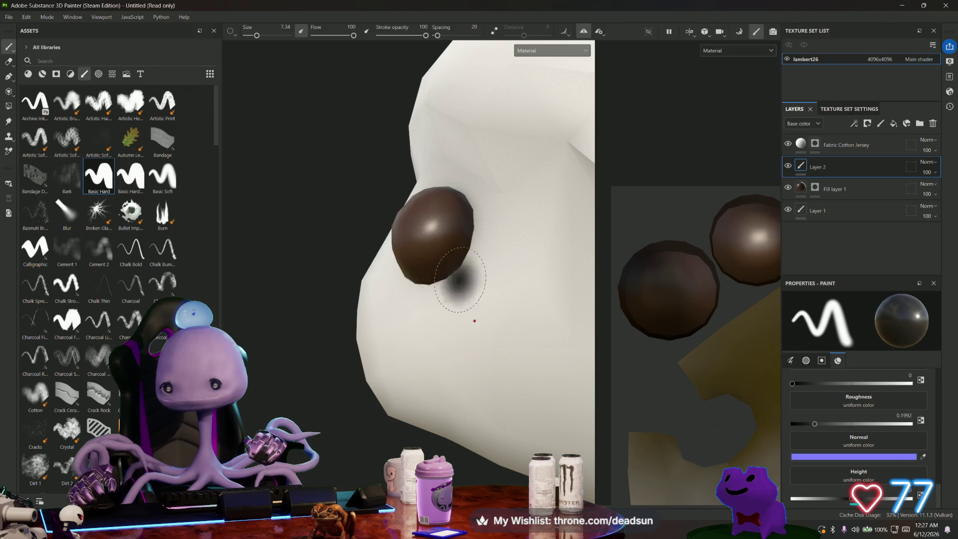
{"action": "mouse_move", "coordinate": [369, 296]}
{"action": "left_mouse_down", "text": "alt"}
{"action": "mouse_move", "coordinate": [438, 318]}
{"action": "mouse_move", "coordinate": [479, 395]}
{"action": "mouse_move", "coordinate": [447, 393]}
{"action": "left_mouse_up", "text": "alt"}
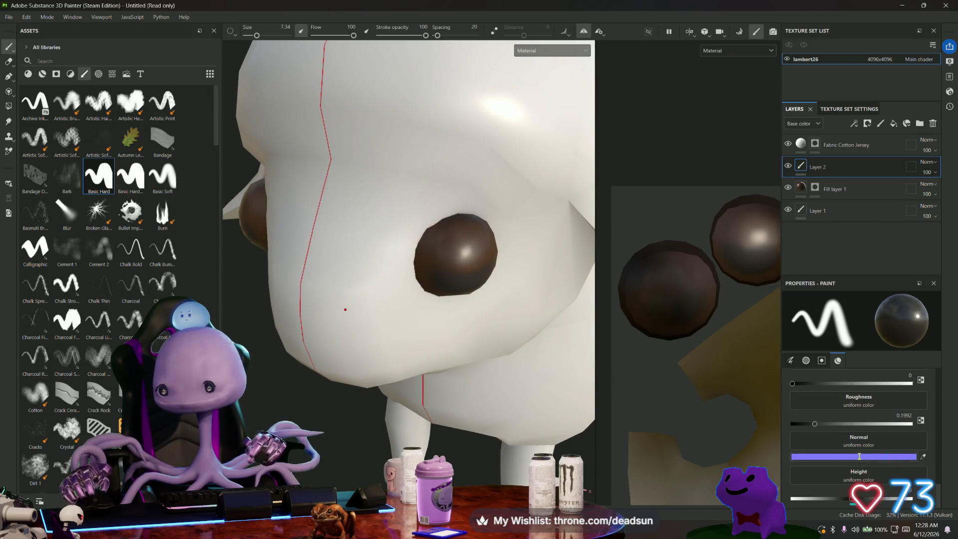
- Set the paint colour to greyish pink 8E7878 and brush it over the brown eye
{"action": "scroll", "coordinate": [860, 456], "scroll_direction": "up", "scroll_amount": 3}
{"action": "left_click", "coordinate": [861, 424]}
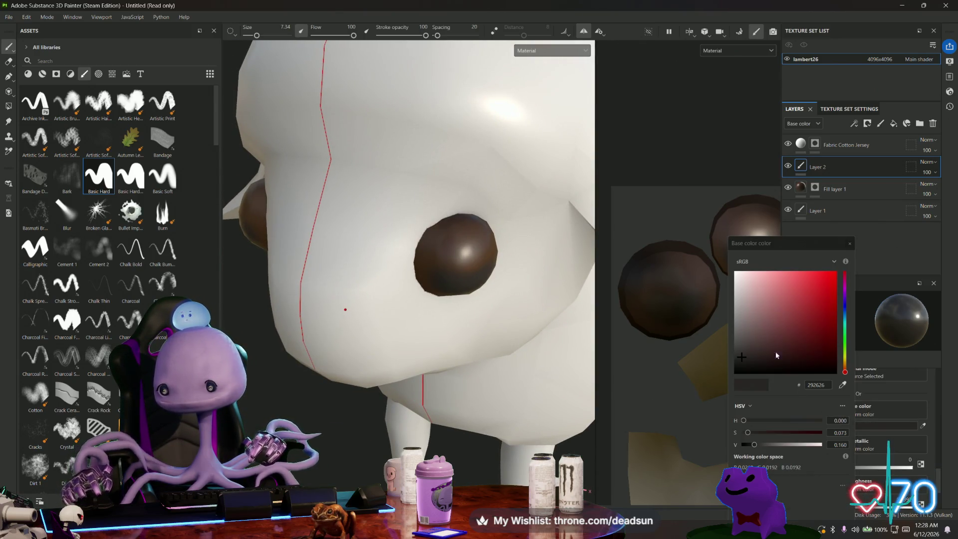
{"action": "left_click", "coordinate": [750, 317]}
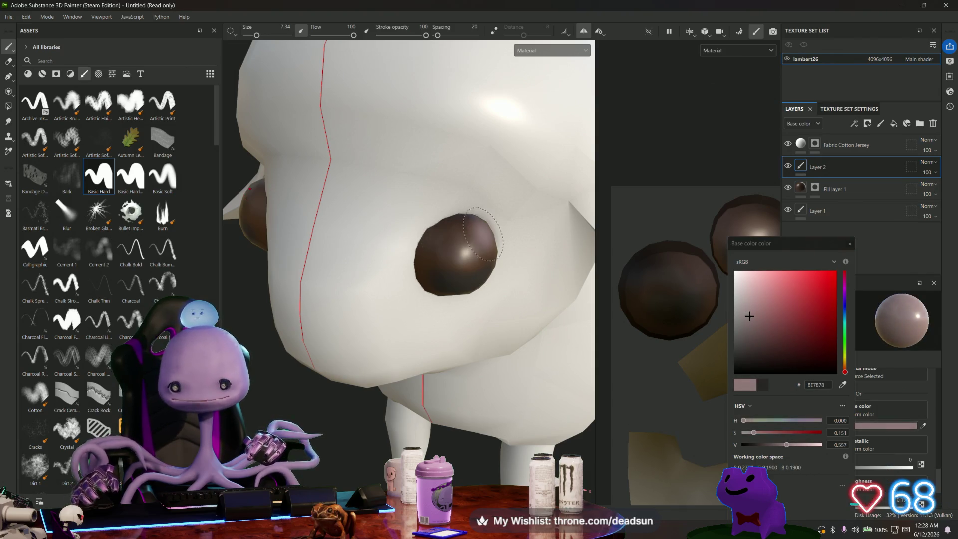
{"action": "mouse_move", "coordinate": [483, 235]}
{"action": "left_mouse_down"}
{"action": "mouse_move", "coordinate": [445, 253]}
{"action": "mouse_move", "coordinate": [462, 273]}
{"action": "mouse_move", "coordinate": [472, 255]}
{"action": "mouse_move", "coordinate": [477, 270]}
{"action": "mouse_move", "coordinate": [436, 299]}
{"action": "mouse_move", "coordinate": [364, 387]}
{"action": "mouse_move", "coordinate": [447, 343]}
{"action": "mouse_move", "coordinate": [359, 351]}
{"action": "left_mouse_up"}
- Lower stroke opacity to 8 and brush a faint pink sheen onto the eye from the side
{"action": "scroll", "coordinate": [359, 352], "scroll_direction": "up", "scroll_amount": 5}
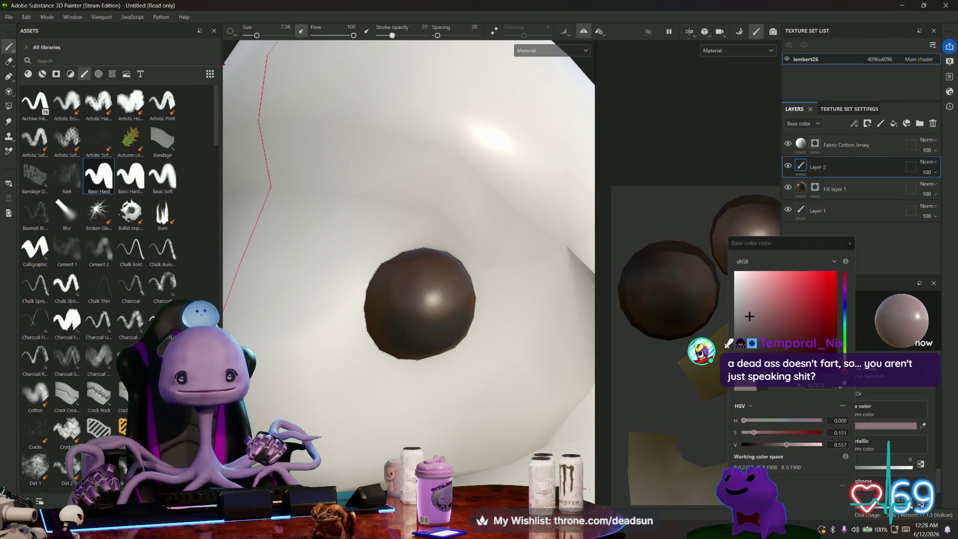
{"action": "left_click_drag", "start_coordinate": [392, 35], "coordinate": [384, 36]}
{"action": "left_click_drag", "start_coordinate": [398, 162], "coordinate": [409, 273], "text": "alt"}
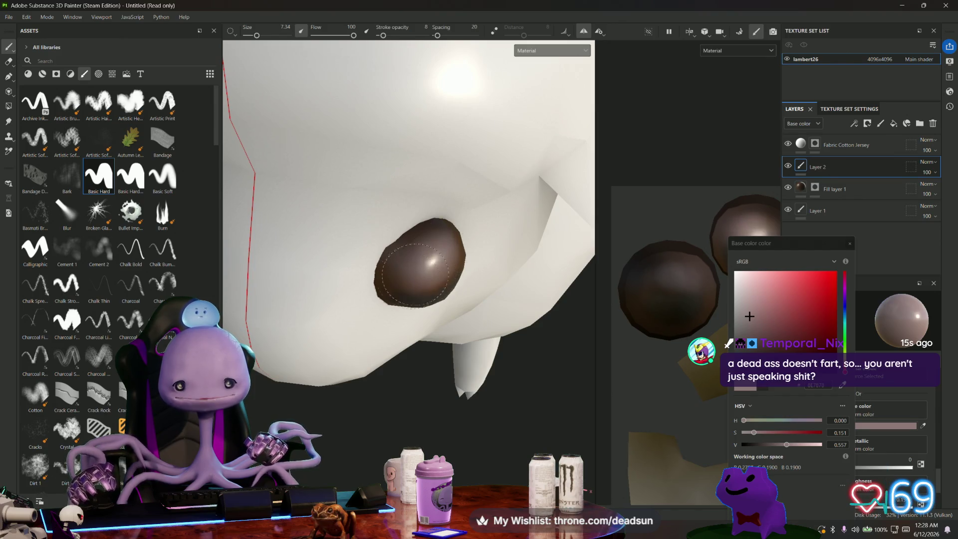
{"action": "left_click_drag", "start_coordinate": [416, 285], "coordinate": [412, 288], "text": "alt"}
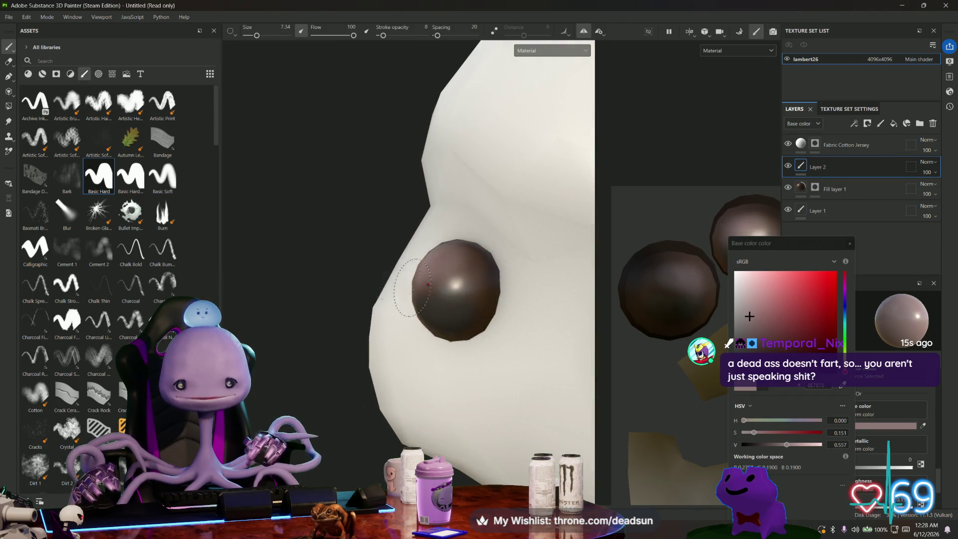
{"action": "left_click_drag", "start_coordinate": [462, 266], "coordinate": [458, 278]}
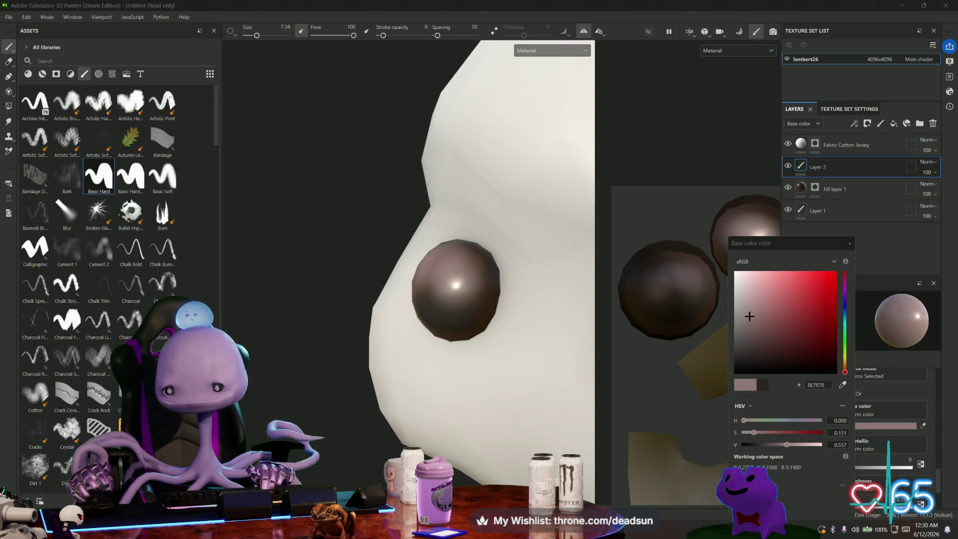
- Minimise Substance Painter, Maya and Photoshop to reveal the browser
{"action": "left_click", "coordinate": [899, 6]}
{"action": "left_click", "coordinate": [899, 6]}
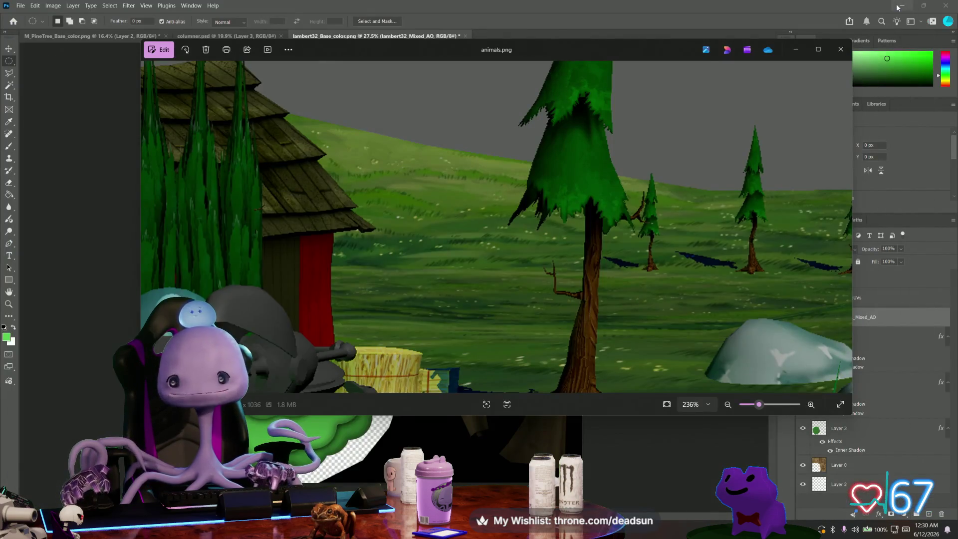
{"action": "left_click", "coordinate": [899, 7]}
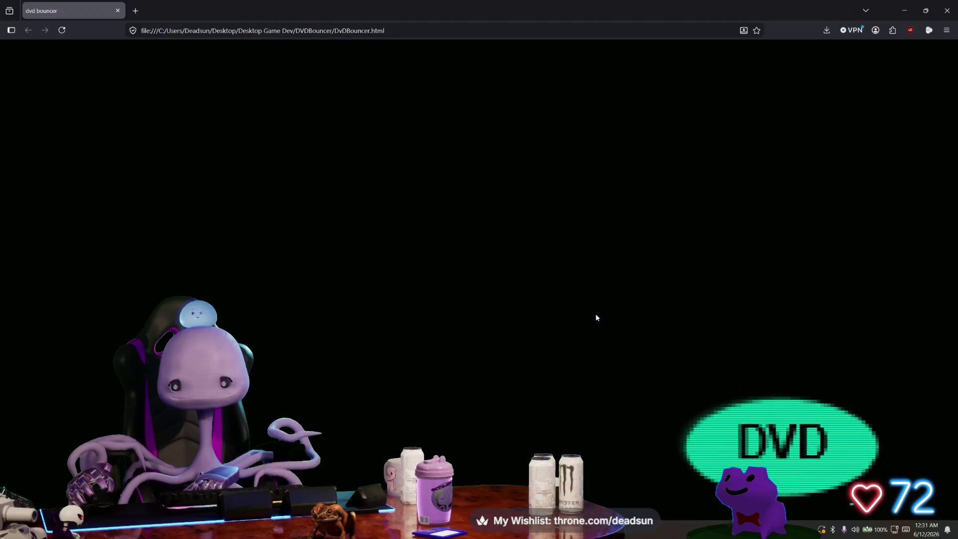
- Switch the DVD bouncer page to fullscreen and open its settings menu
{"action": "key", "text": "F11"}
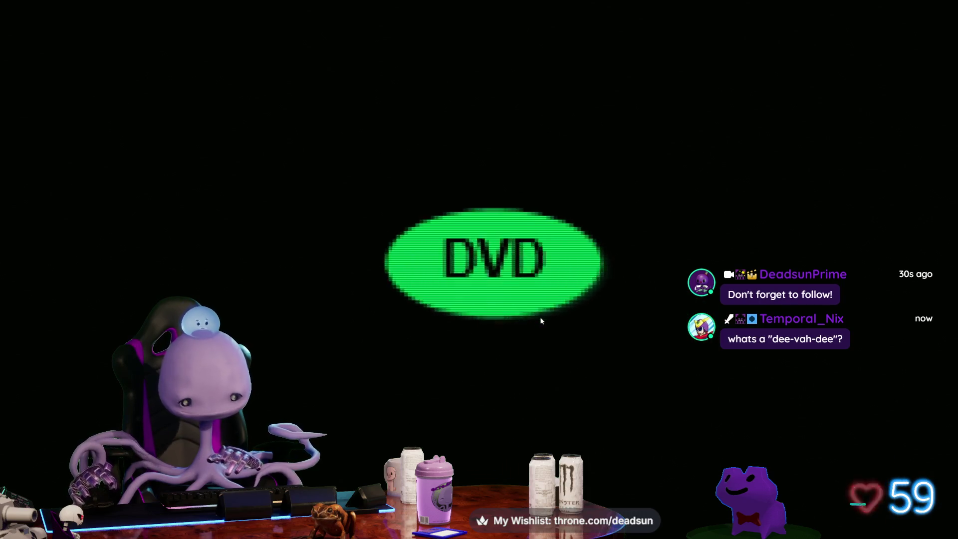
{"action": "left_click", "coordinate": [542, 321]}
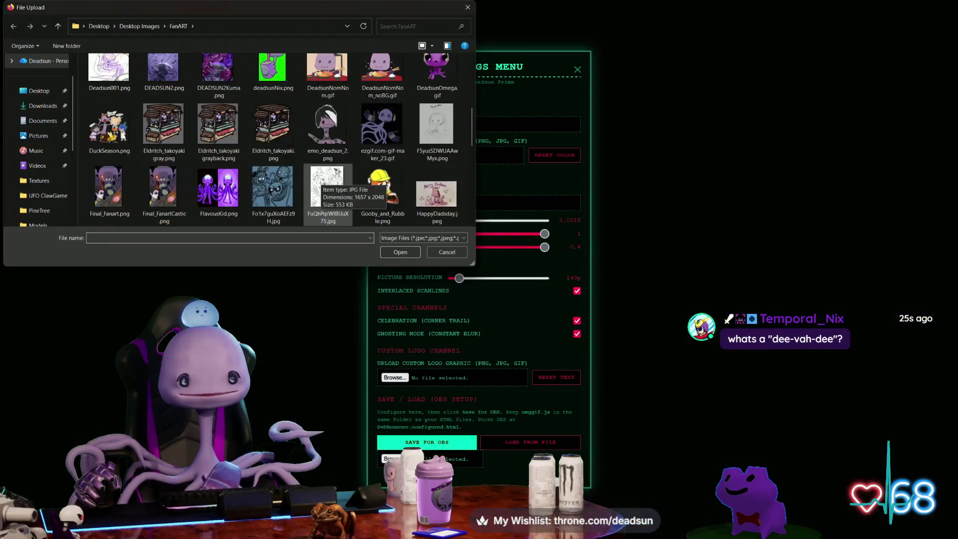
- Load DeadsunNomNom_noBG.gif as the custom logo and close the settings menu
{"action": "scroll", "coordinate": [322, 183], "scroll_direction": "down", "scroll_amount": 2}
{"action": "scroll", "coordinate": [322, 183], "scroll_direction": "down", "scroll_amount": 3}
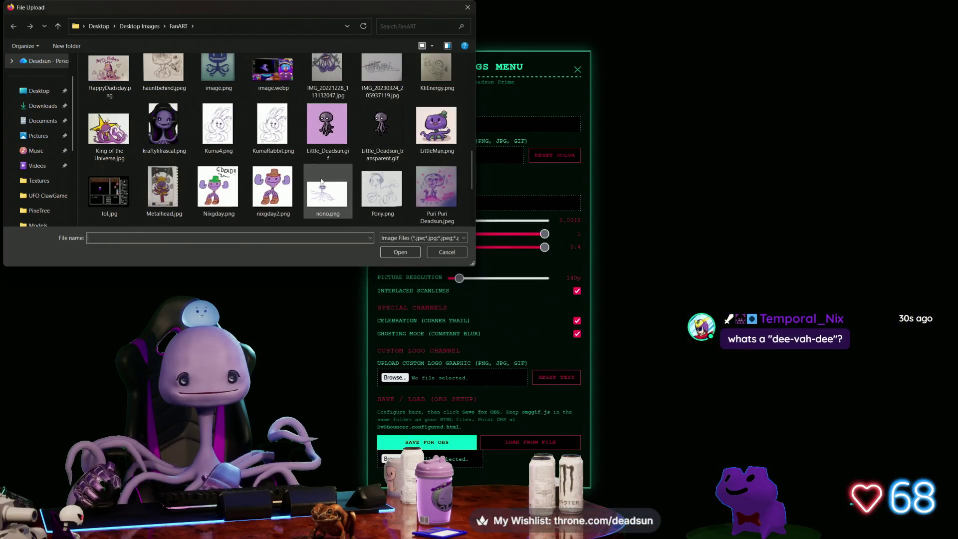
{"action": "scroll", "coordinate": [321, 181], "scroll_direction": "up", "scroll_amount": 5}
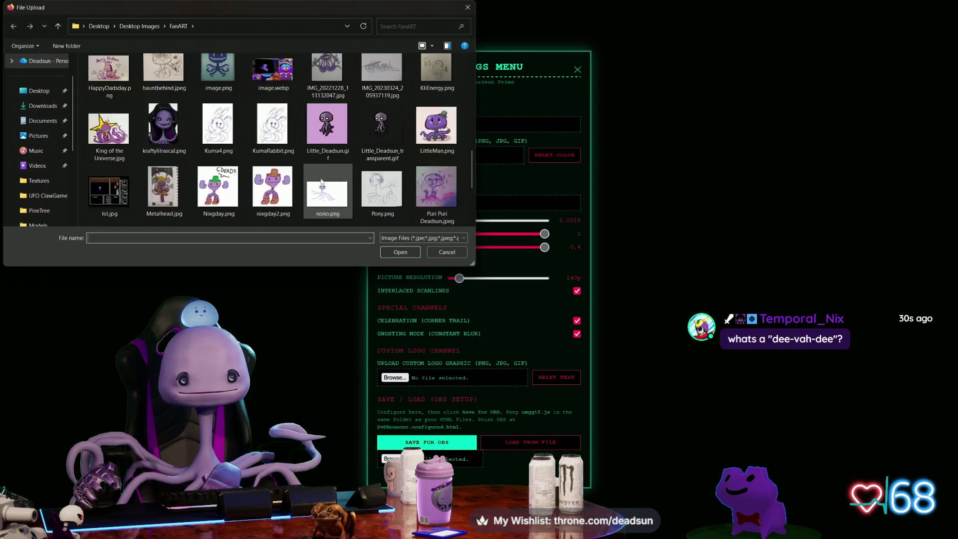
{"action": "scroll", "coordinate": [322, 182], "scroll_direction": "up", "scroll_amount": 2}
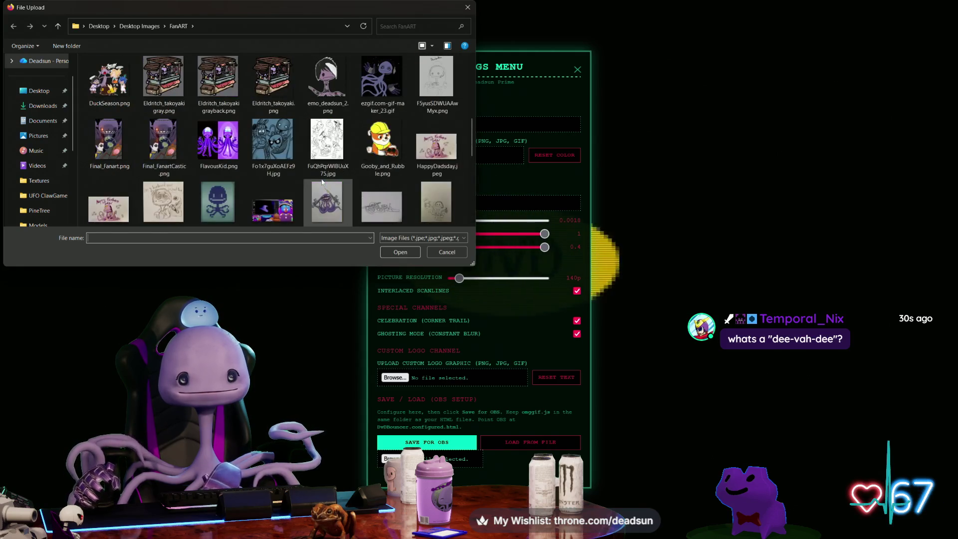
{"action": "scroll", "coordinate": [322, 182], "scroll_direction": "up", "scroll_amount": 1}
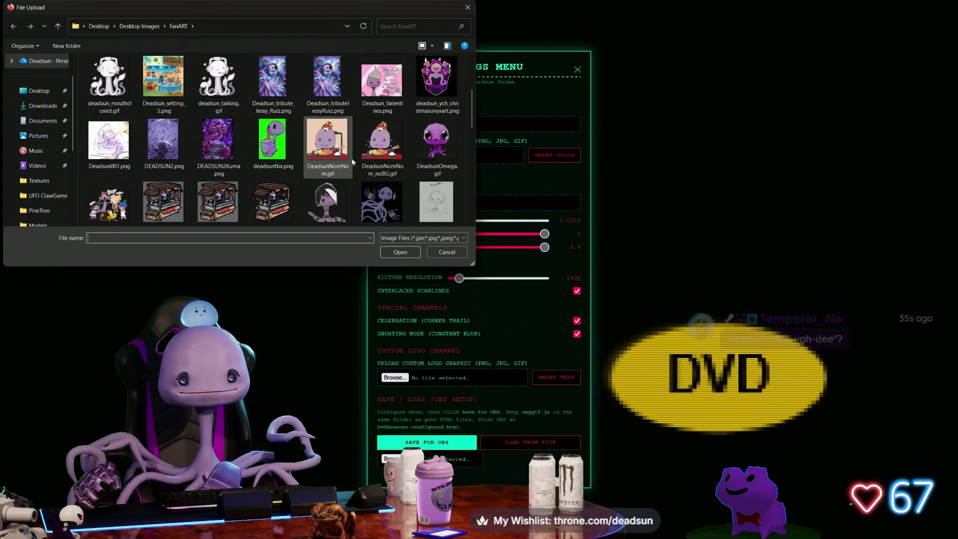
{"action": "left_click", "coordinate": [382, 145]}
{"action": "left_click", "coordinate": [397, 253]}
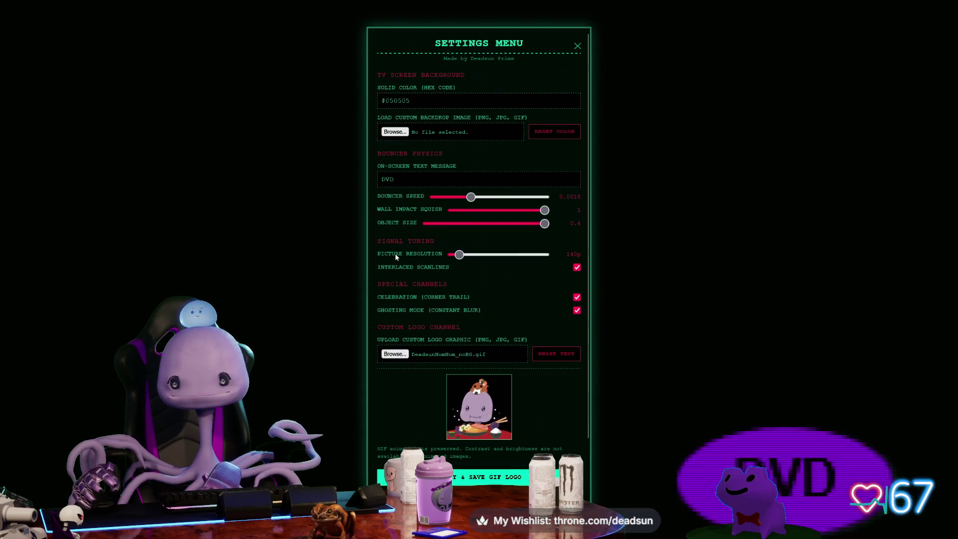
{"action": "left_click", "coordinate": [462, 477]}
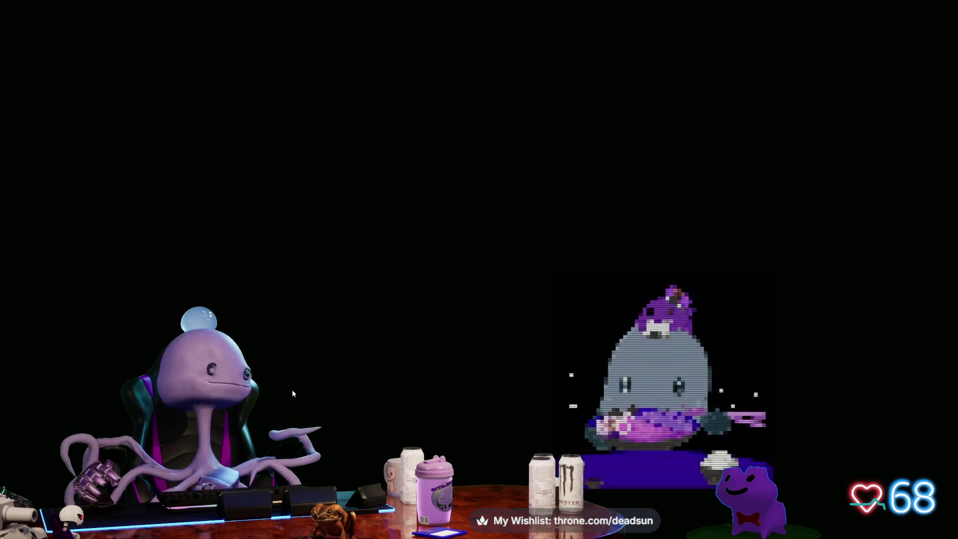
- Raise DVD Bouncer's picture resolution to 740p, turn ghosting off, and toggle scanlines off and on
{"action": "left_click", "coordinate": [369, 361]}
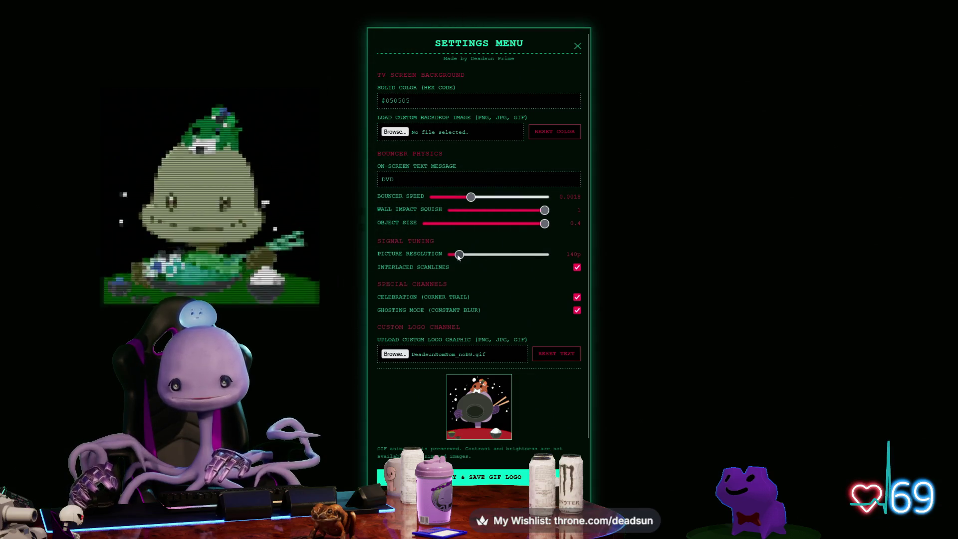
{"action": "left_click_drag", "start_coordinate": [460, 254], "coordinate": [535, 255]}
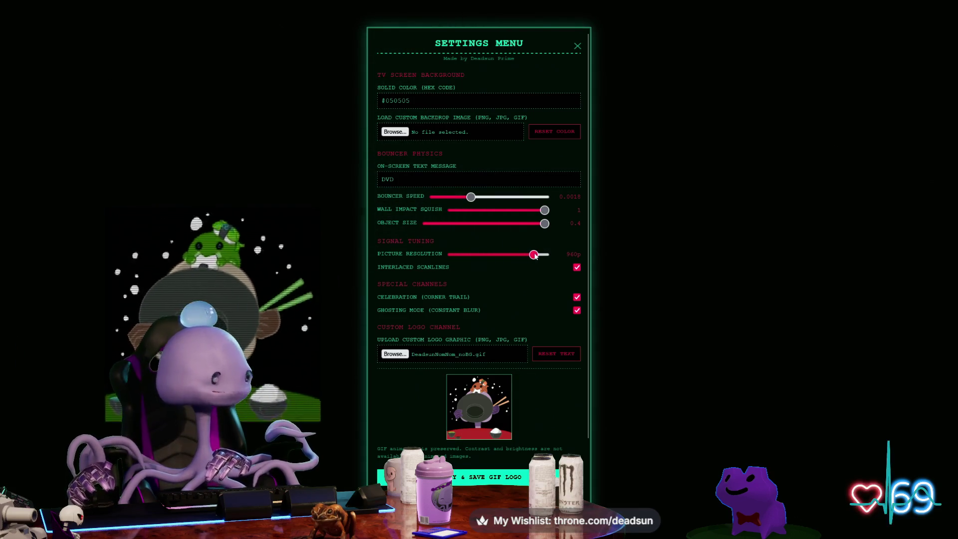
{"action": "left_click", "coordinate": [577, 311]}
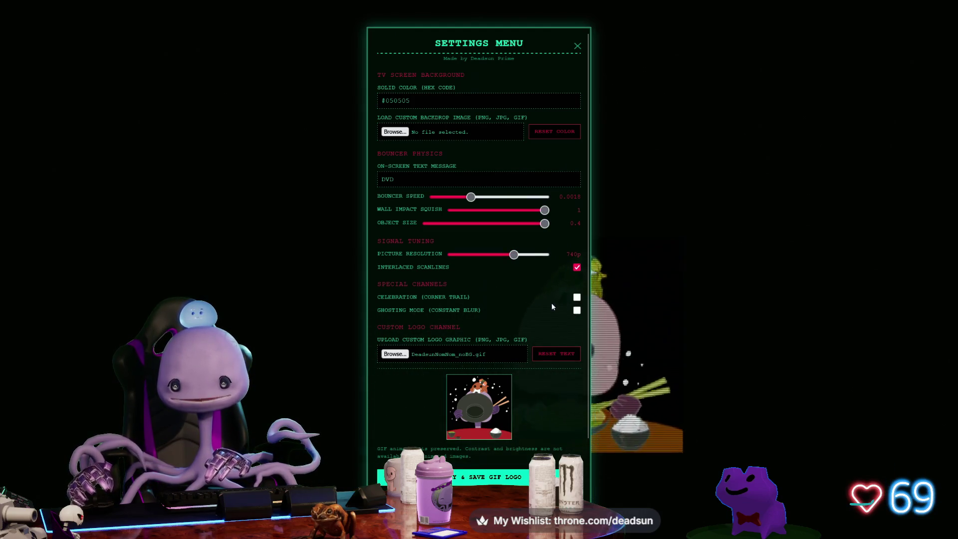
{"action": "left_click", "coordinate": [577, 268]}
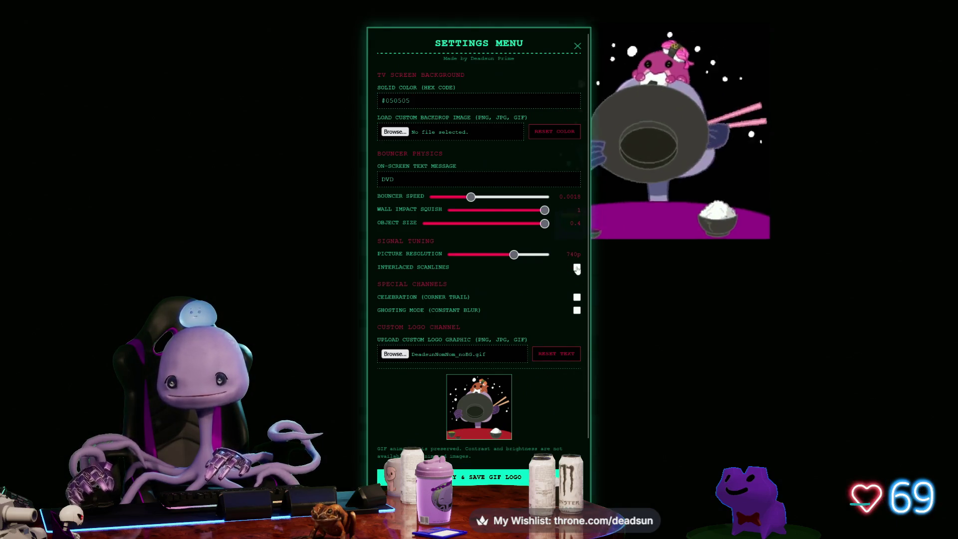
{"action": "left_click", "coordinate": [577, 268]}
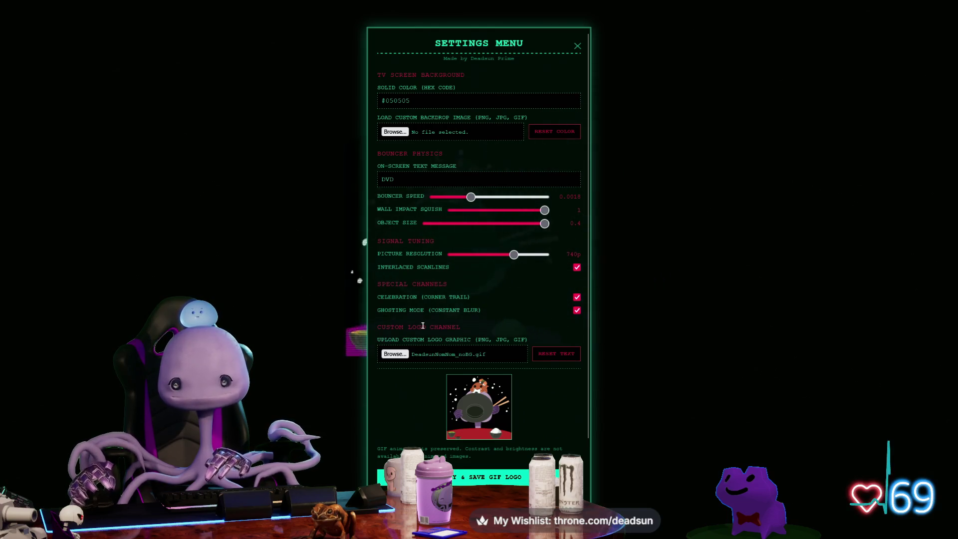
{"action": "left_click", "coordinate": [395, 355]}
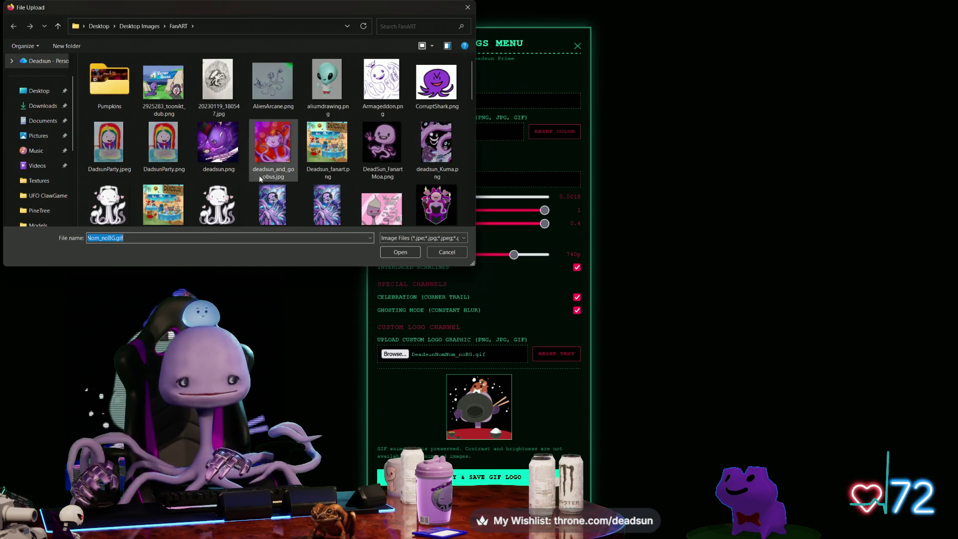
- Pick deadsun_talking.gif, apply and save it as the GIF logo, then reopen the settings
{"action": "left_click", "coordinate": [215, 204]}
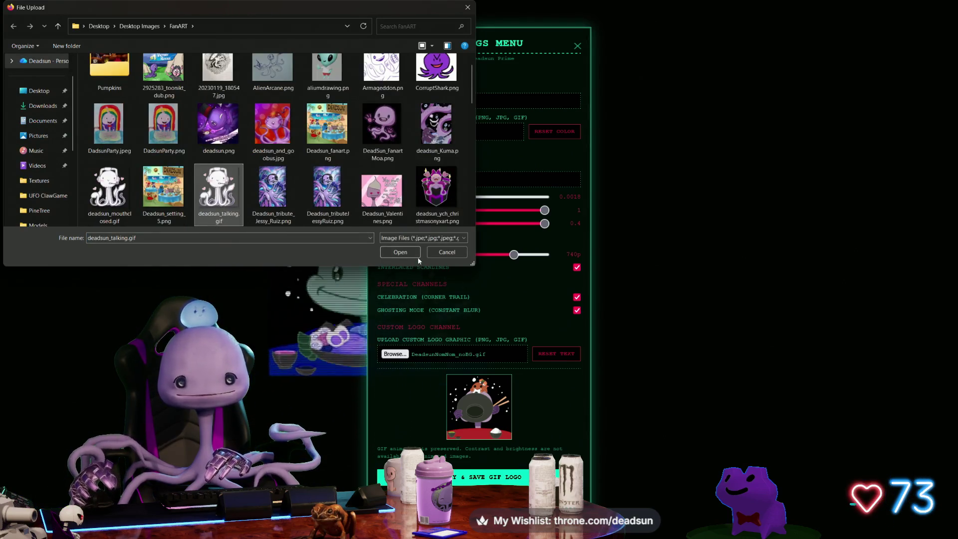
{"action": "left_click", "coordinate": [400, 253]}
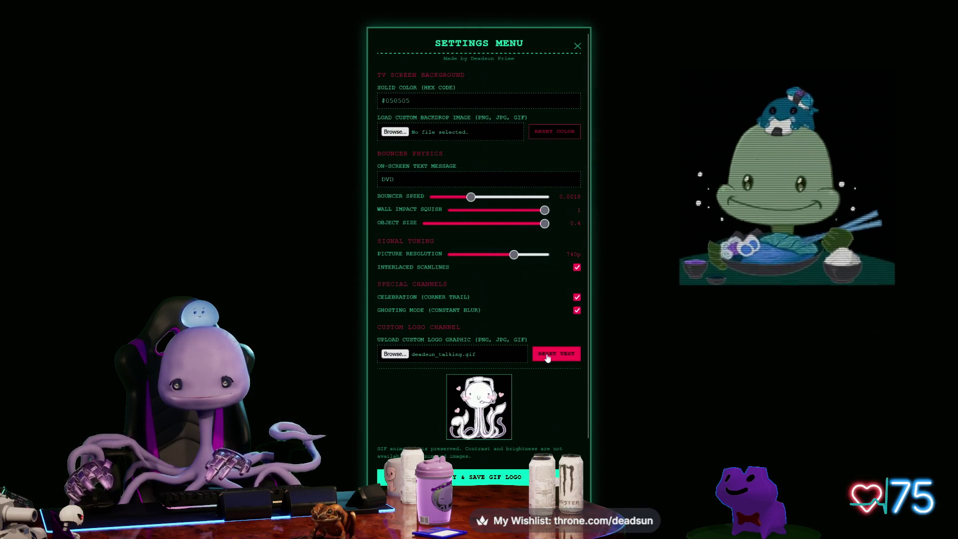
{"action": "left_click", "coordinate": [487, 476]}
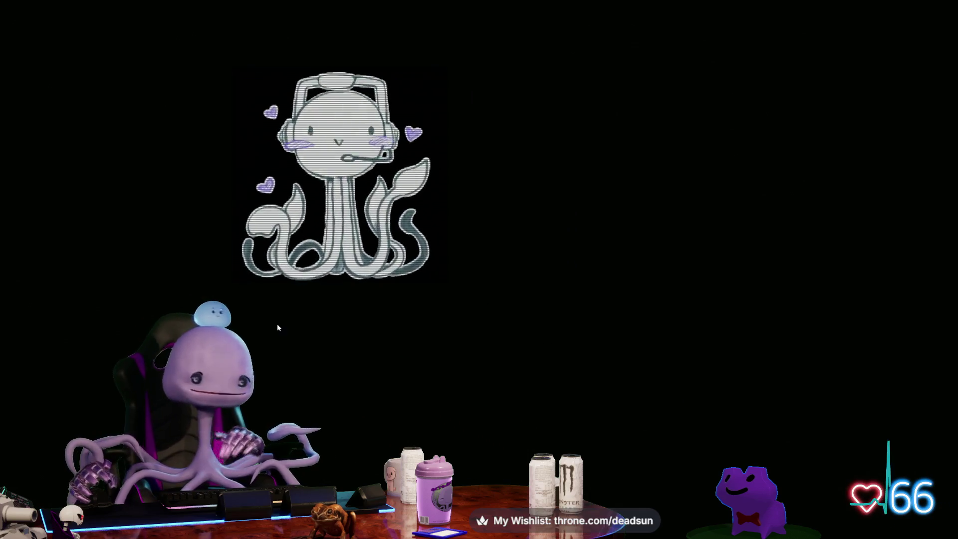
{"action": "left_click", "coordinate": [350, 324]}
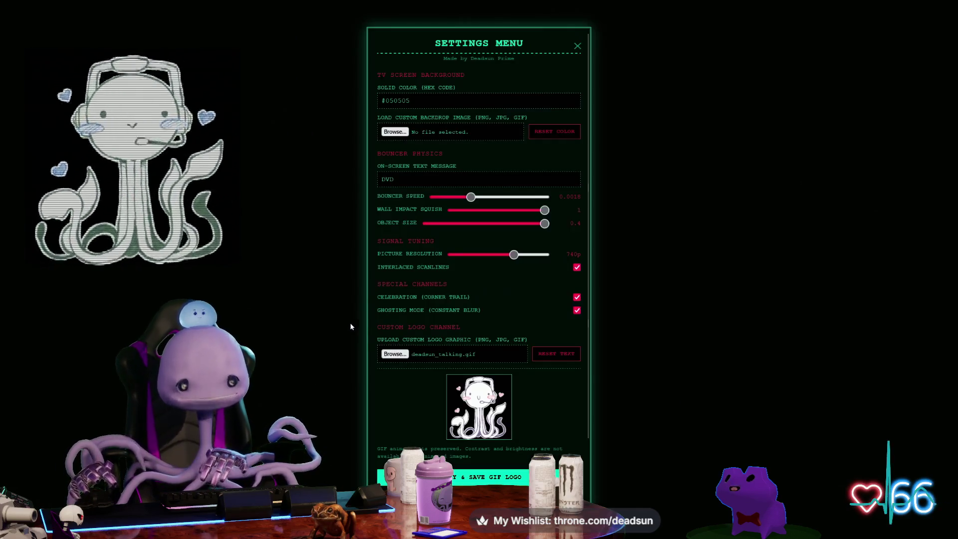
- Reset the logo to text reading BRB and drag picture resolution to 60p, then 420p
{"action": "left_click", "coordinate": [551, 355]}
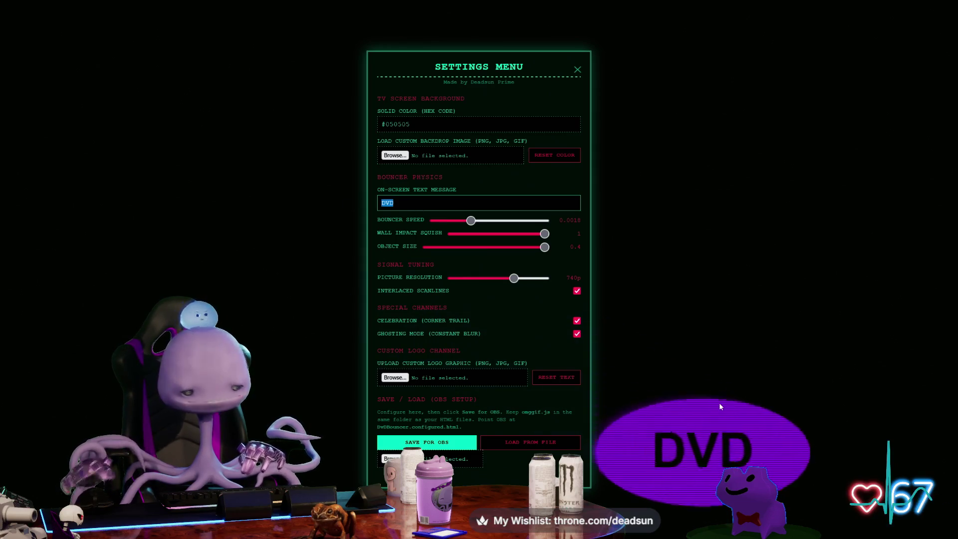
{"action": "type", "text": "BRB"}
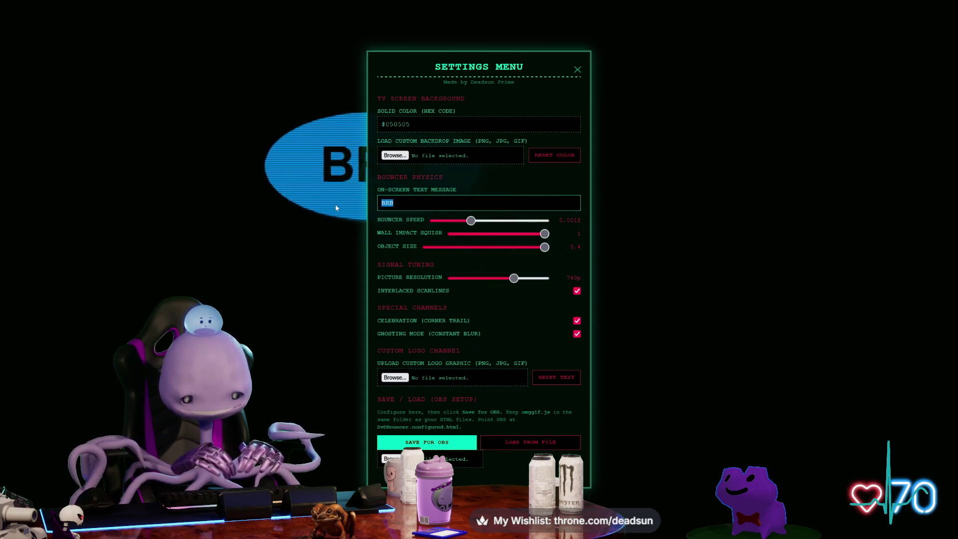
{"action": "type", "text": "BERU"}
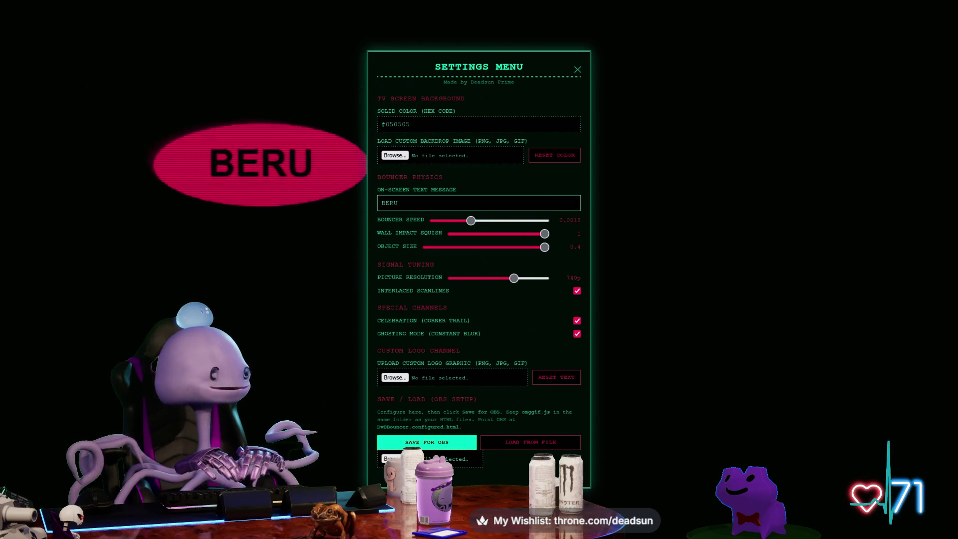
{"action": "key", "text": "BackSpace"}
{"action": "key", "text": "BackSpace"}
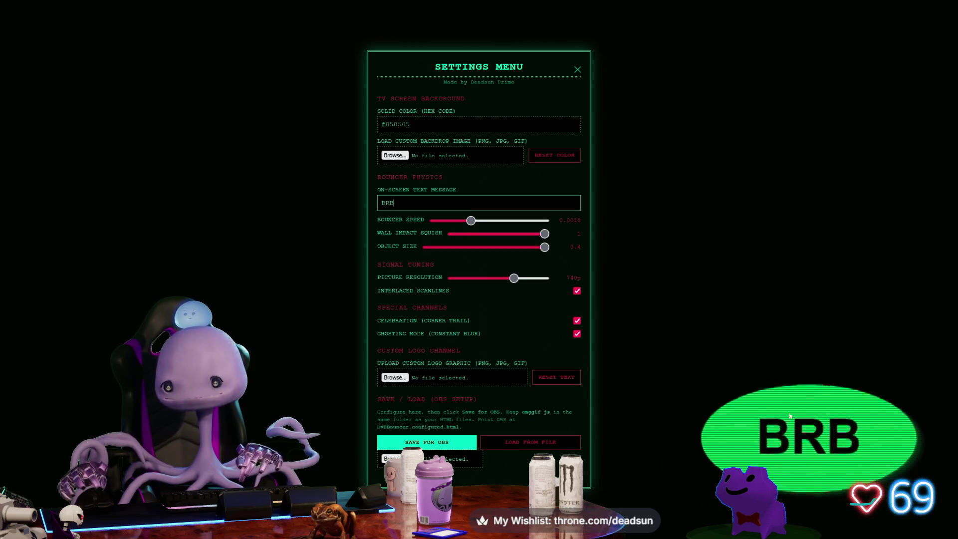
{"action": "left_click", "coordinate": [508, 282]}
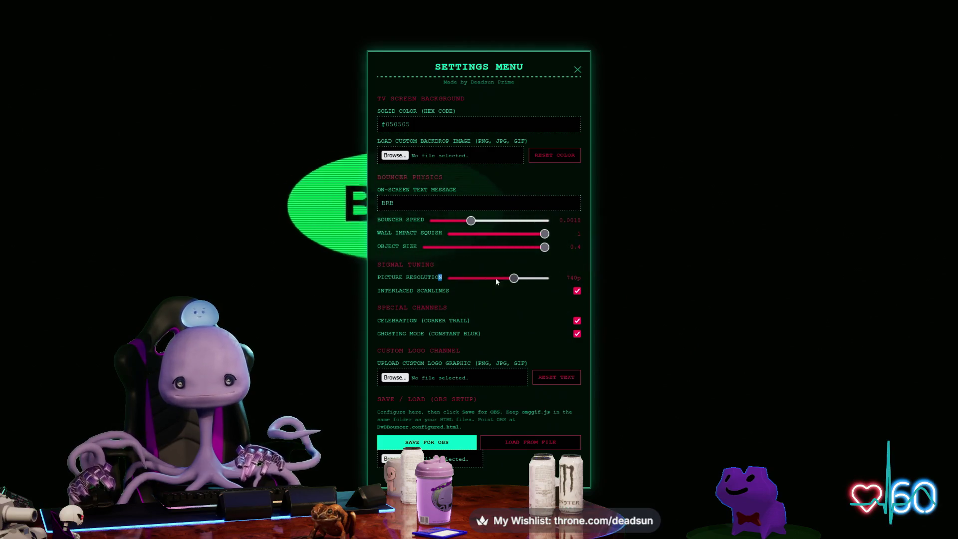
{"action": "left_click_drag", "start_coordinate": [497, 282], "coordinate": [433, 284]}
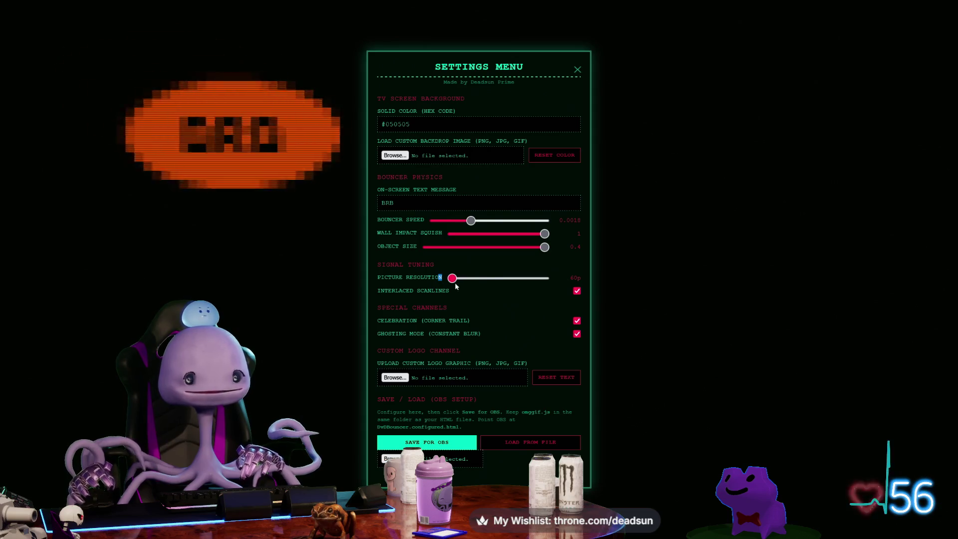
{"action": "mouse_move", "coordinate": [455, 286]}
{"action": "left_mouse_down"}
{"action": "mouse_move", "coordinate": [563, 282]}
{"action": "mouse_move", "coordinate": [469, 286]}
{"action": "left_mouse_up"}
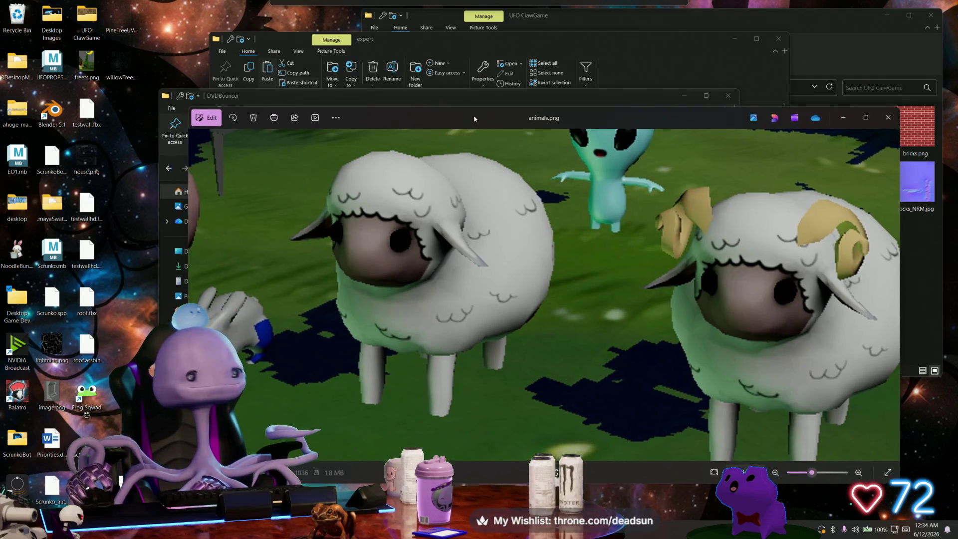
- Close the animals.png preview, minimize DVDBouncer, and close the export and UFO ClawGame folder windows
{"action": "key", "text": "alt+F4"}
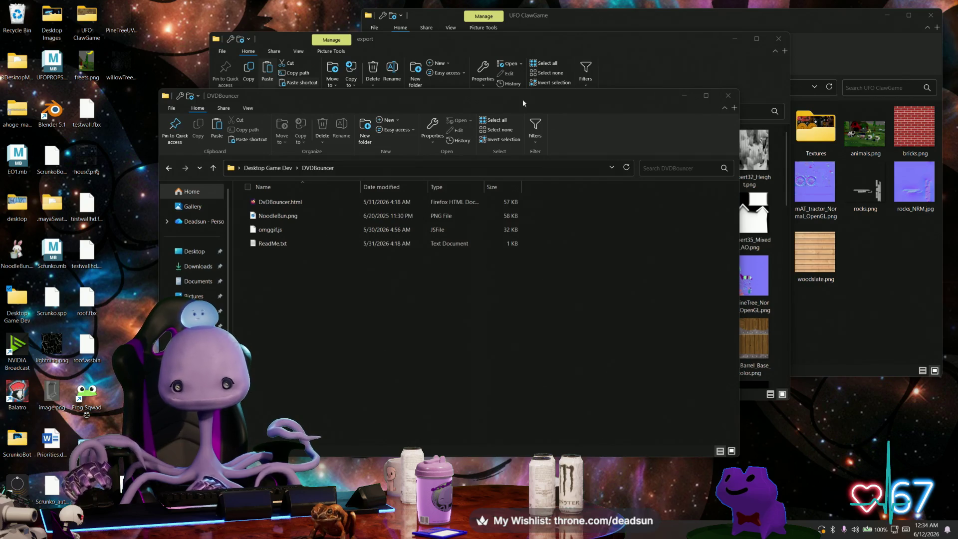
{"action": "left_click", "coordinate": [687, 95]}
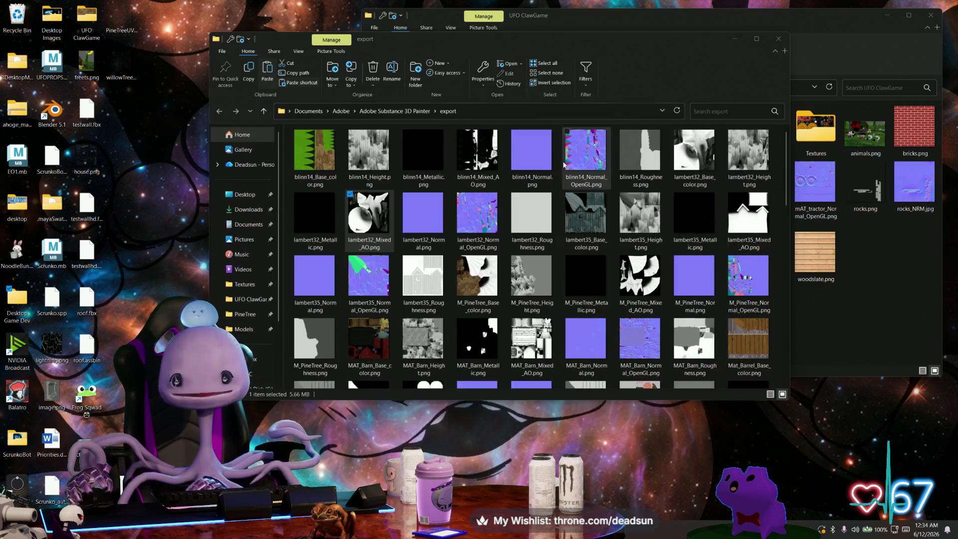
{"action": "left_click", "coordinate": [779, 40]}
{"action": "left_click_drag", "start_coordinate": [835, 23], "coordinate": [714, 45]}
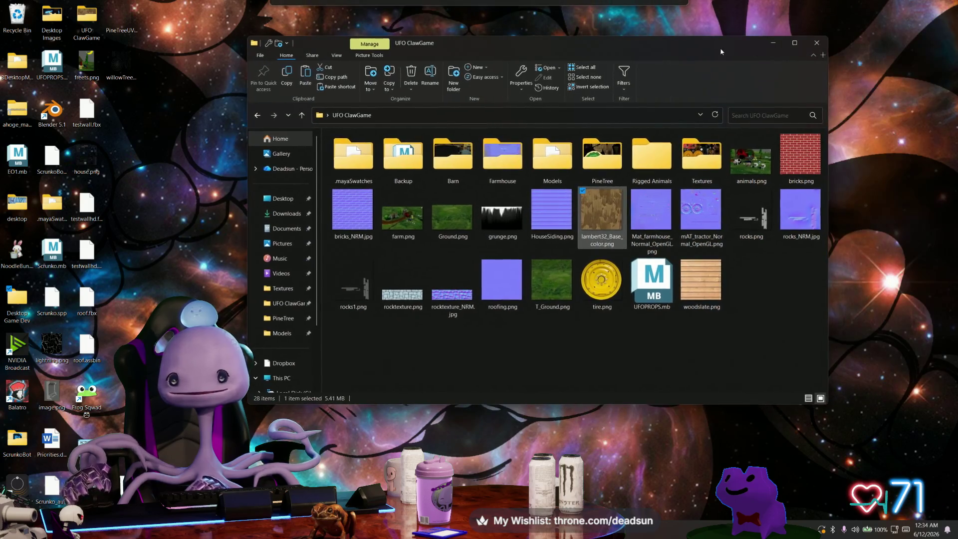
{"action": "left_click", "coordinate": [808, 36]}
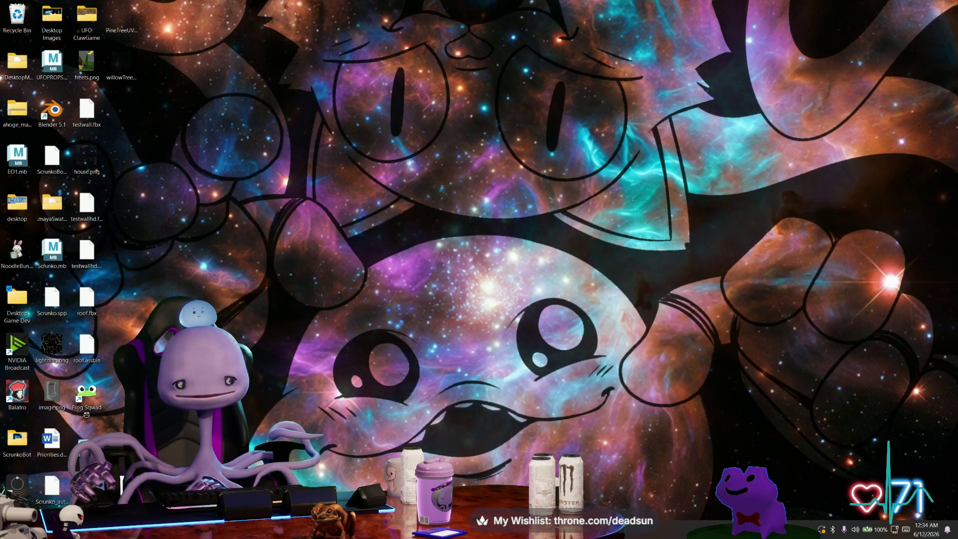
{"action": "key", "text": "alt+Tab"}
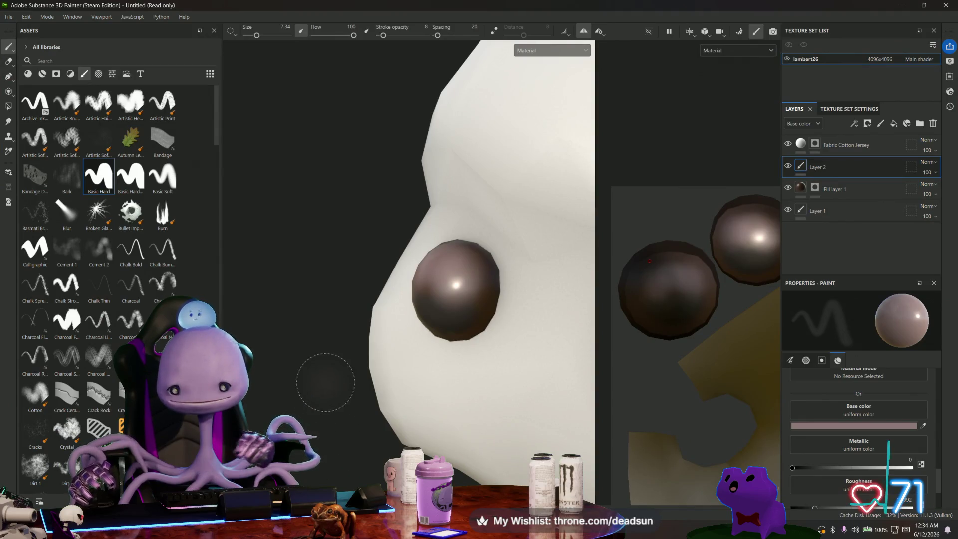
- Inspect the sheep's head and face UV island, then switch Painter to Baking mode
{"action": "mouse_move", "coordinate": [316, 384]}
{"action": "left_mouse_down", "text": "alt"}
{"action": "mouse_move", "coordinate": [467, 385]}
{"action": "mouse_move", "coordinate": [424, 397]}
{"action": "left_mouse_up", "text": "alt"}
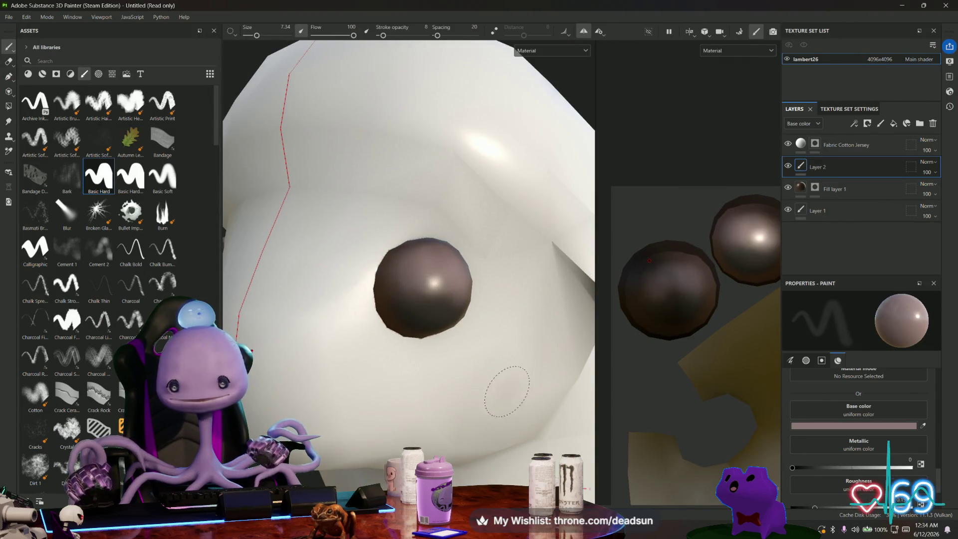
{"action": "scroll", "coordinate": [507, 392], "scroll_direction": "down", "scroll_amount": 5}
{"action": "scroll", "coordinate": [680, 359], "scroll_direction": "up", "scroll_amount": 2}
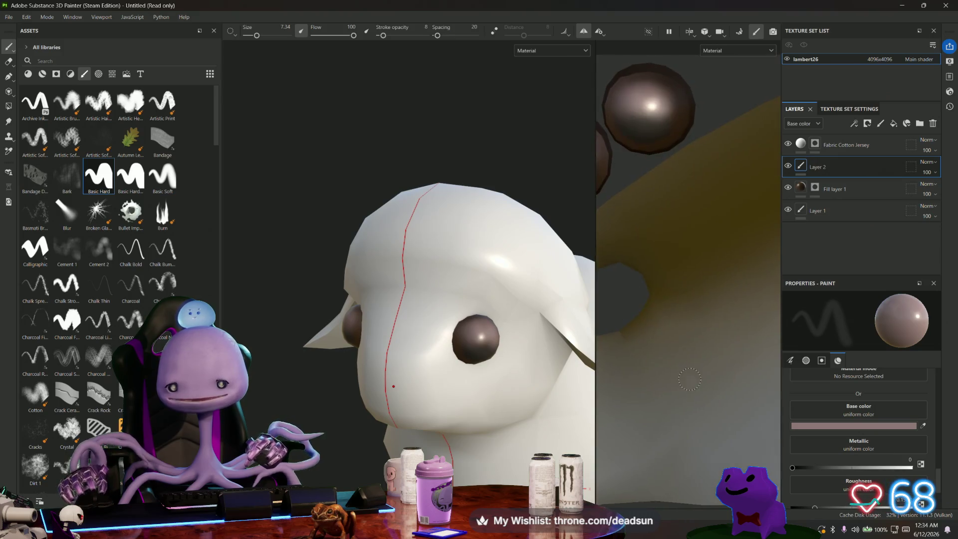
{"action": "scroll", "coordinate": [690, 380], "scroll_direction": "down", "scroll_amount": 3}
{"action": "middle_click_drag", "start_coordinate": [690, 380], "coordinate": [701, 320]}
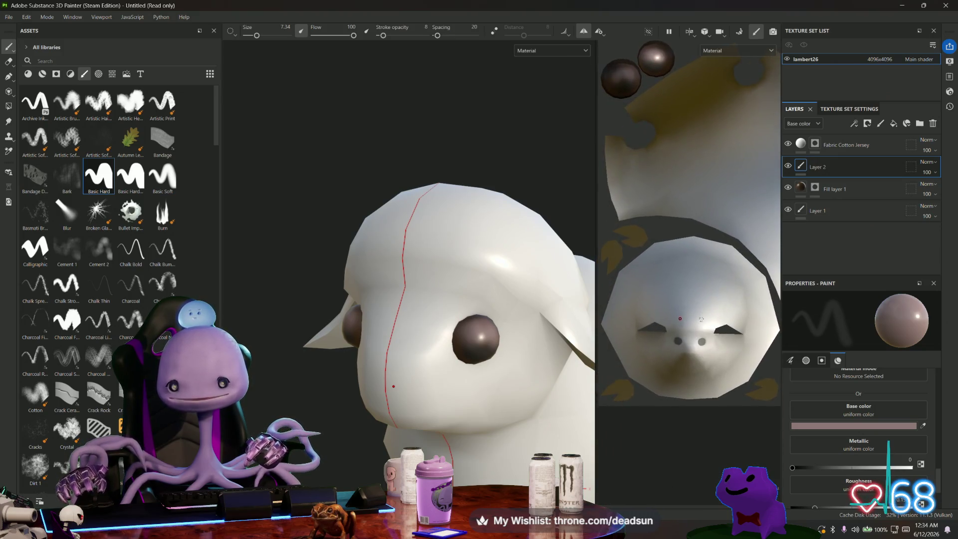
{"action": "scroll", "coordinate": [704, 363], "scroll_direction": "up", "scroll_amount": 3}
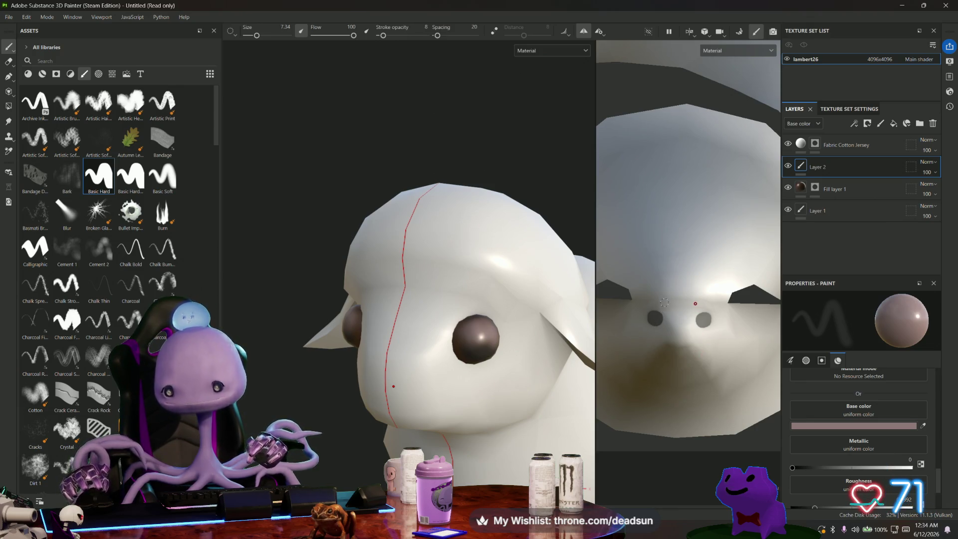
{"action": "left_click", "coordinate": [740, 33]}
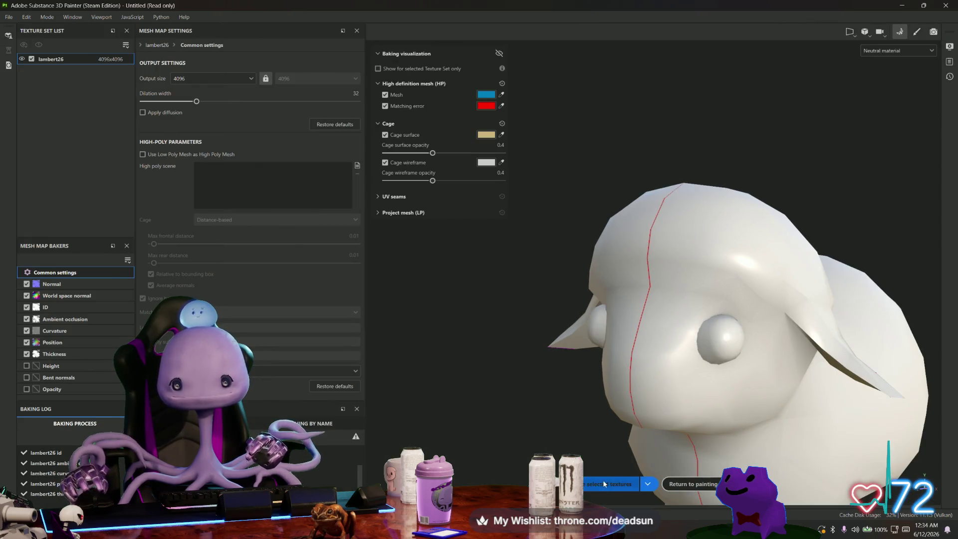
- Bake the sheep's seven mesh maps for lambert26, then return to painting in a front view
{"action": "left_click", "coordinate": [604, 484]}
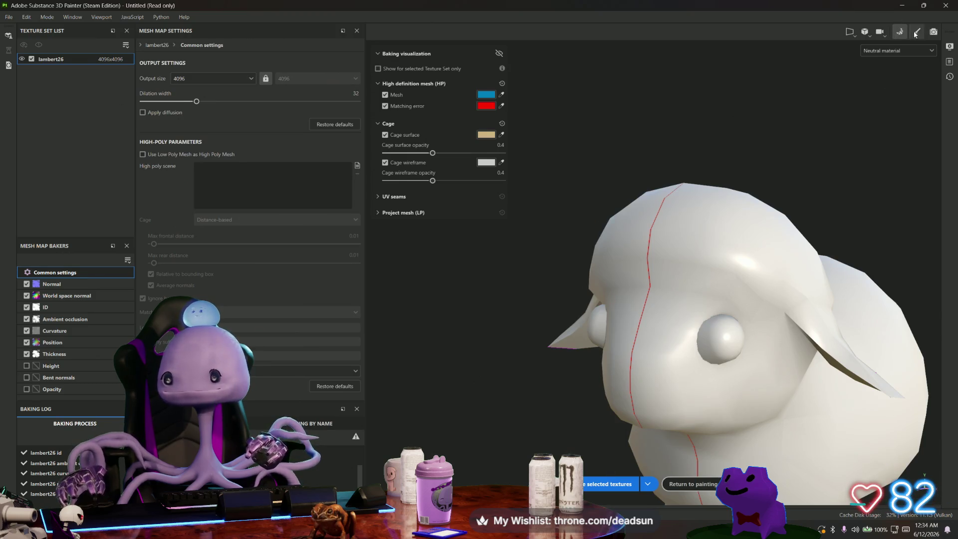
{"action": "left_click", "coordinate": [917, 33]}
{"action": "mouse_move", "coordinate": [516, 385]}
{"action": "left_mouse_down", "text": "alt"}
{"action": "mouse_move", "coordinate": [478, 309]}
{"action": "mouse_move", "coordinate": [391, 343]}
{"action": "mouse_move", "coordinate": [394, 354]}
{"action": "left_mouse_up", "text": "alt"}
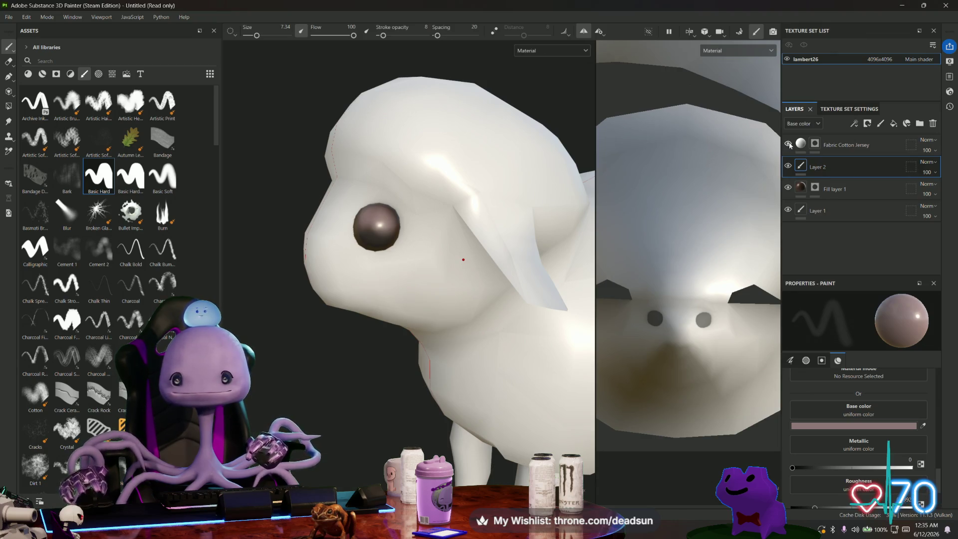
- Select the Fabric Cotton Jersey layer and rectangle-select the sheep's body faces in polygon fill mode
{"action": "scroll", "coordinate": [550, 209], "scroll_direction": "up", "scroll_amount": 3}
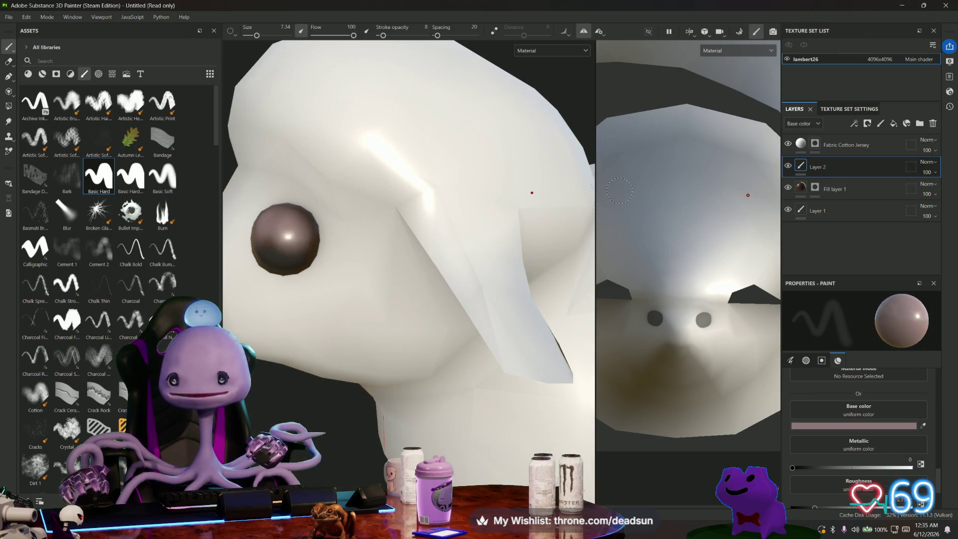
{"action": "left_click", "coordinate": [802, 144]}
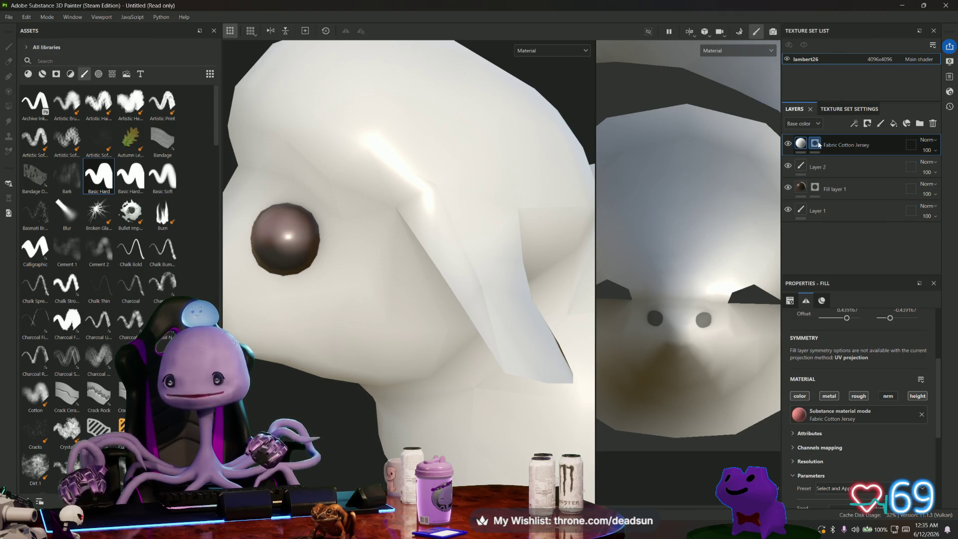
{"action": "key", "text": "4"}
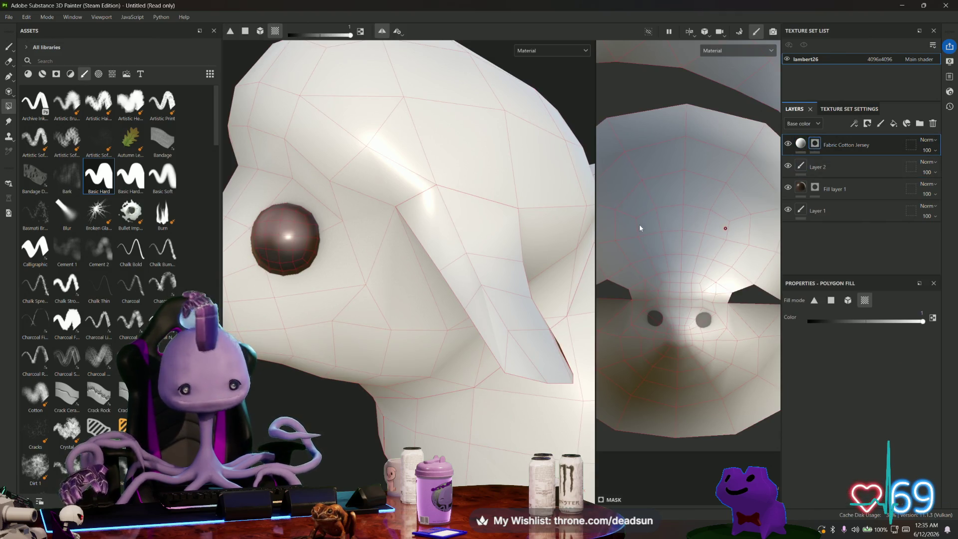
{"action": "scroll", "coordinate": [504, 240], "scroll_direction": "down", "scroll_amount": 3}
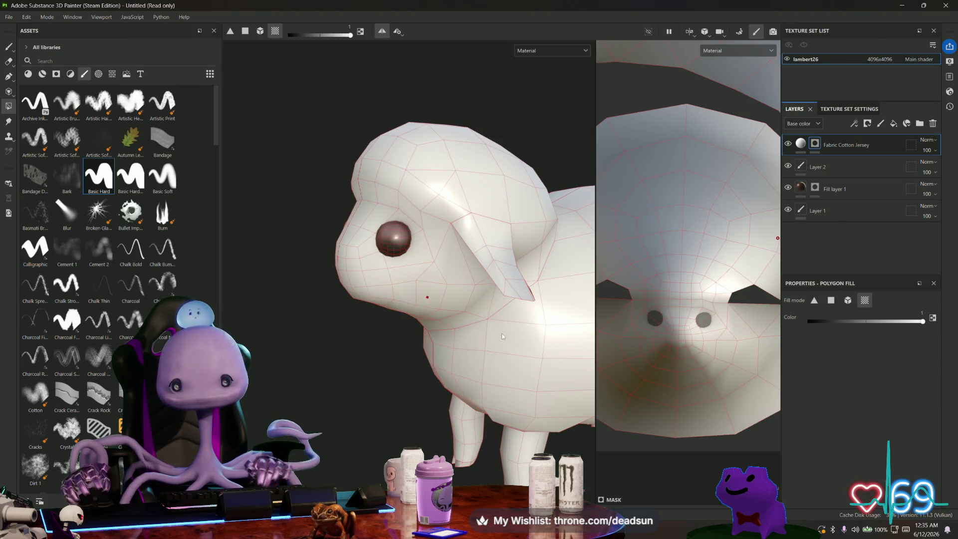
{"action": "left_click_drag", "start_coordinate": [570, 385], "coordinate": [434, 330], "text": "alt"}
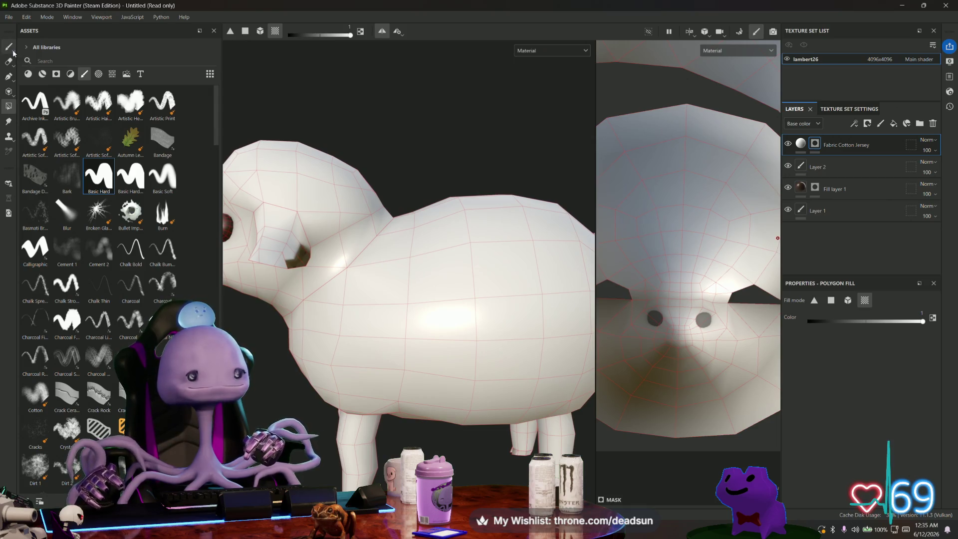
{"action": "mouse_move", "coordinate": [339, 163]}
{"action": "left_mouse_down"}
{"action": "mouse_move", "coordinate": [538, 343]}
{"action": "mouse_move", "coordinate": [666, 382]}
{"action": "mouse_move", "coordinate": [678, 404]}
{"action": "left_mouse_up"}
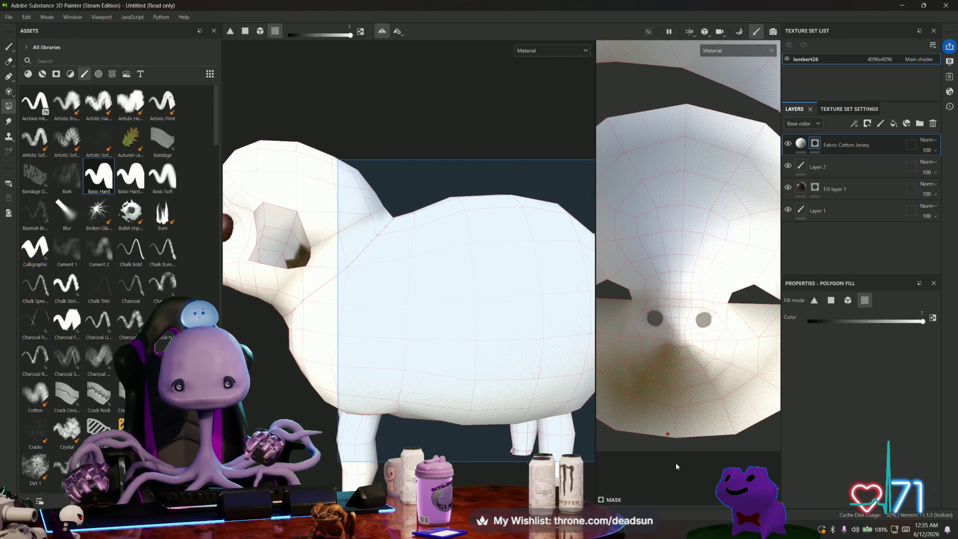
- Inspect the sheep's head, ear and eye up close, then switch to Maya's farm scene
{"action": "mouse_move", "coordinate": [393, 300]}
{"action": "left_mouse_down", "text": "alt"}
{"action": "mouse_move", "coordinate": [478, 345]}
{"action": "mouse_move", "coordinate": [467, 325]}
{"action": "mouse_move", "coordinate": [574, 330]}
{"action": "mouse_move", "coordinate": [373, 282]}
{"action": "left_mouse_up", "text": "alt"}
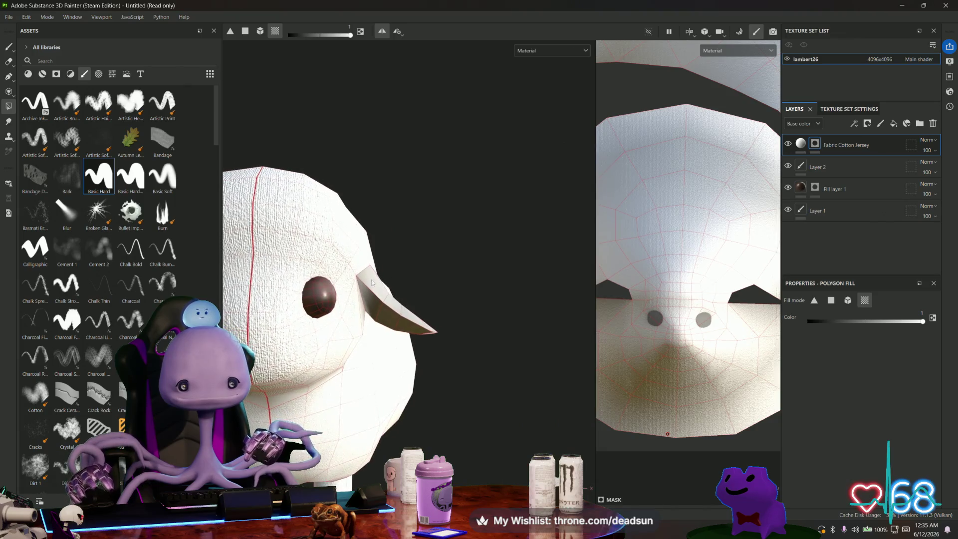
{"action": "mouse_move", "coordinate": [461, 391]}
{"action": "left_mouse_down", "text": "alt"}
{"action": "mouse_move", "coordinate": [474, 380]}
{"action": "mouse_move", "coordinate": [534, 372]}
{"action": "mouse_move", "coordinate": [288, 318]}
{"action": "left_mouse_up", "text": "alt"}
{"action": "mouse_move", "coordinate": [339, 381]}
{"action": "left_mouse_down", "text": "alt"}
{"action": "mouse_move", "coordinate": [385, 369]}
{"action": "mouse_move", "coordinate": [341, 361]}
{"action": "mouse_move", "coordinate": [379, 347]}
{"action": "mouse_move", "coordinate": [382, 428]}
{"action": "left_mouse_up", "text": "alt"}
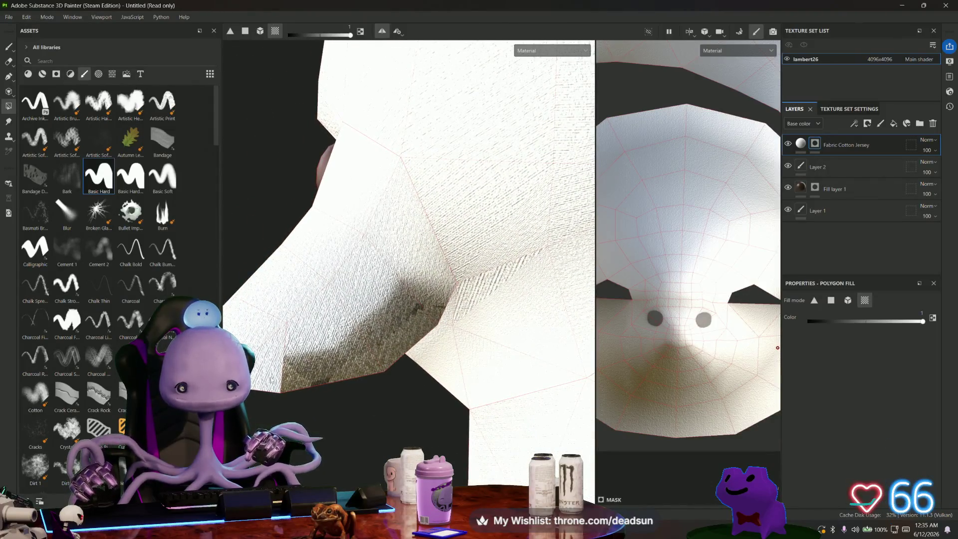
{"action": "left_click_drag", "start_coordinate": [409, 333], "coordinate": [449, 319], "text": "alt"}
{"action": "left_click_drag", "start_coordinate": [624, 299], "coordinate": [594, 292], "text": "alt"}
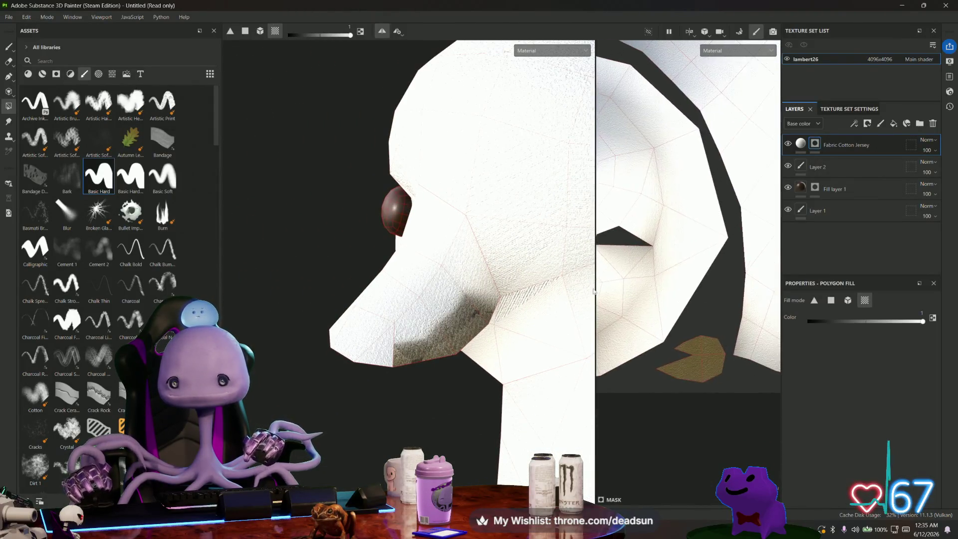
{"action": "key", "text": "alt+Tab"}
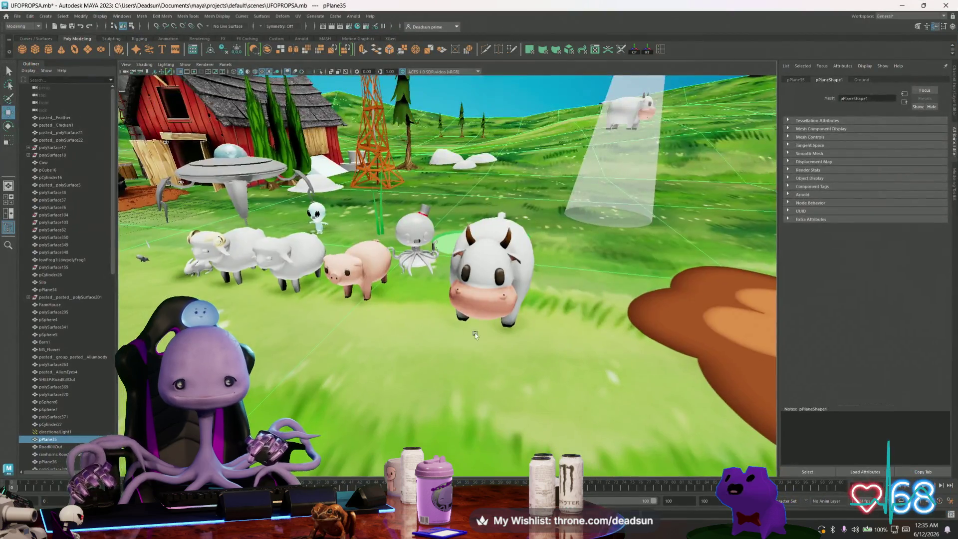
{"action": "left_click_drag", "start_coordinate": [475, 334], "coordinate": [468, 339], "text": "alt"}
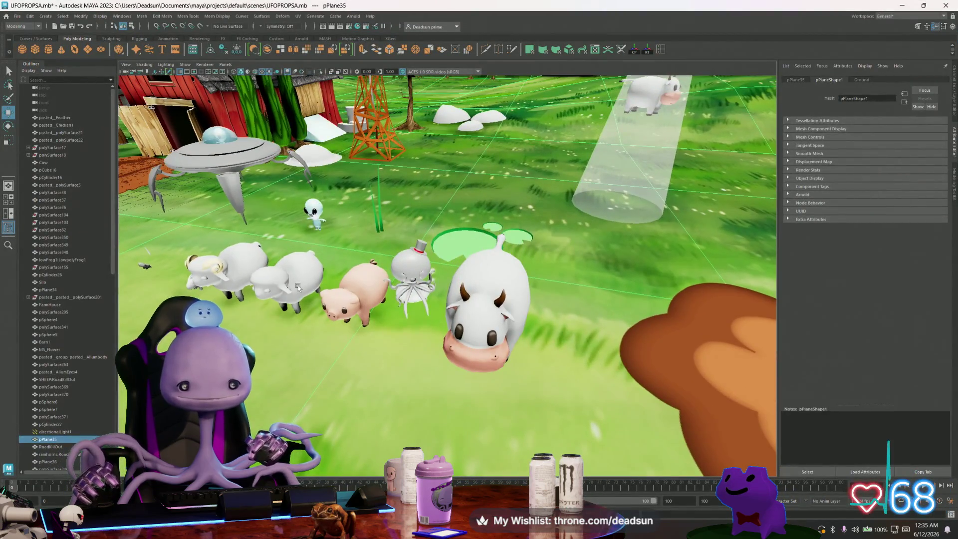
- Select and frame the RoadKillOut sheep, switch to edge mode, and pick an edge on its neck
{"action": "left_click", "coordinate": [298, 287]}
{"action": "key", "text": "f"}
{"action": "mouse_move", "coordinate": [319, 309]}
{"action": "left_mouse_down", "text": "alt"}
{"action": "mouse_move", "coordinate": [341, 334]}
{"action": "mouse_move", "coordinate": [316, 352]}
{"action": "left_mouse_up", "text": "alt"}
{"action": "scroll", "coordinate": [341, 334], "scroll_direction": "up", "scroll_amount": 10}
{"action": "scroll", "coordinate": [317, 352], "scroll_direction": "up", "scroll_amount": 8}
{"action": "scroll", "coordinate": [434, 379], "scroll_direction": "down", "scroll_amount": 3}
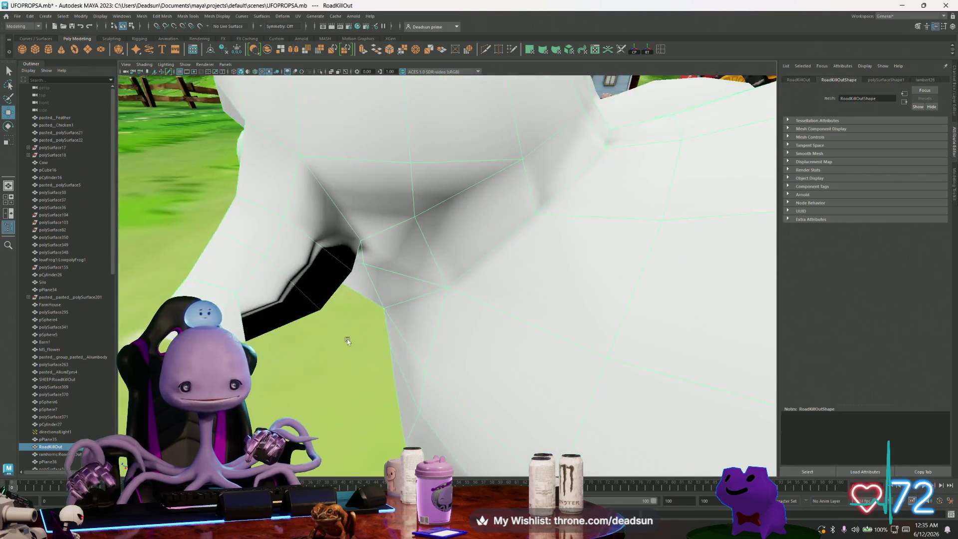
{"action": "scroll", "coordinate": [348, 341], "scroll_direction": "down", "scroll_amount": 3}
{"action": "right_click_drag", "start_coordinate": [257, 222], "coordinate": [257, 200]}
{"action": "left_click", "coordinate": [327, 242]}
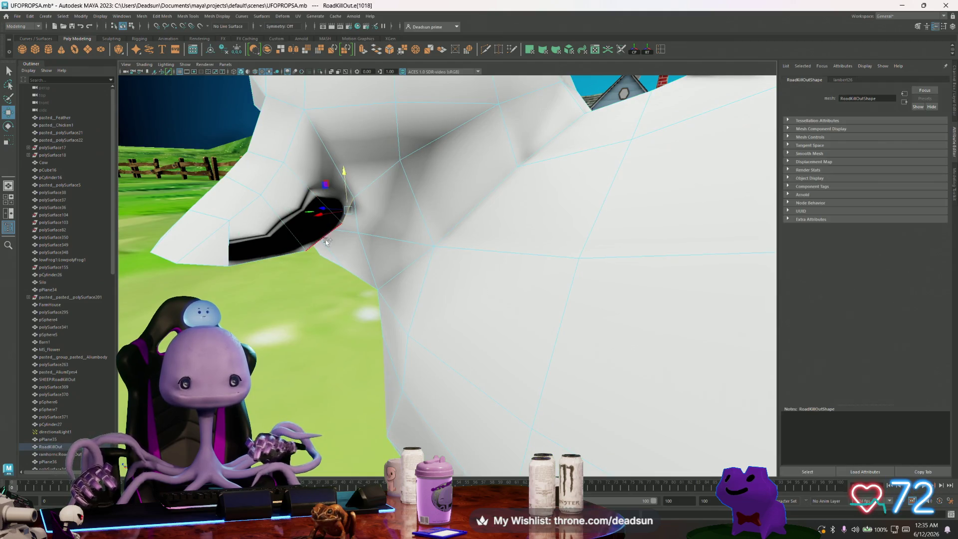
{"action": "left_click", "coordinate": [295, 122]}
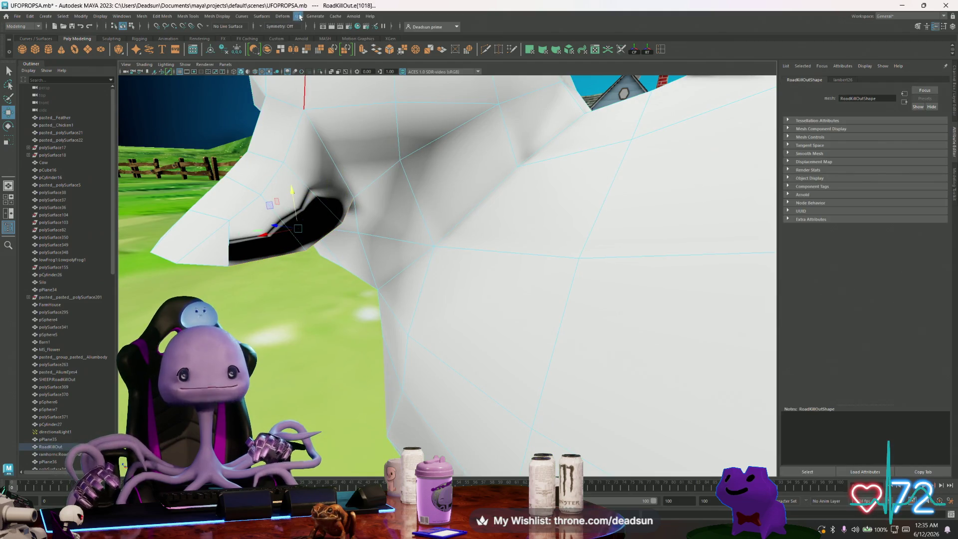
{"action": "left_click", "coordinate": [300, 17]}
- Open the UV Editor and place it beside the viewport showing the sheep's head and ear
{"action": "left_click", "coordinate": [314, 32]}
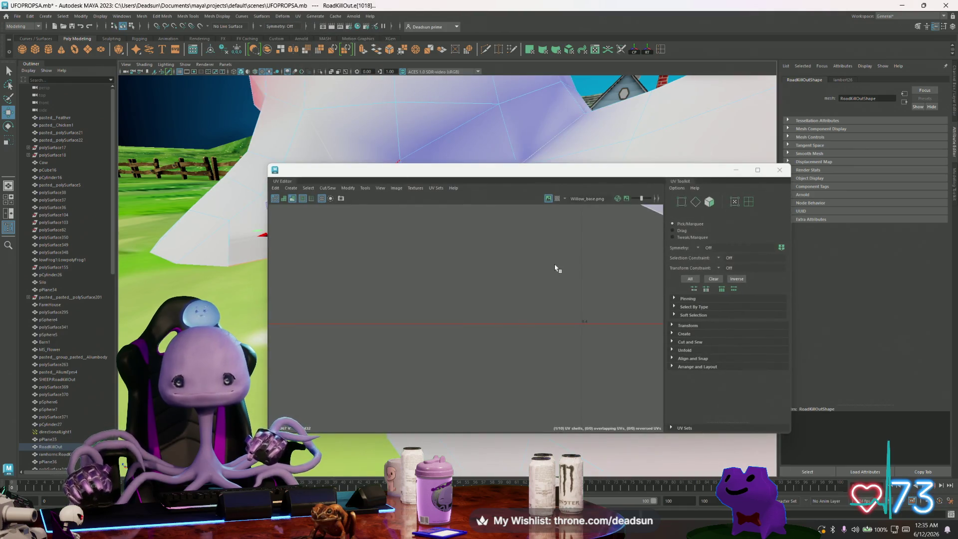
{"action": "scroll", "coordinate": [468, 285], "scroll_direction": "up", "scroll_amount": 5}
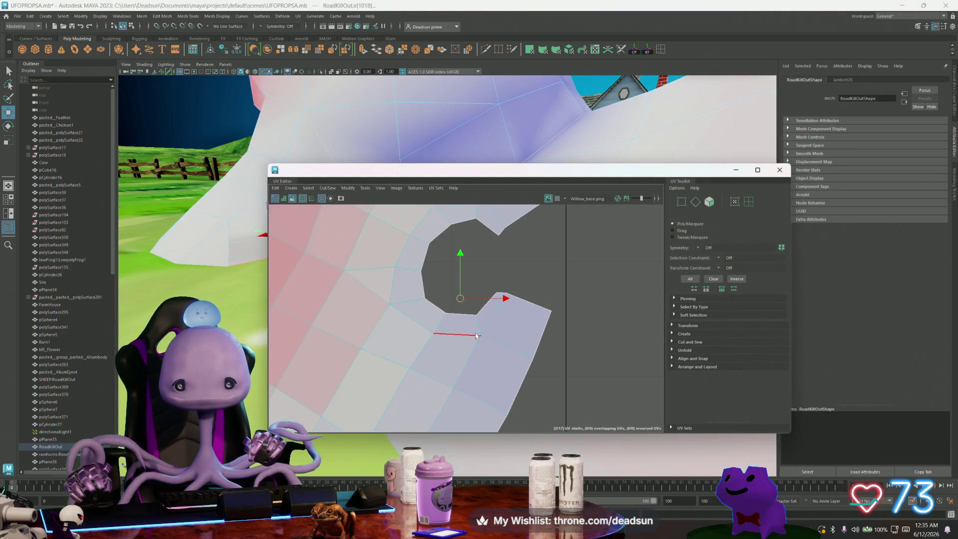
{"action": "scroll", "coordinate": [462, 301], "scroll_direction": "down", "scroll_amount": 4}
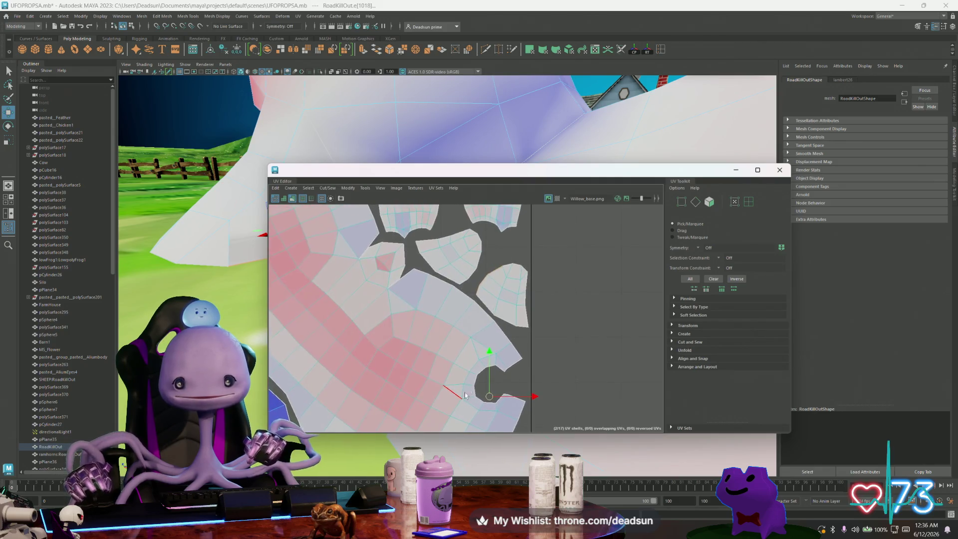
{"action": "scroll", "coordinate": [479, 285], "scroll_direction": "up", "scroll_amount": 2}
{"action": "scroll", "coordinate": [510, 299], "scroll_direction": "up", "scroll_amount": 2}
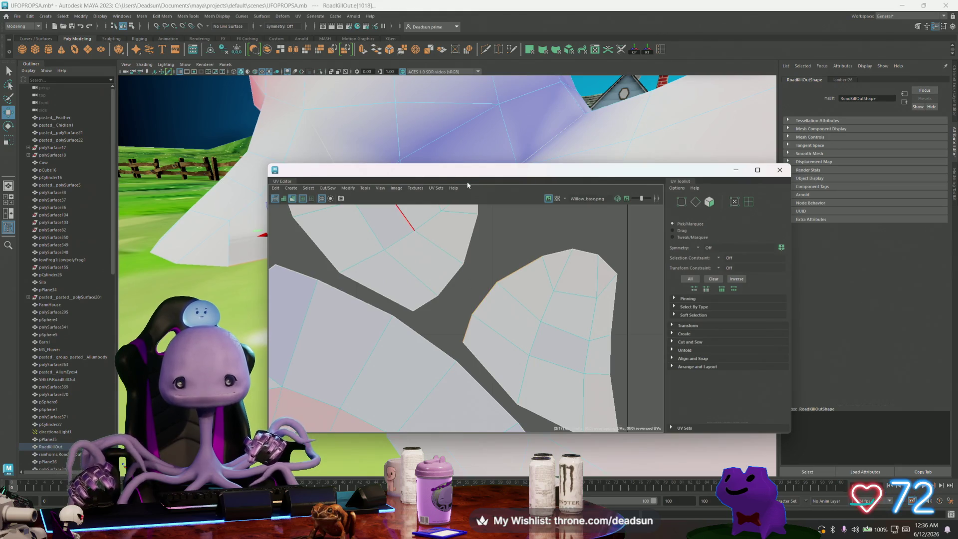
{"action": "left_click_drag", "start_coordinate": [449, 170], "coordinate": [762, 146]}
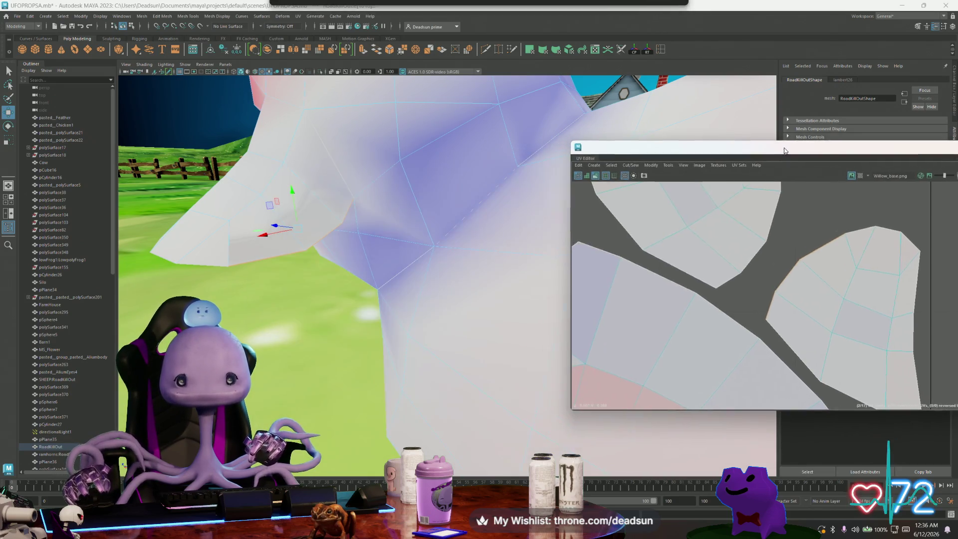
{"action": "scroll", "coordinate": [359, 242], "scroll_direction": "up", "scroll_amount": 5}
{"action": "mouse_move", "coordinate": [358, 242]}
{"action": "middle_mouse_down", "text": "alt"}
{"action": "mouse_move", "coordinate": [206, 199]}
{"action": "mouse_move", "coordinate": [216, 238]}
{"action": "middle_mouse_up", "text": "alt"}
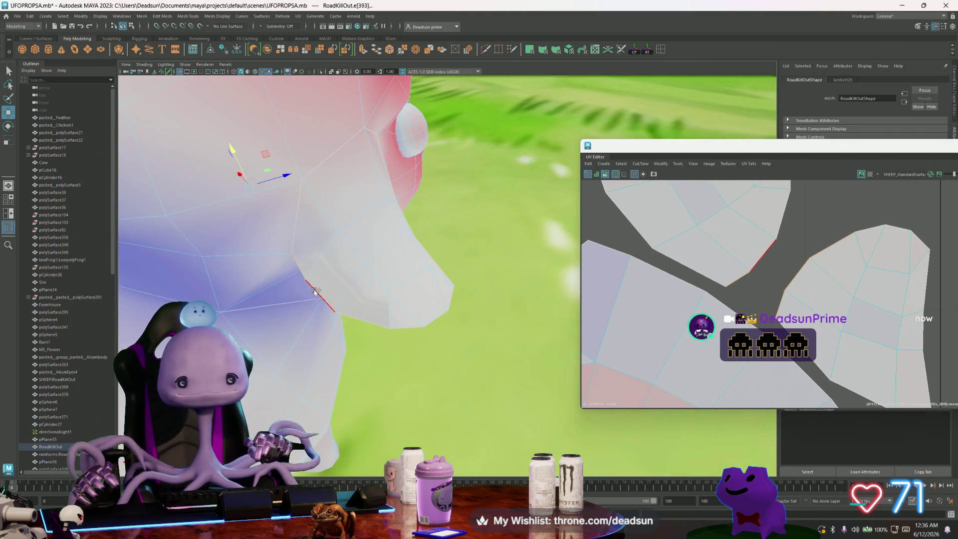
- Harden a selected edge on the sheep's neck with Mesh Display > Harden Edge
{"action": "left_click", "coordinate": [330, 302]}
{"action": "mouse_move", "coordinate": [348, 314]}
{"action": "left_mouse_down", "text": "alt"}
{"action": "mouse_move", "coordinate": [379, 308]}
{"action": "mouse_move", "coordinate": [349, 279]}
{"action": "left_mouse_up", "text": "alt"}
{"action": "left_click", "coordinate": [240, 19]}
{"action": "mouse_move", "coordinate": [228, 18]}
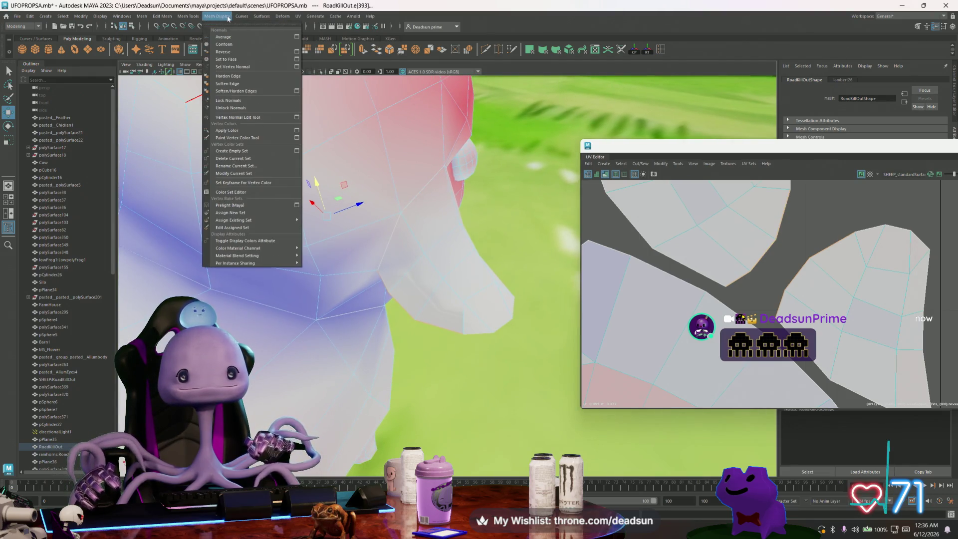
{"action": "left_click", "coordinate": [223, 76]}
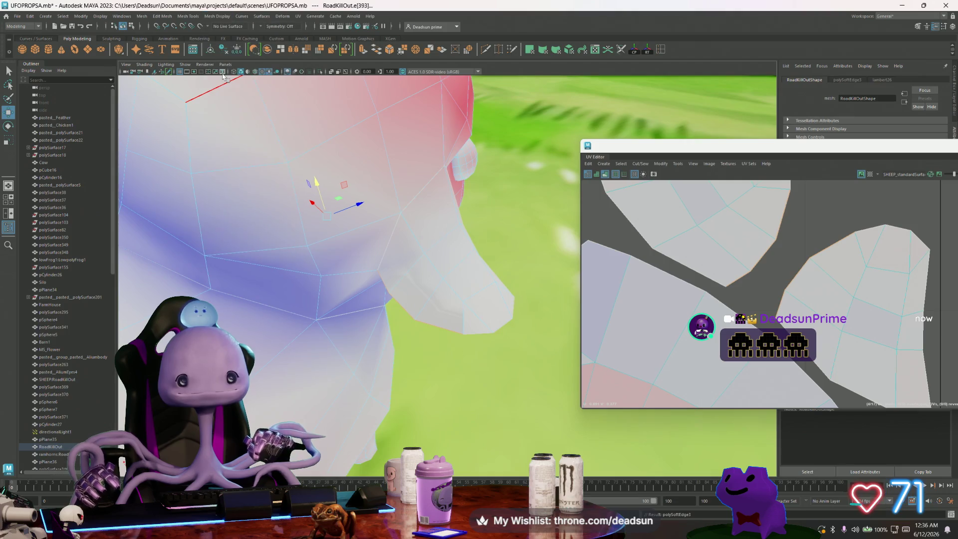
{"action": "scroll", "coordinate": [690, 287], "scroll_direction": "down", "scroll_amount": 2}
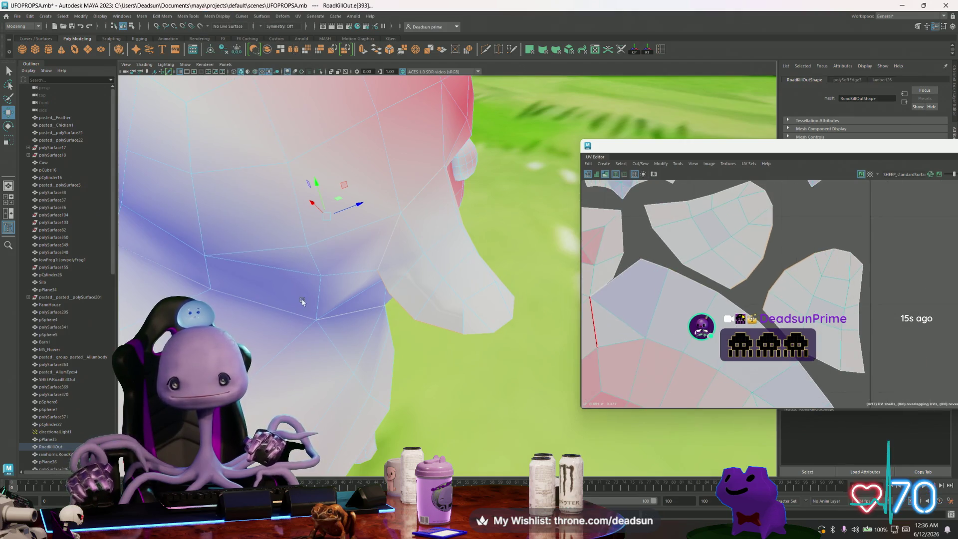
{"action": "mouse_move", "coordinate": [303, 301]}
{"action": "left_mouse_down", "text": "alt"}
{"action": "mouse_move", "coordinate": [357, 293]}
{"action": "mouse_move", "coordinate": [381, 315]}
{"action": "mouse_move", "coordinate": [332, 285]}
{"action": "mouse_move", "coordinate": [268, 310]}
{"action": "mouse_move", "coordinate": [449, 329]}
{"action": "left_mouse_up", "text": "alt"}
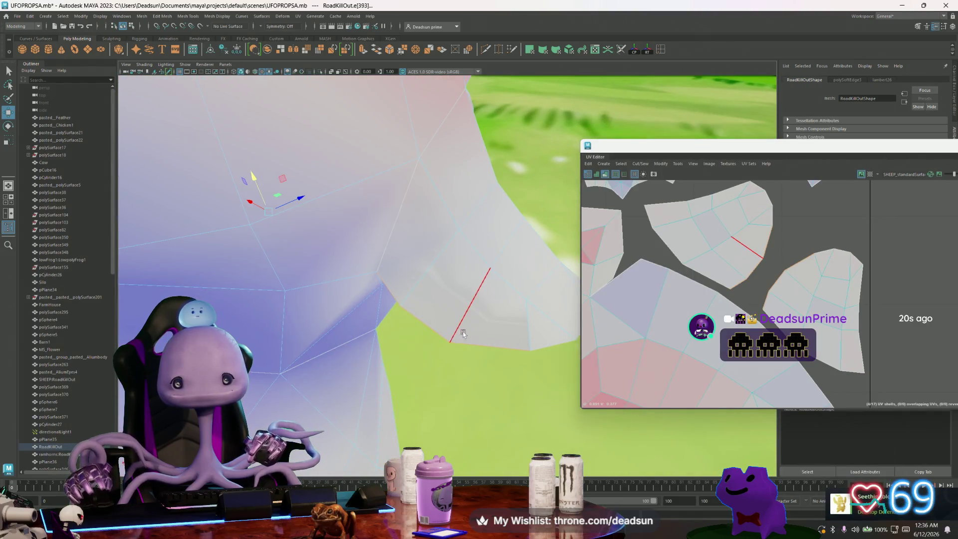
- Apply a tool from the UV Editor's Tools list and frame the whole sheep
{"action": "right_click_drag", "start_coordinate": [735, 225], "coordinate": [701, 232]}
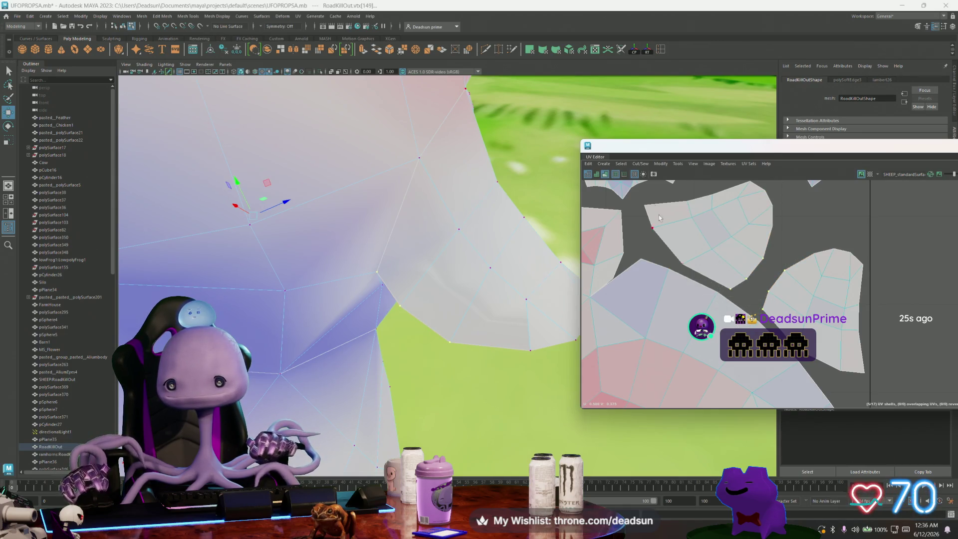
{"action": "left_click", "coordinate": [676, 166]}
{"action": "left_click", "coordinate": [668, 399]}
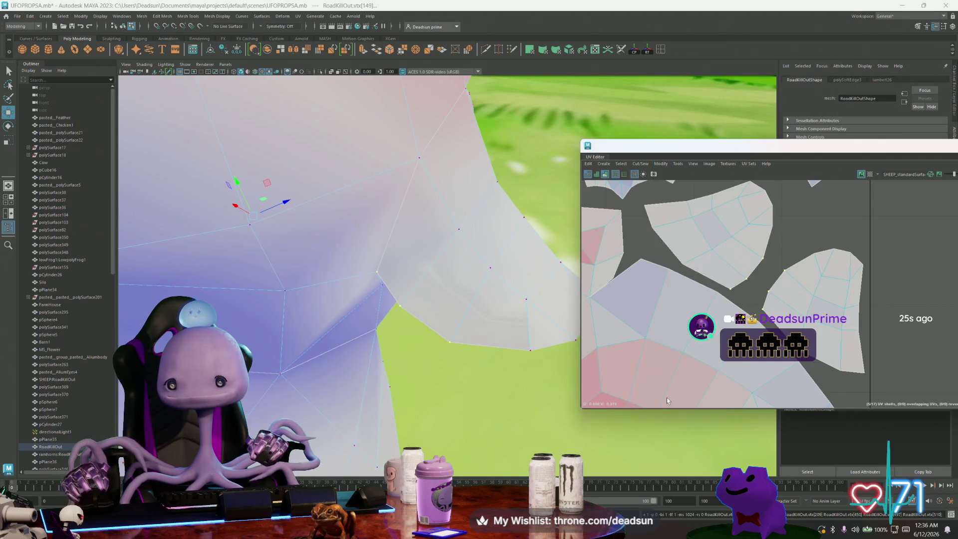
{"action": "key", "text": "f"}
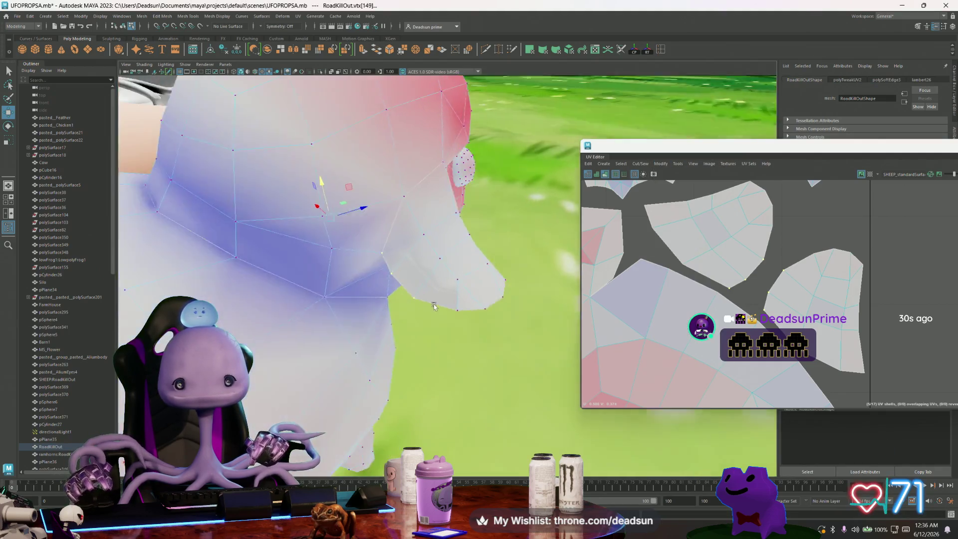
{"action": "scroll", "coordinate": [389, 300], "scroll_direction": "down", "scroll_amount": 5}
{"action": "scroll", "coordinate": [436, 304], "scroll_direction": "up", "scroll_amount": 8}
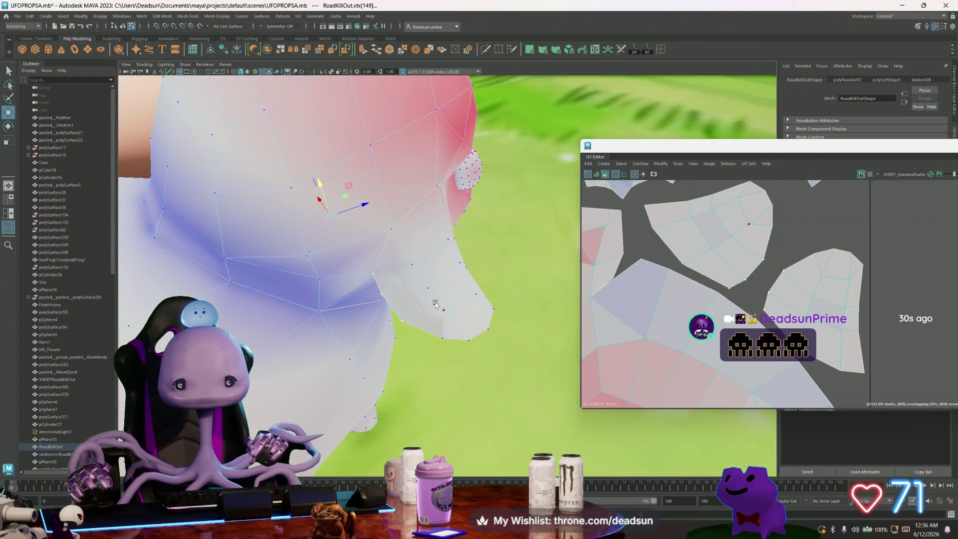
- Select the sheep's neck faces and add the right UV shell to the selection
{"action": "key", "text": "F11"}
{"action": "left_click", "coordinate": [395, 272]}
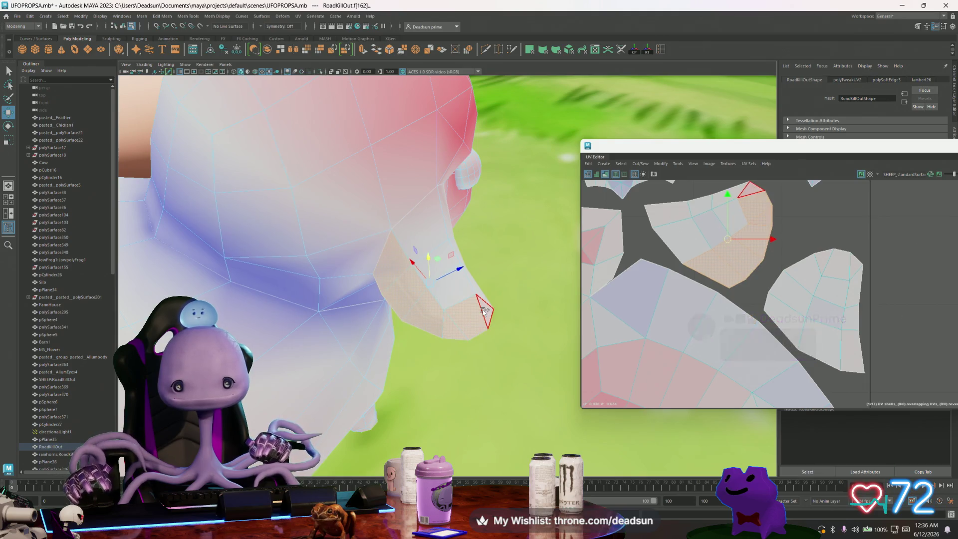
{"action": "left_click", "coordinate": [453, 294]}
{"action": "left_click_drag", "start_coordinate": [452, 294], "coordinate": [462, 327], "text": "alt"}
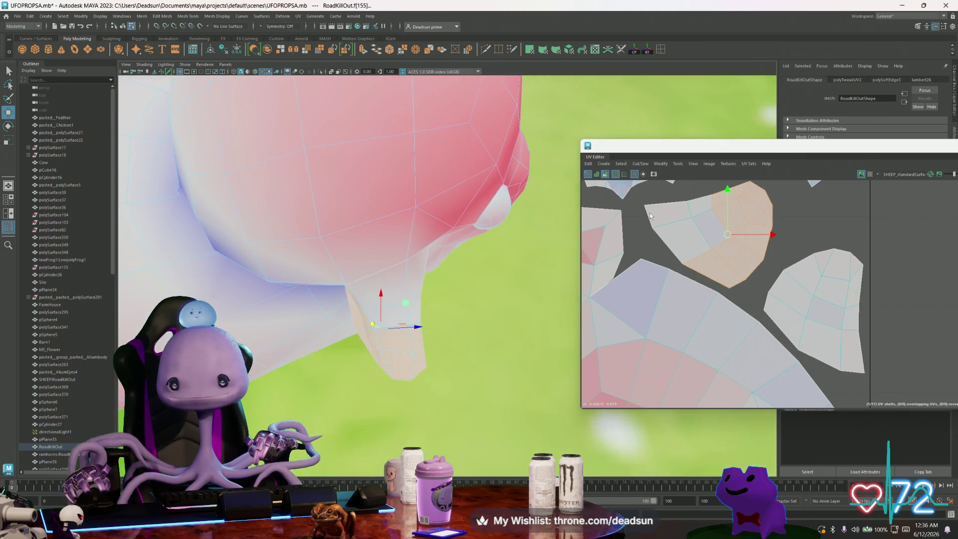
{"action": "left_click", "coordinate": [704, 226]}
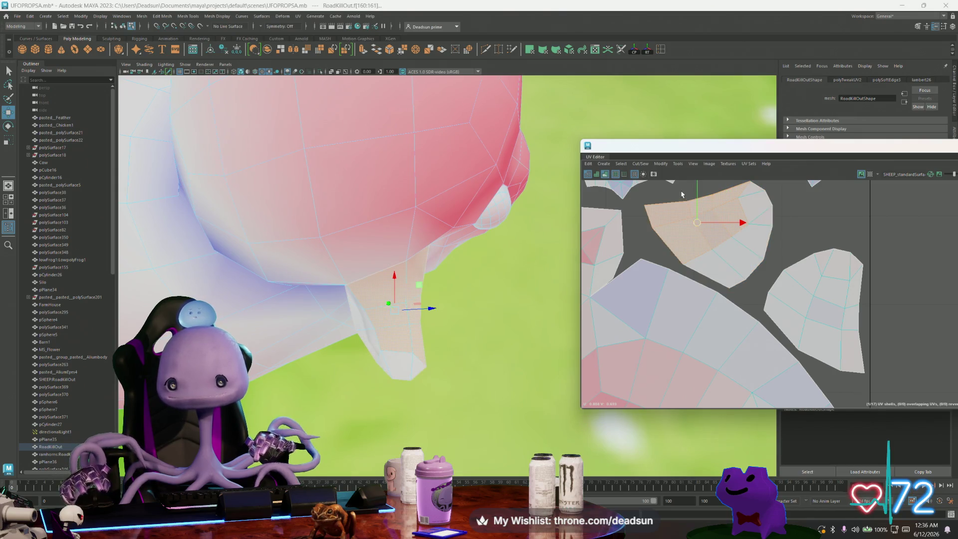
{"action": "key", "text": "ctrl+z"}
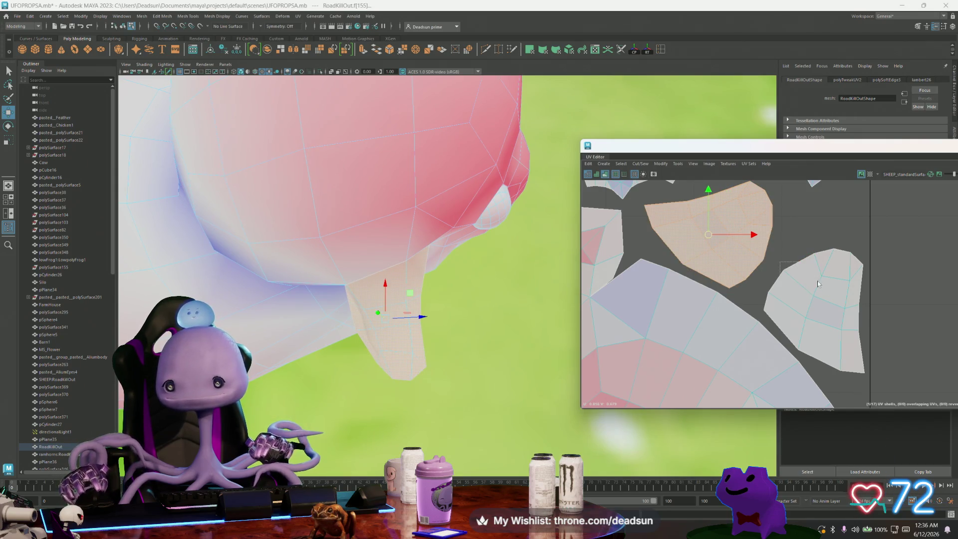
{"action": "left_click_drag", "start_coordinate": [884, 344], "coordinate": [885, 344], "text": "shift"}
{"action": "scroll", "coordinate": [672, 288], "scroll_direction": "down", "scroll_amount": 3}
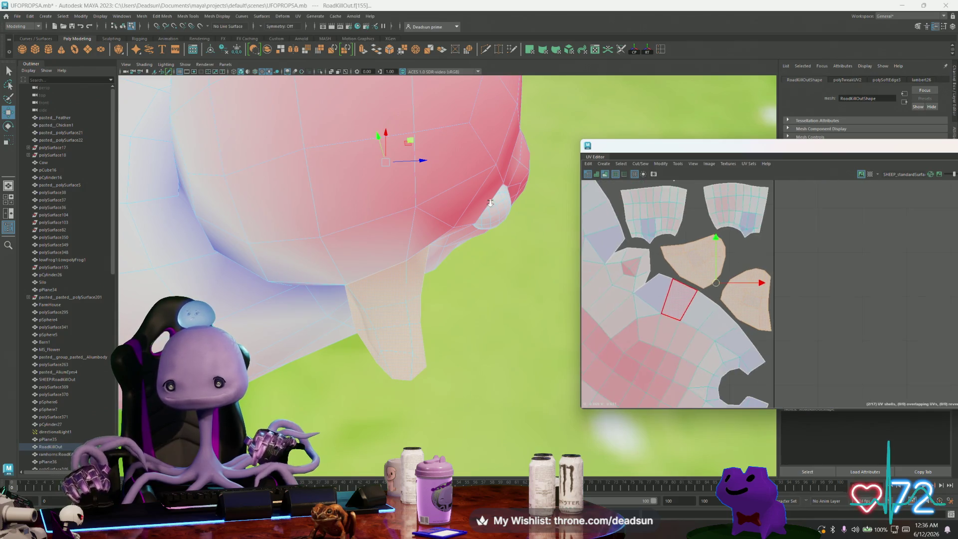
{"action": "scroll", "coordinate": [773, 279], "scroll_direction": "up", "scroll_amount": 2}
{"action": "scroll", "coordinate": [773, 280], "scroll_direction": "down", "scroll_amount": 5}
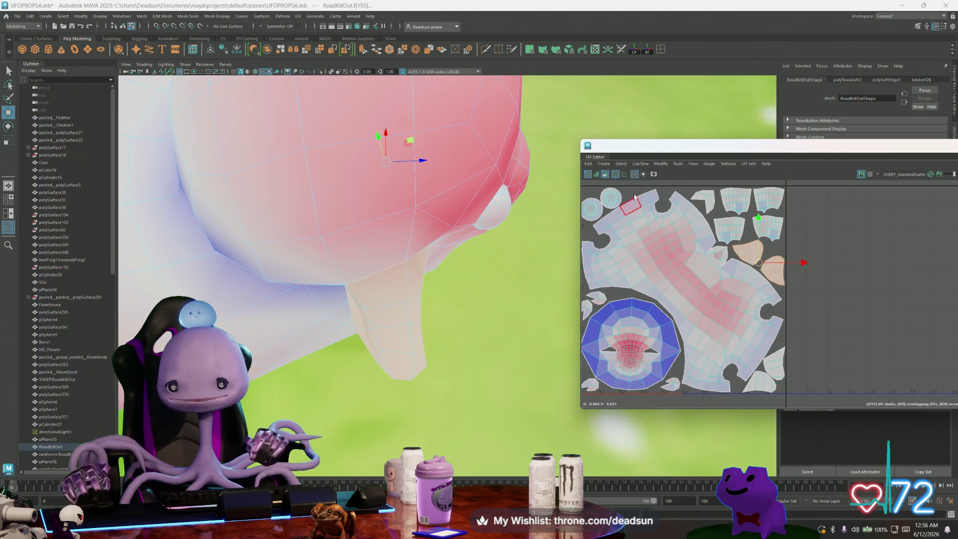
{"action": "left_click", "coordinate": [673, 166]}
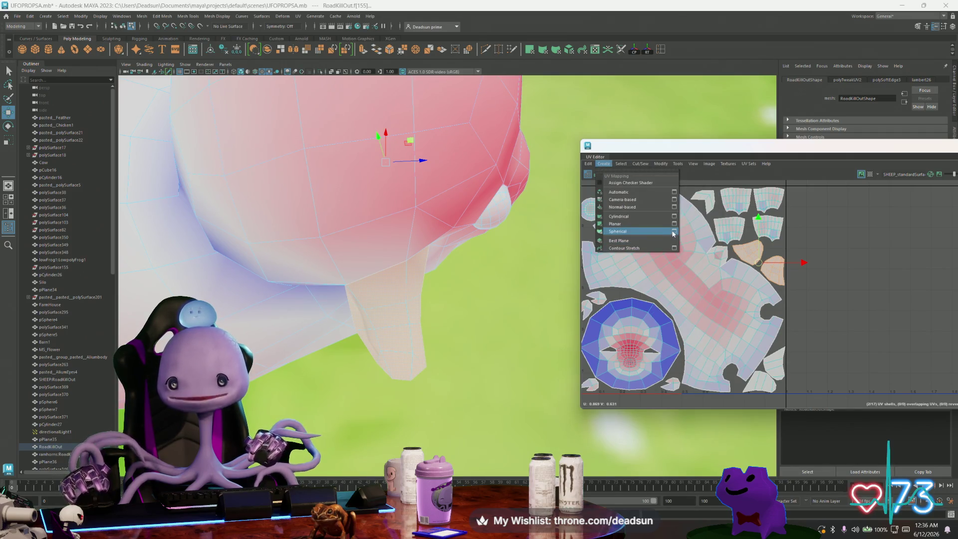
- Planar-project the selected faces with Keep image width/height ratio enabled
{"action": "left_click", "coordinate": [675, 224]}
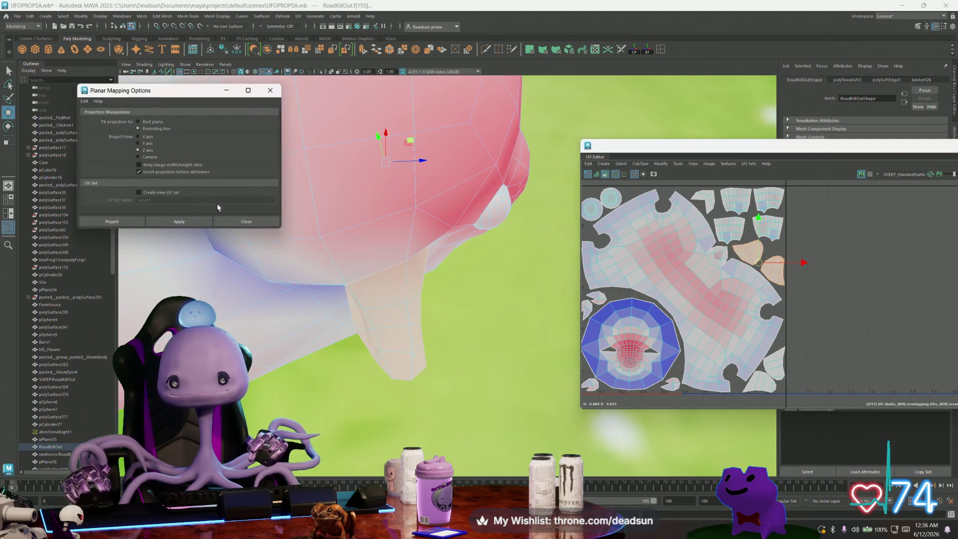
{"action": "left_click", "coordinate": [179, 221]}
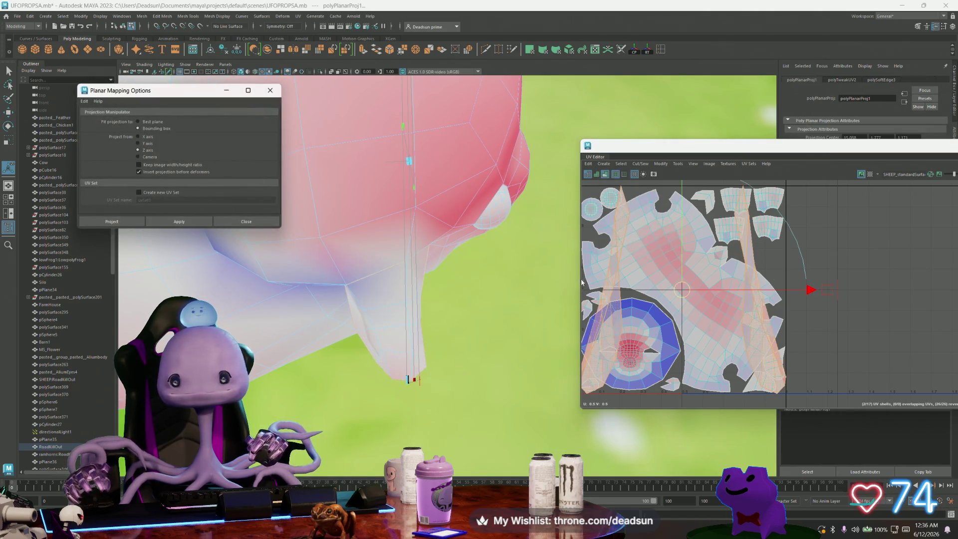
{"action": "left_click", "coordinate": [176, 222]}
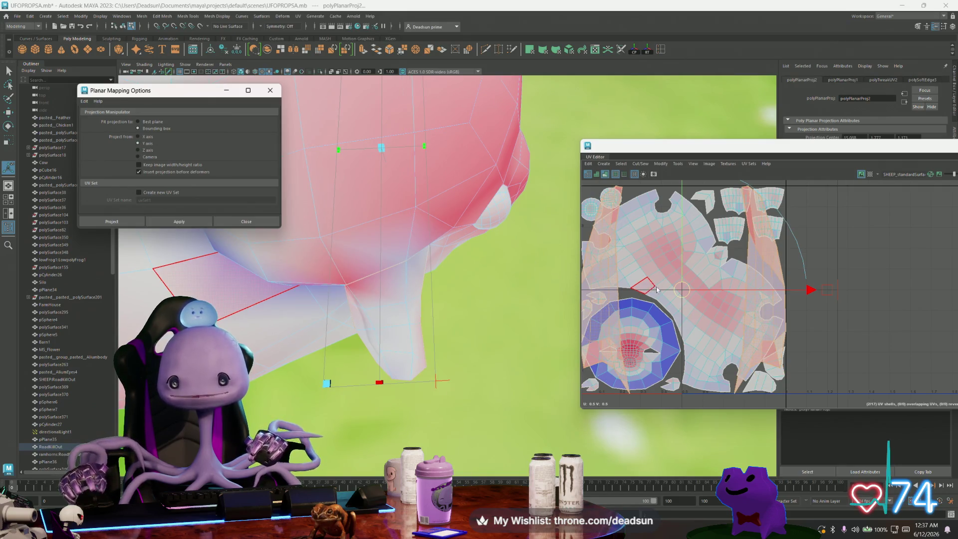
{"action": "middle_click_drag", "start_coordinate": [657, 290], "coordinate": [687, 282], "text": "alt"}
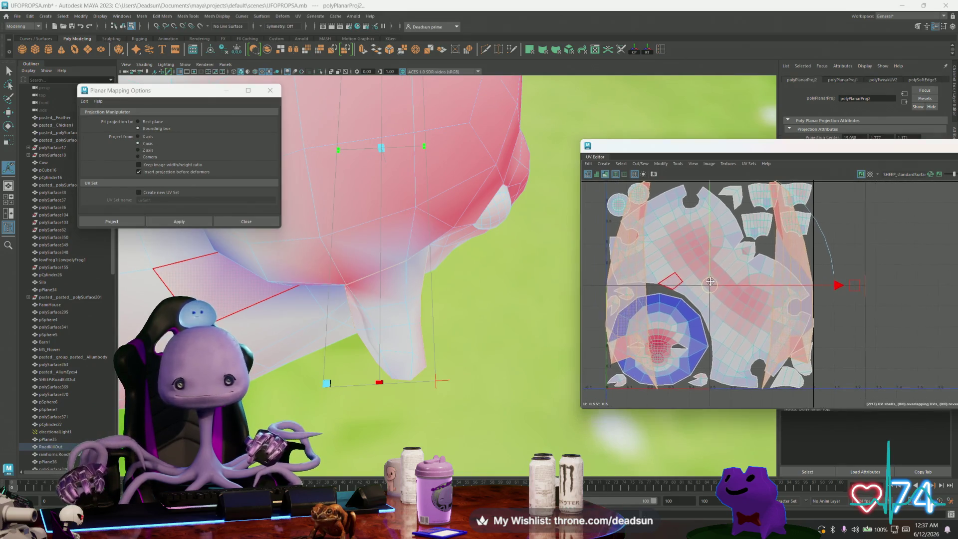
{"action": "left_click", "coordinate": [140, 165]}
{"action": "left_click", "coordinate": [176, 222]}
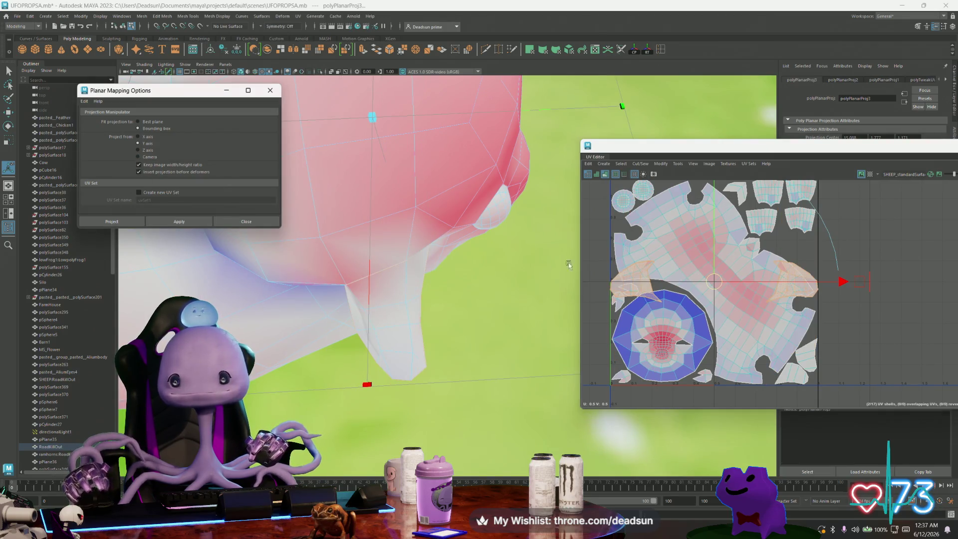
{"action": "scroll", "coordinate": [717, 283], "scroll_direction": "up", "scroll_amount": 3}
- Scale the projected UV shells down and move them clear of the main layout
{"action": "key", "text": "w"}
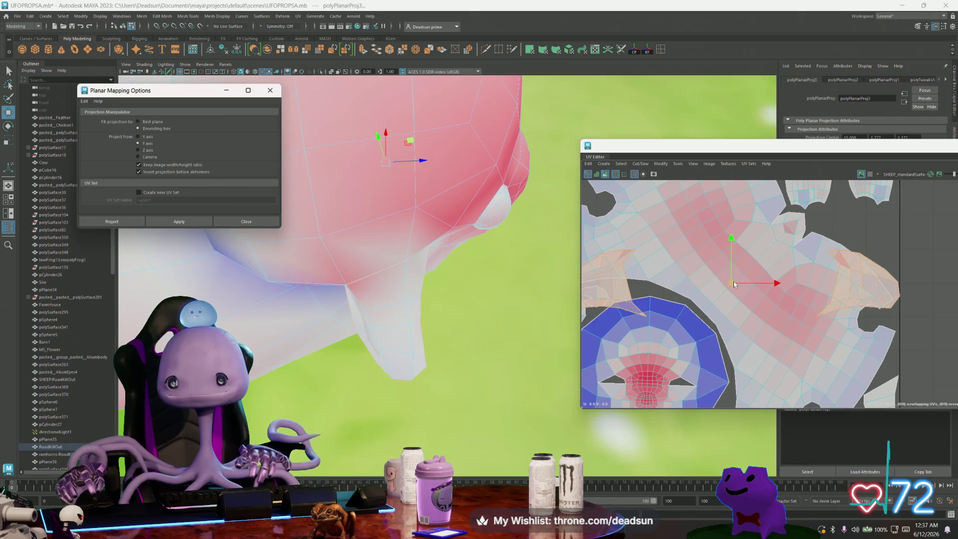
{"action": "key", "text": "r"}
{"action": "mouse_move", "coordinate": [706, 286]}
{"action": "left_mouse_down"}
{"action": "mouse_move", "coordinate": [882, 222]}
{"action": "mouse_move", "coordinate": [903, 233]}
{"action": "mouse_move", "coordinate": [923, 223]}
{"action": "mouse_move", "coordinate": [912, 219]}
{"action": "left_mouse_up"}
{"action": "key", "text": "w"}
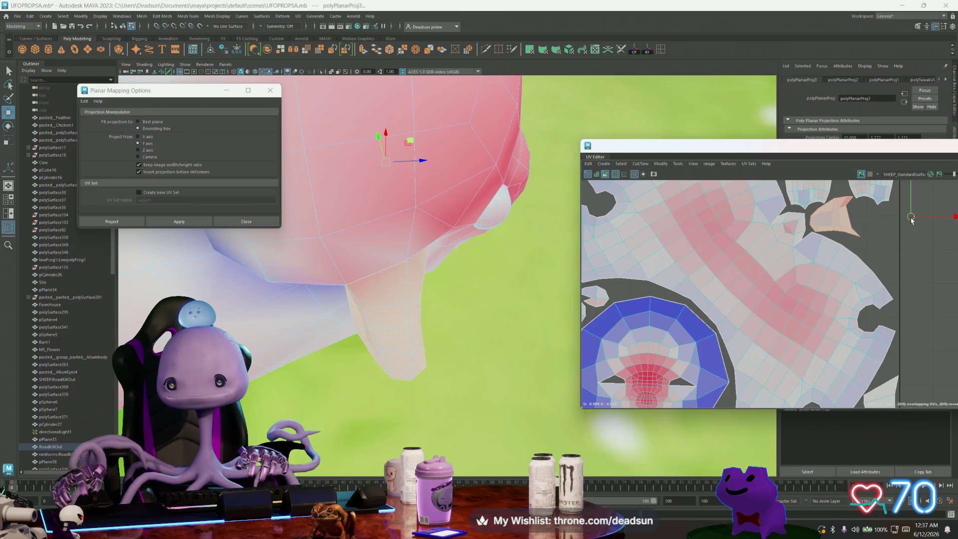
{"action": "middle_click_drag", "start_coordinate": [911, 236], "coordinate": [798, 248], "text": "alt"}
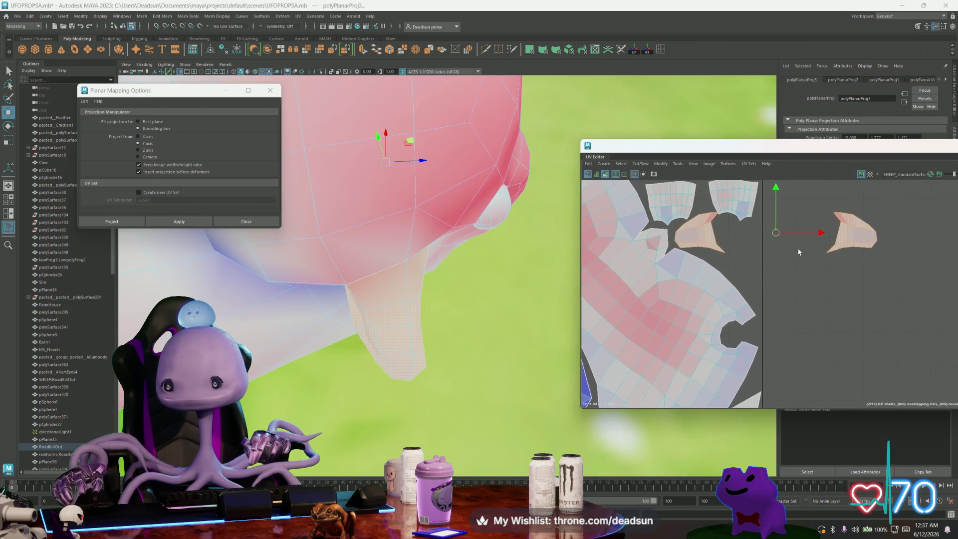
- Move the right orange shell left into the UV layout and rotate the projected shell
{"action": "left_click", "coordinate": [851, 228]}
{"action": "mouse_move", "coordinate": [852, 235]}
{"action": "left_mouse_down"}
{"action": "mouse_move", "coordinate": [748, 250]}
{"action": "mouse_move", "coordinate": [761, 280]}
{"action": "mouse_move", "coordinate": [744, 281]}
{"action": "left_mouse_up"}
{"action": "key", "text": "e"}
{"action": "key", "text": "w"}
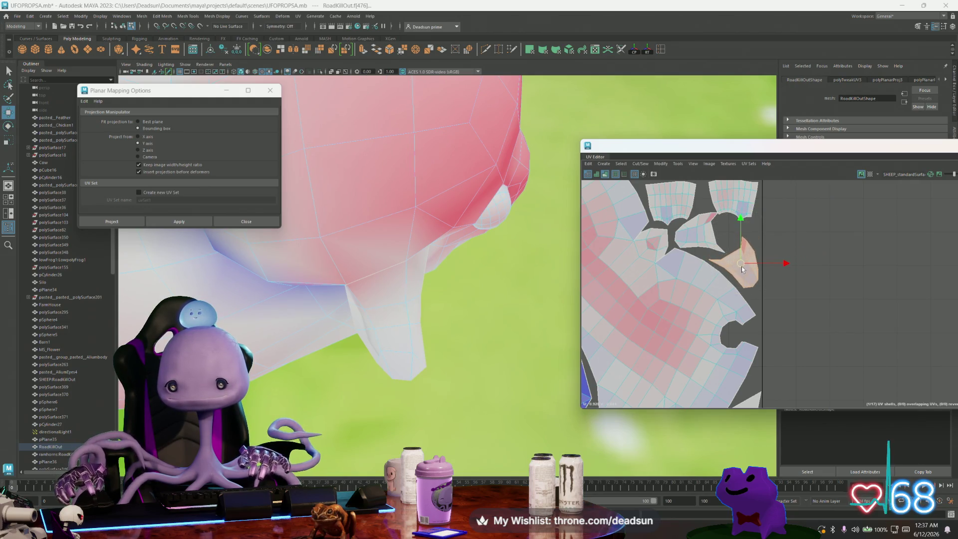
{"action": "scroll", "coordinate": [703, 234], "scroll_direction": "up", "scroll_amount": 2}
{"action": "double_click", "coordinate": [685, 241]}
{"action": "key", "text": "e"}
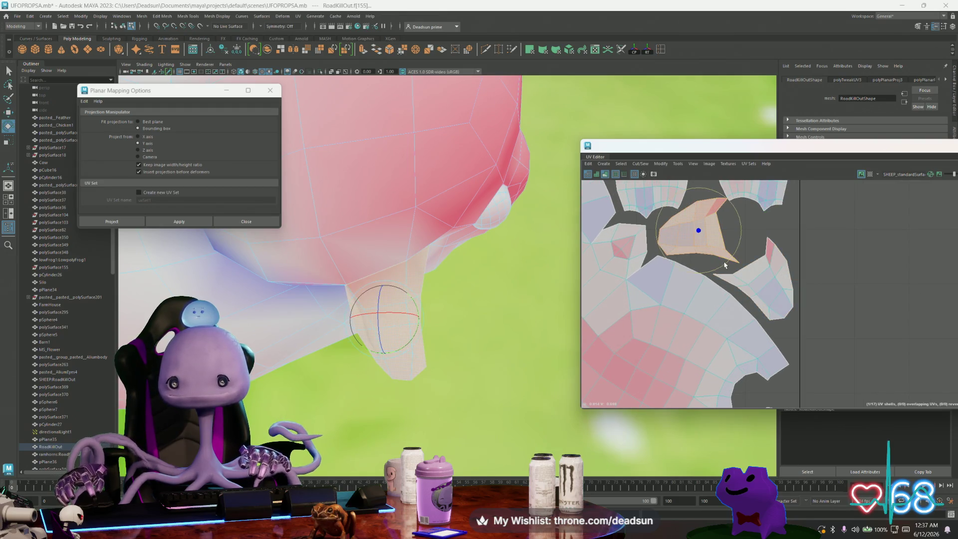
{"action": "key", "text": "w"}
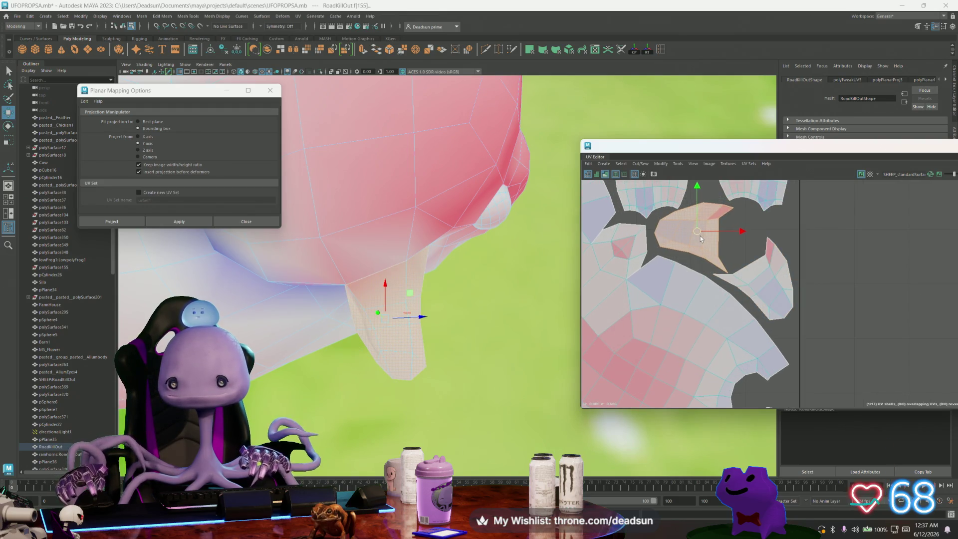
- Rotate another orange shell into alignment and nudge it slightly left into the gap
{"action": "middle_click_drag", "start_coordinate": [683, 214], "coordinate": [691, 263], "text": "alt"}
{"action": "double_click", "coordinate": [689, 252]}
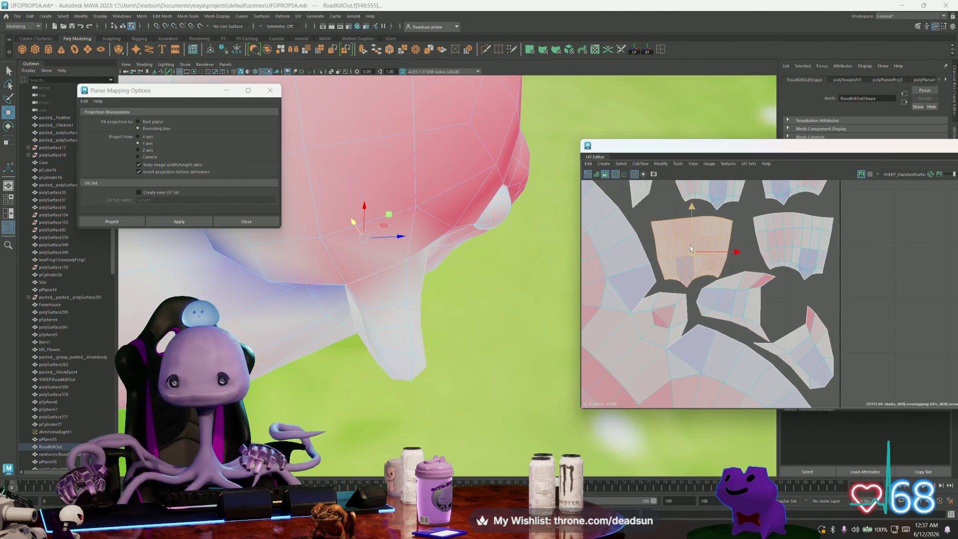
{"action": "middle_click_drag", "start_coordinate": [725, 291], "coordinate": [694, 276], "text": "alt"}
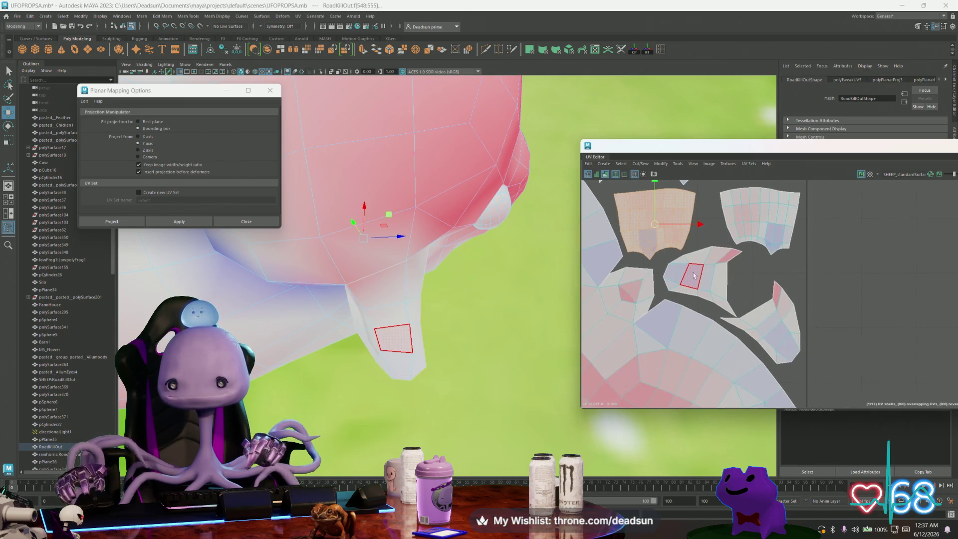
{"action": "left_click", "coordinate": [701, 268]}
{"action": "key", "text": "e"}
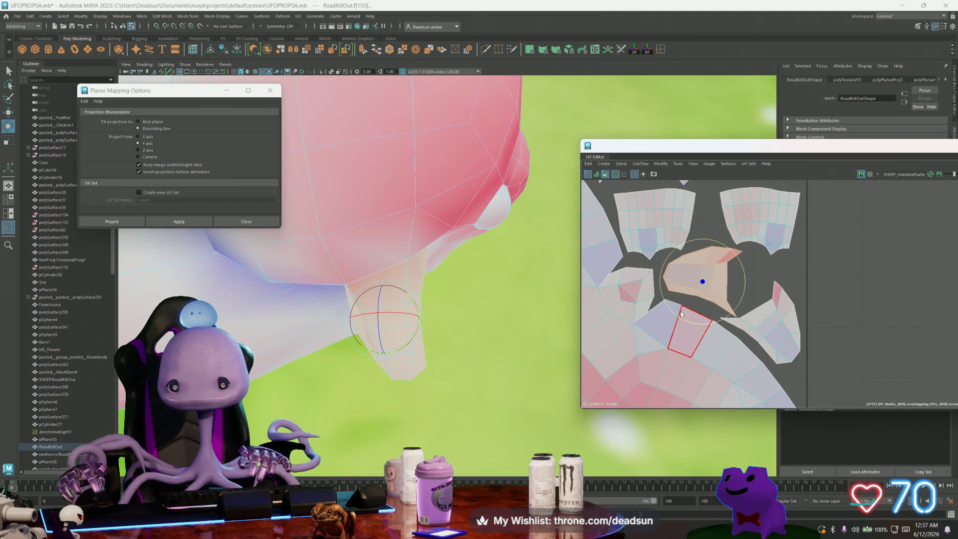
{"action": "left_click_drag", "start_coordinate": [711, 320], "coordinate": [727, 318]}
{"action": "key", "text": "w"}
{"action": "left_click_drag", "start_coordinate": [704, 276], "coordinate": [697, 276]}
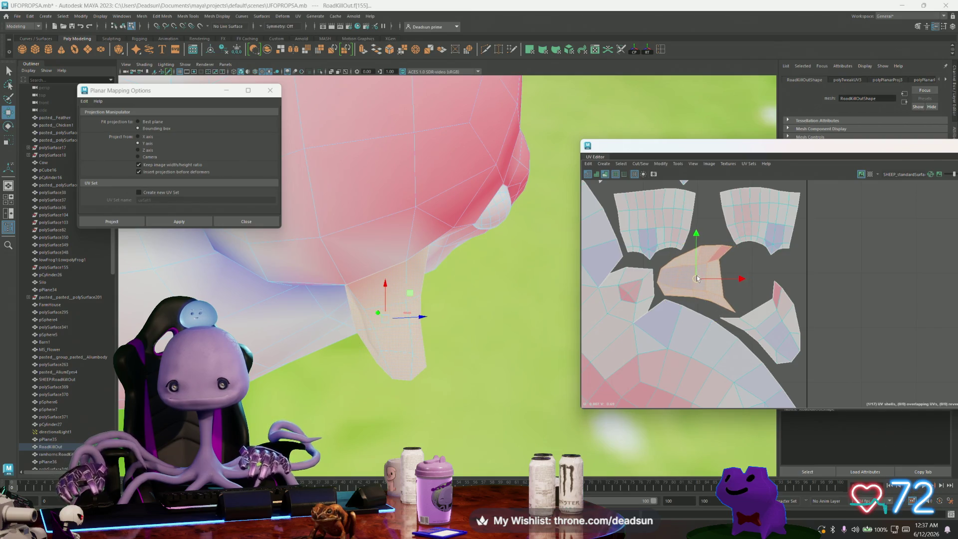
- Return the sheep to object mode and view it from behind
{"action": "mouse_move", "coordinate": [525, 300]}
{"action": "left_mouse_down", "text": "alt"}
{"action": "mouse_move", "coordinate": [380, 285]}
{"action": "mouse_move", "coordinate": [387, 215]}
{"action": "left_mouse_up", "text": "alt"}
{"action": "right_click_drag", "start_coordinate": [388, 215], "coordinate": [399, 233]}
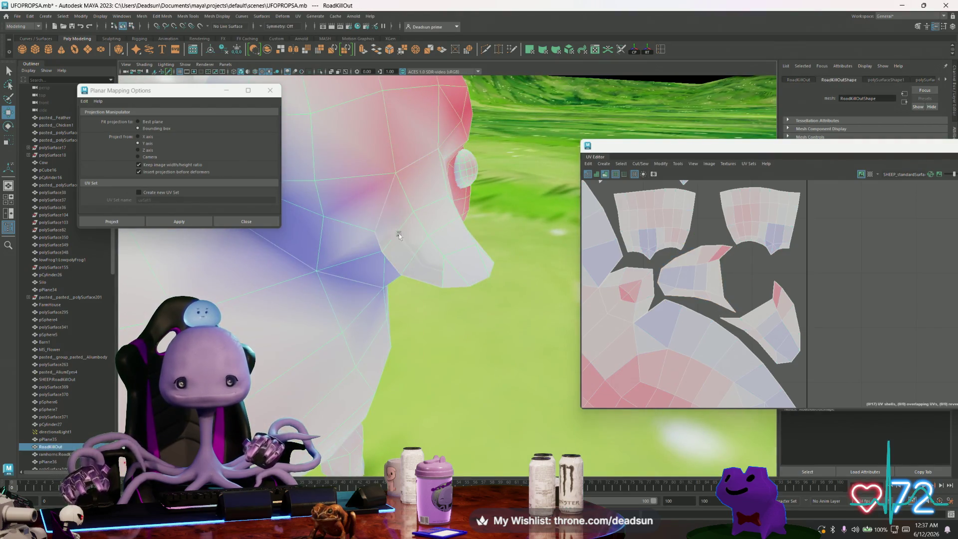
{"action": "mouse_move", "coordinate": [471, 263]}
{"action": "left_mouse_down", "text": "alt"}
{"action": "mouse_move", "coordinate": [399, 240]}
{"action": "mouse_move", "coordinate": [418, 214]}
{"action": "mouse_move", "coordinate": [468, 306]}
{"action": "mouse_move", "coordinate": [374, 255]}
{"action": "mouse_move", "coordinate": [341, 256]}
{"action": "mouse_move", "coordinate": [340, 227]}
{"action": "left_mouse_up", "text": "alt"}
{"action": "left_click", "coordinate": [410, 225]}
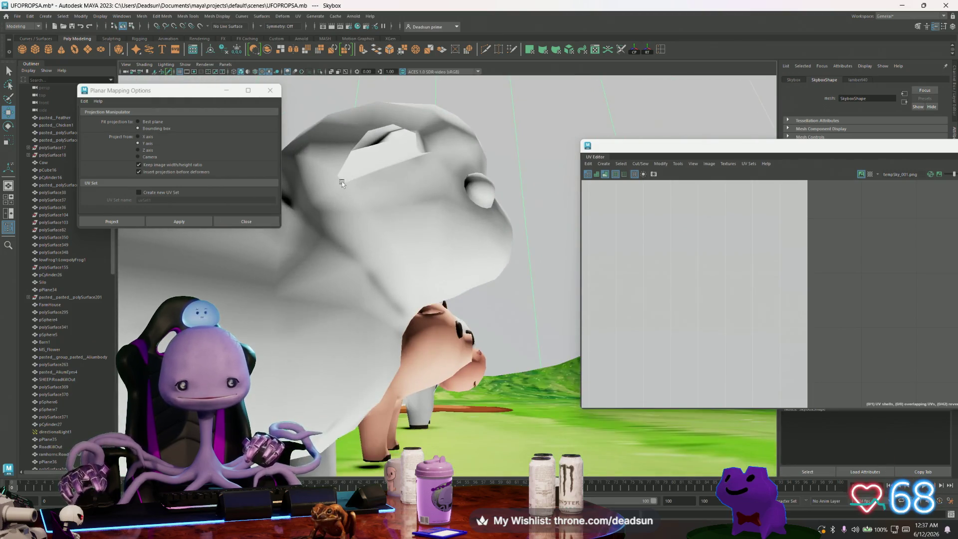
- Select the sheep and unlock its normals with Mesh Display > Unlock Normals
{"action": "left_click", "coordinate": [342, 183]}
{"action": "right_click_drag", "start_coordinate": [342, 183], "coordinate": [328, 144]}
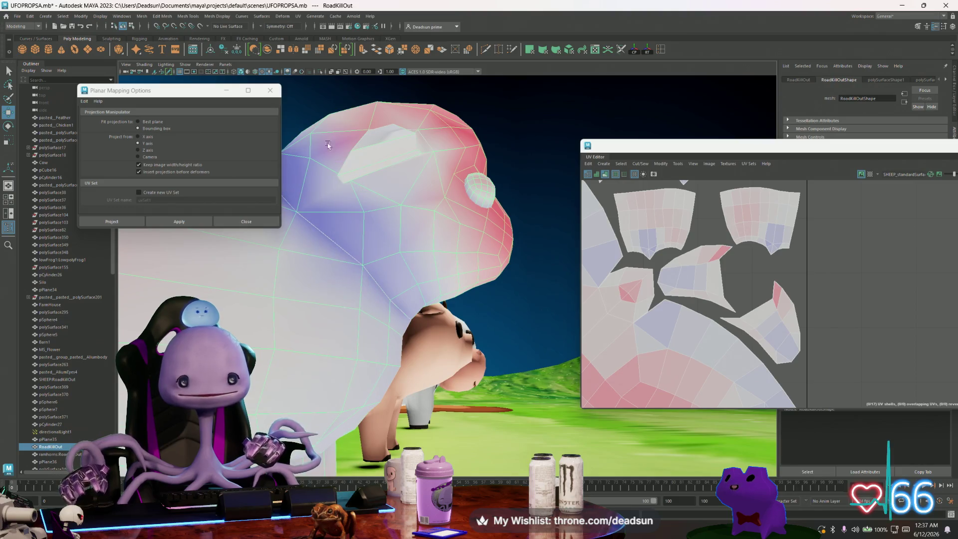
{"action": "left_click", "coordinate": [194, 15]}
{"action": "mouse_move", "coordinate": [212, 20]}
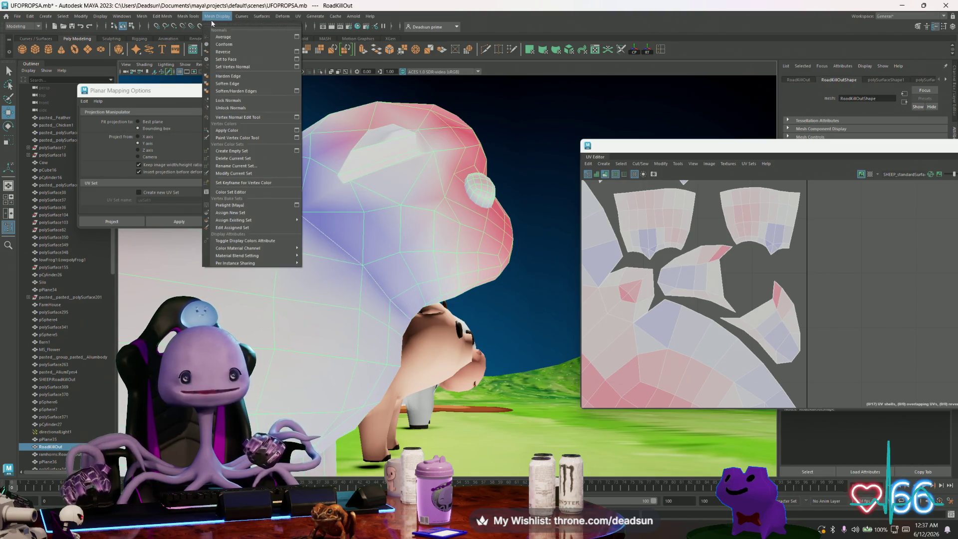
{"action": "left_click", "coordinate": [230, 108]}
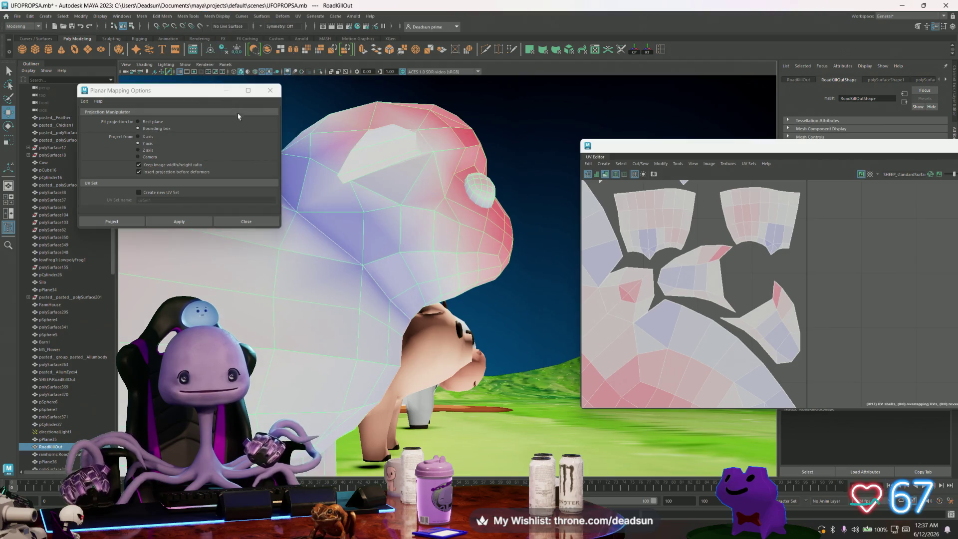
- Apply Mesh Display > Harden/Soften Edge to the sheep, then select the pig
{"action": "left_click_drag", "start_coordinate": [360, 180], "coordinate": [394, 214], "text": "alt"}
{"action": "mouse_move", "coordinate": [395, 214]}
{"action": "right_mouse_down", "text": "alt"}
{"action": "mouse_move", "coordinate": [328, 194]}
{"action": "mouse_move", "coordinate": [376, 185]}
{"action": "right_mouse_up", "text": "alt"}
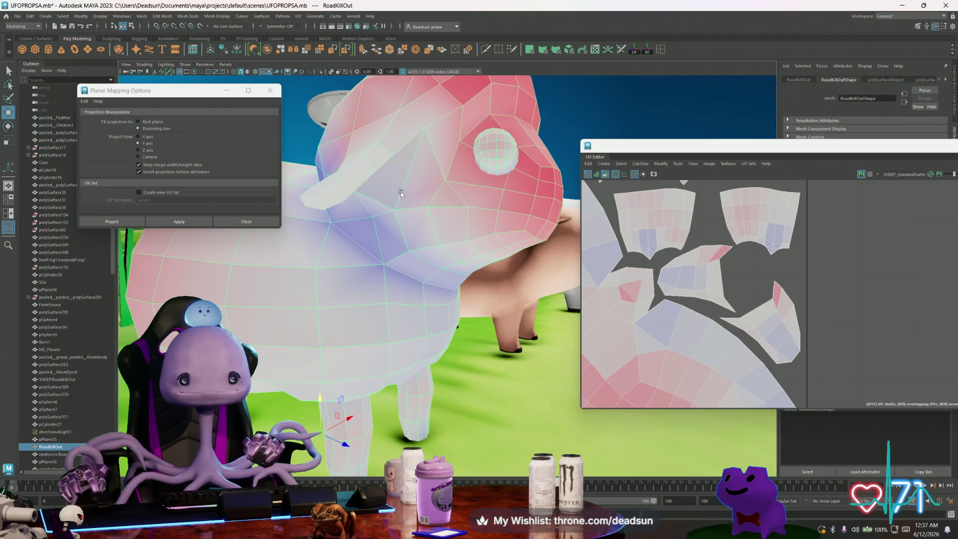
{"action": "left_click", "coordinate": [217, 16]}
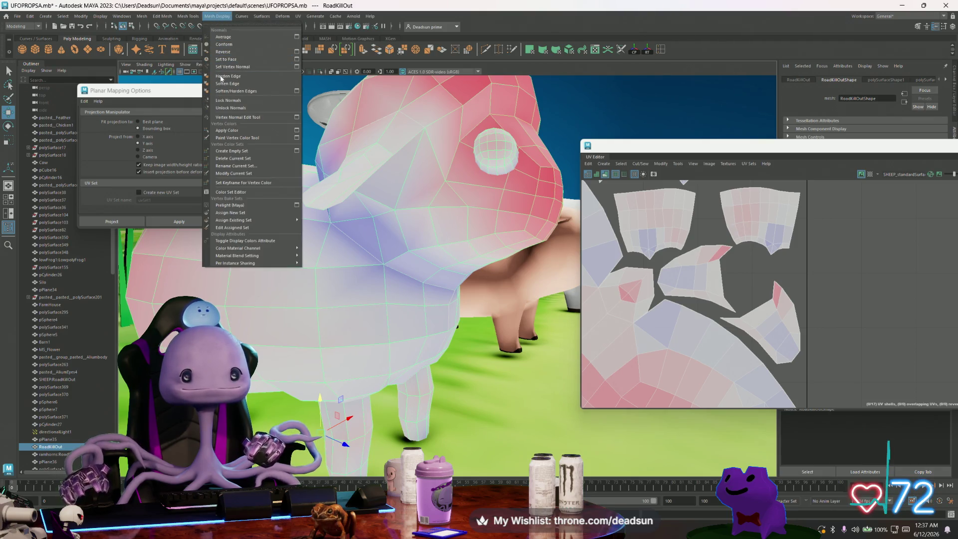
{"action": "left_click", "coordinate": [224, 84]}
{"action": "mouse_move", "coordinate": [333, 177]}
{"action": "left_mouse_down", "text": "alt"}
{"action": "mouse_move", "coordinate": [400, 191]}
{"action": "mouse_move", "coordinate": [374, 212]}
{"action": "mouse_move", "coordinate": [425, 226]}
{"action": "left_mouse_up", "text": "alt"}
{"action": "left_click", "coordinate": [290, 324]}
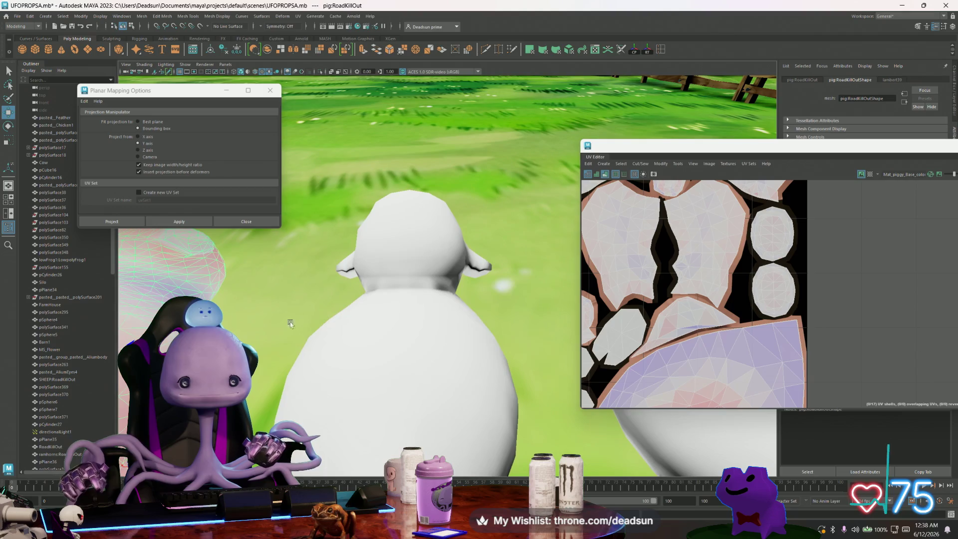
- Select several edges along the sheep's neck in edge mode
{"action": "left_click_drag", "start_coordinate": [297, 326], "coordinate": [408, 196], "text": "alt"}
{"action": "right_click_drag", "start_coordinate": [407, 195], "coordinate": [399, 183]}
{"action": "left_click", "coordinate": [404, 224]}
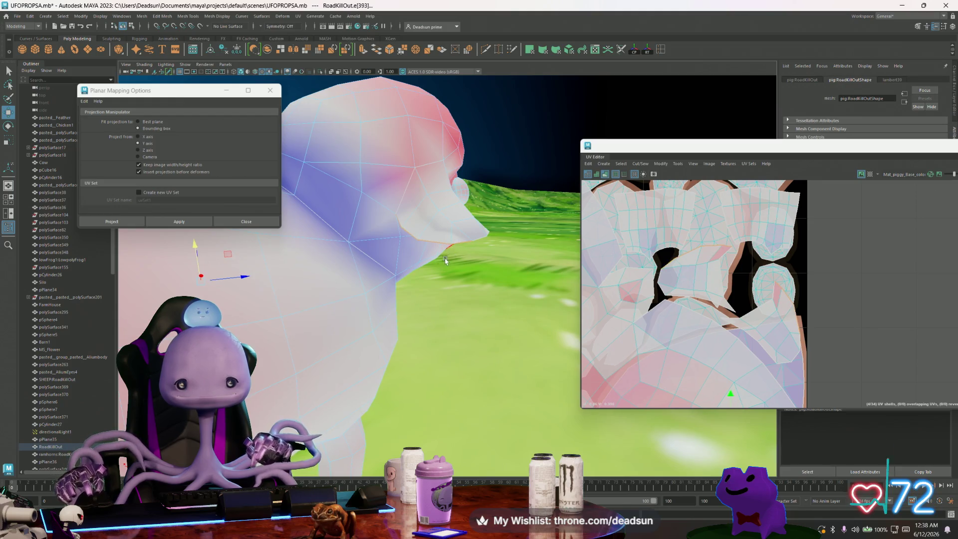
{"action": "mouse_move", "coordinate": [446, 260]}
{"action": "left_mouse_down", "text": "alt"}
{"action": "mouse_move", "coordinate": [382, 238]}
{"action": "mouse_move", "coordinate": [379, 269]}
{"action": "mouse_move", "coordinate": [406, 285]}
{"action": "mouse_move", "coordinate": [442, 229]}
{"action": "left_mouse_up", "text": "alt"}
{"action": "left_click", "coordinate": [411, 201]}
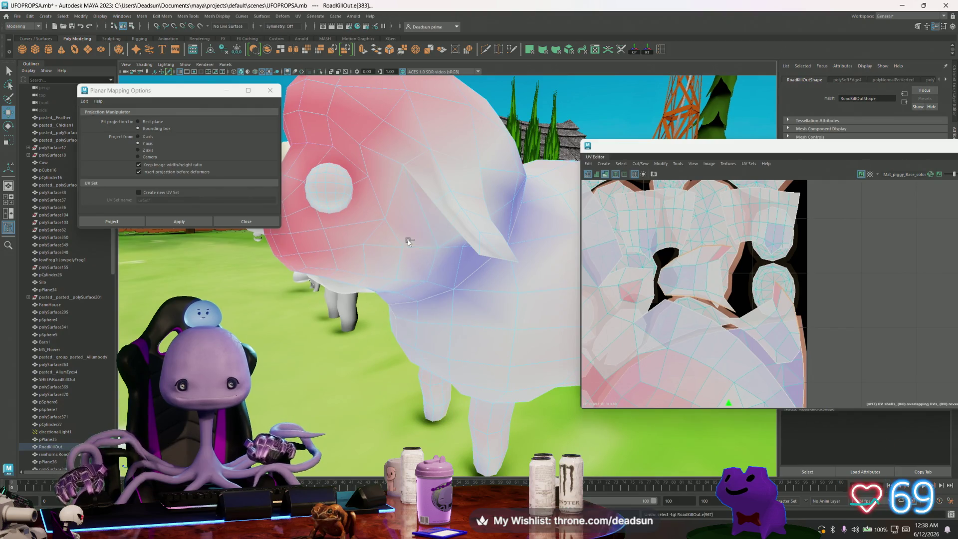
{"action": "left_click", "coordinate": [428, 197], "text": "shift"}
{"action": "left_click_drag", "start_coordinate": [459, 283], "coordinate": [335, 285], "text": "alt"}
{"action": "left_click", "coordinate": [339, 295], "text": "shift"}
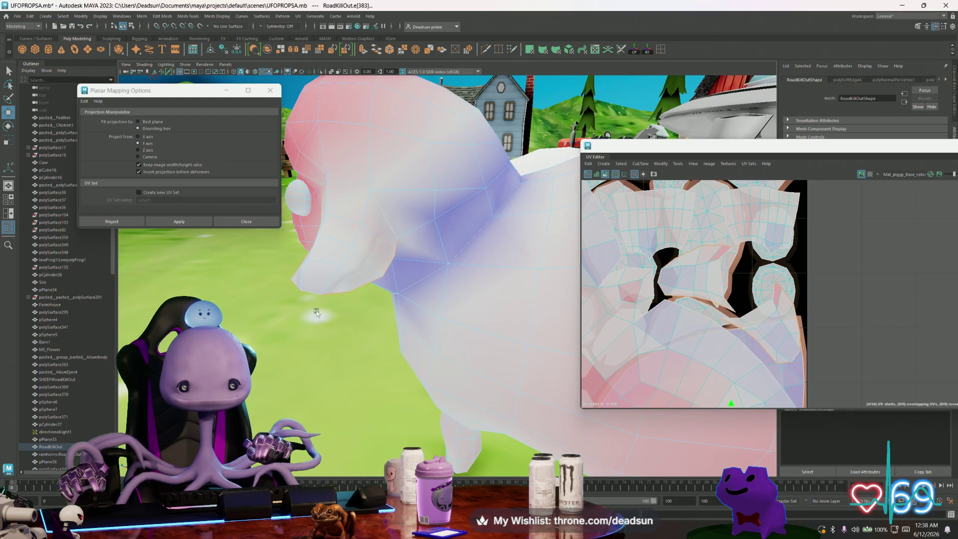
{"action": "left_click_drag", "start_coordinate": [350, 298], "coordinate": [218, 287], "text": "alt"}
{"action": "left_click", "coordinate": [510, 263], "text": "shift"}
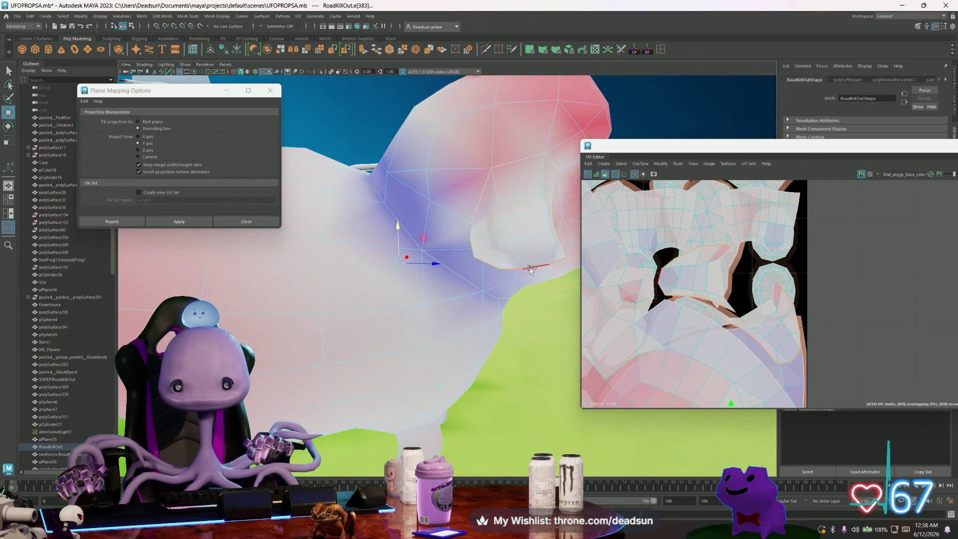
{"action": "left_click_drag", "start_coordinate": [366, 297], "coordinate": [442, 312], "text": "alt"}
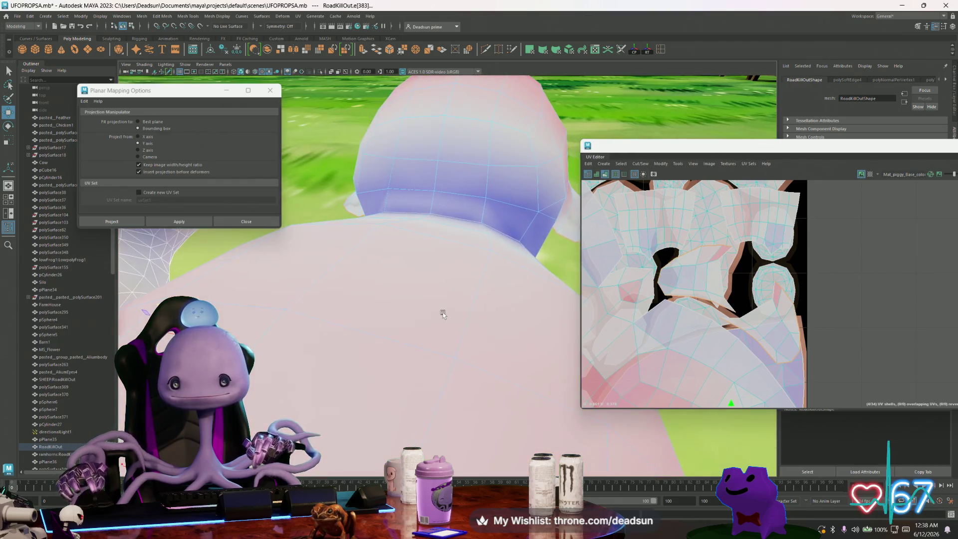
- Frame the UV layout and reselect the sheep mesh
{"action": "key", "text": "a"}
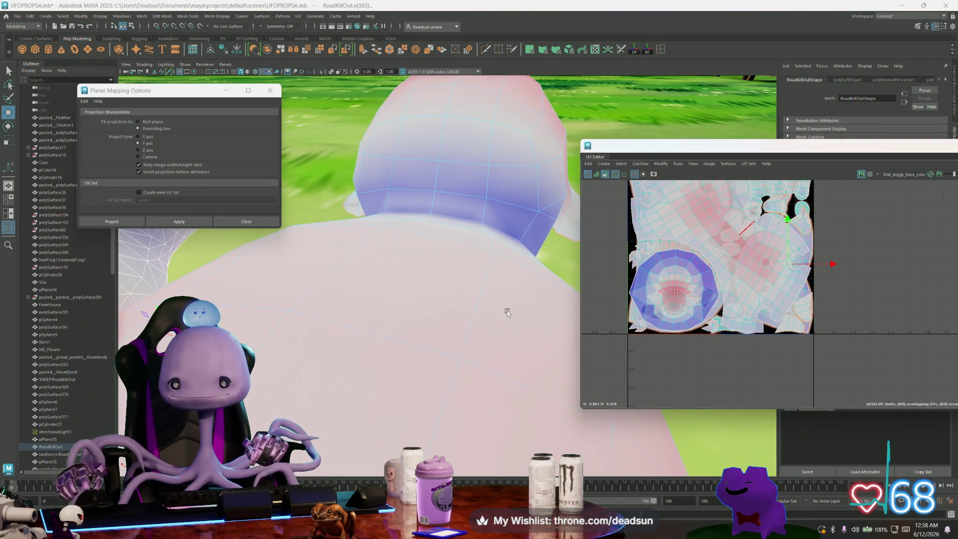
{"action": "left_click_drag", "start_coordinate": [484, 313], "coordinate": [449, 256], "text": "alt"}
{"action": "left_click", "coordinate": [472, 247]}
{"action": "mouse_move", "coordinate": [370, 285]}
{"action": "left_mouse_down", "text": "alt"}
{"action": "mouse_move", "coordinate": [329, 291]}
{"action": "mouse_move", "coordinate": [564, 150]}
{"action": "left_mouse_up", "text": "alt"}
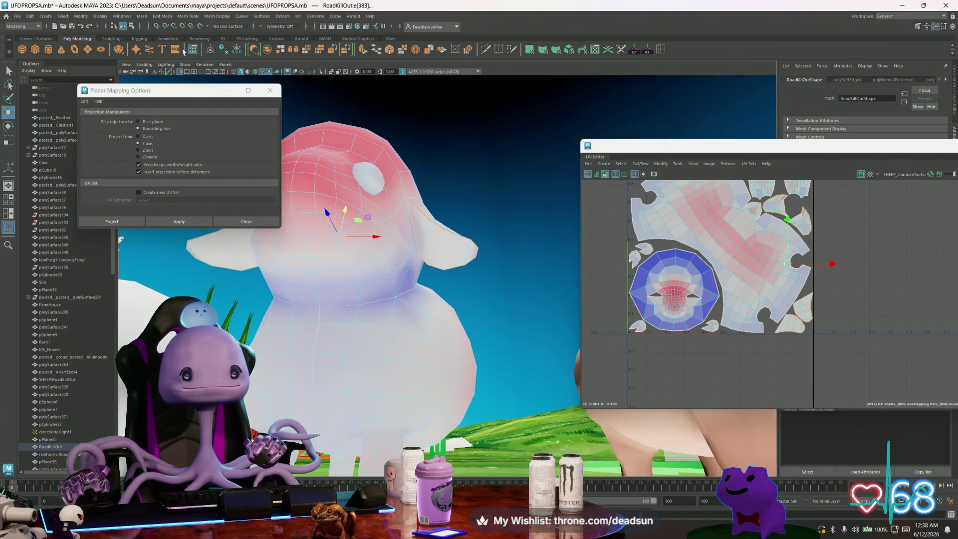
- Close Planar Mapping Options and apply Soften/Harden Edge to the selected neck edges
{"action": "left_click", "coordinate": [268, 91]}
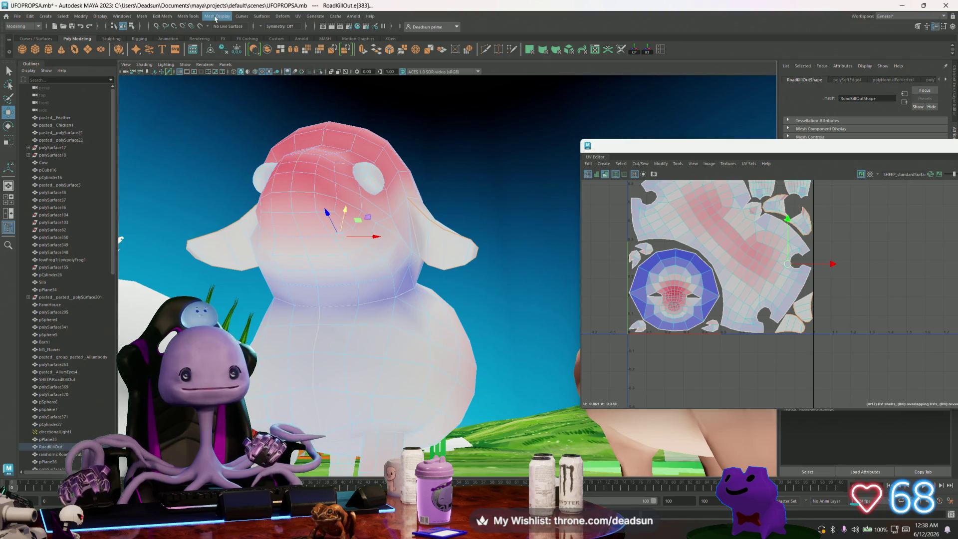
{"action": "left_click", "coordinate": [215, 19]}
{"action": "left_click", "coordinate": [228, 77]}
{"action": "mouse_move", "coordinate": [391, 201]}
{"action": "left_mouse_down", "text": "alt"}
{"action": "mouse_move", "coordinate": [345, 235]}
{"action": "mouse_move", "coordinate": [439, 236]}
{"action": "mouse_move", "coordinate": [391, 198]}
{"action": "left_mouse_up", "text": "alt"}
- Return the sheep to object mode and select the pig model
{"action": "right_click_drag", "start_coordinate": [391, 198], "coordinate": [449, 177]}
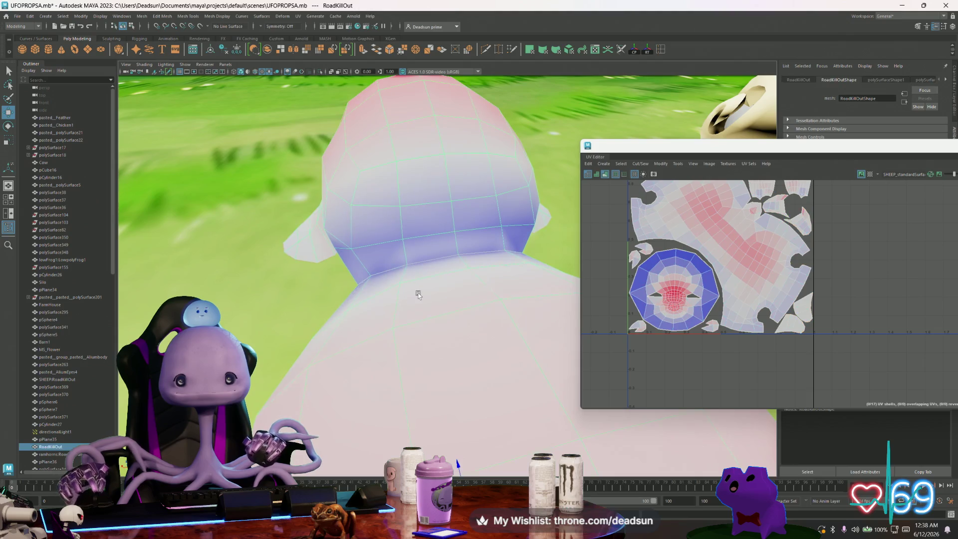
{"action": "scroll", "coordinate": [418, 295], "scroll_direction": "down", "scroll_amount": 5}
{"action": "left_click", "coordinate": [449, 315]}
{"action": "scroll", "coordinate": [451, 318], "scroll_direction": "up", "scroll_amount": 3}
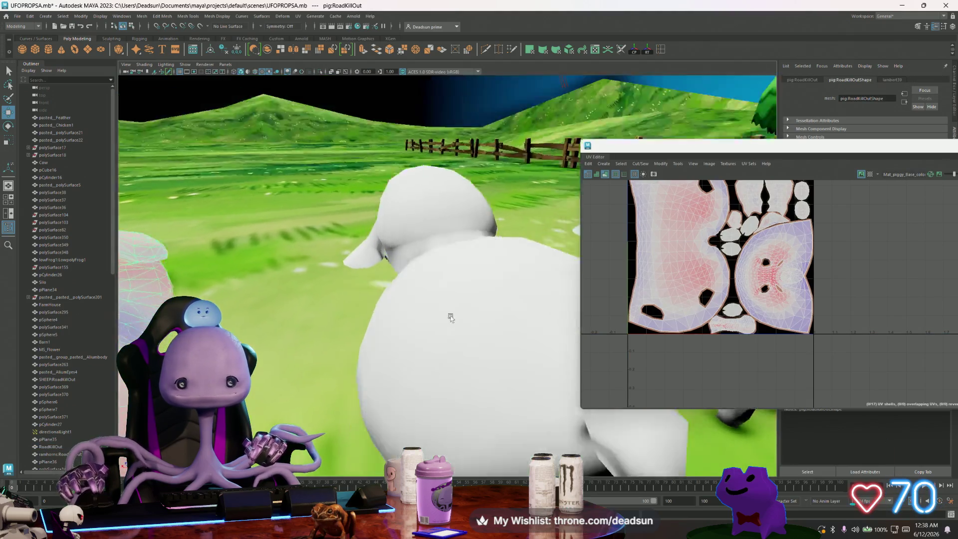
- Select the edges around the heart shape on the pink sheep's back
{"action": "mouse_move", "coordinate": [451, 318]}
{"action": "left_mouse_down", "text": "alt"}
{"action": "mouse_move", "coordinate": [442, 306]}
{"action": "mouse_move", "coordinate": [403, 305]}
{"action": "mouse_move", "coordinate": [375, 334]}
{"action": "mouse_move", "coordinate": [294, 212]}
{"action": "left_mouse_up", "text": "alt"}
{"action": "left_click", "coordinate": [293, 210]}
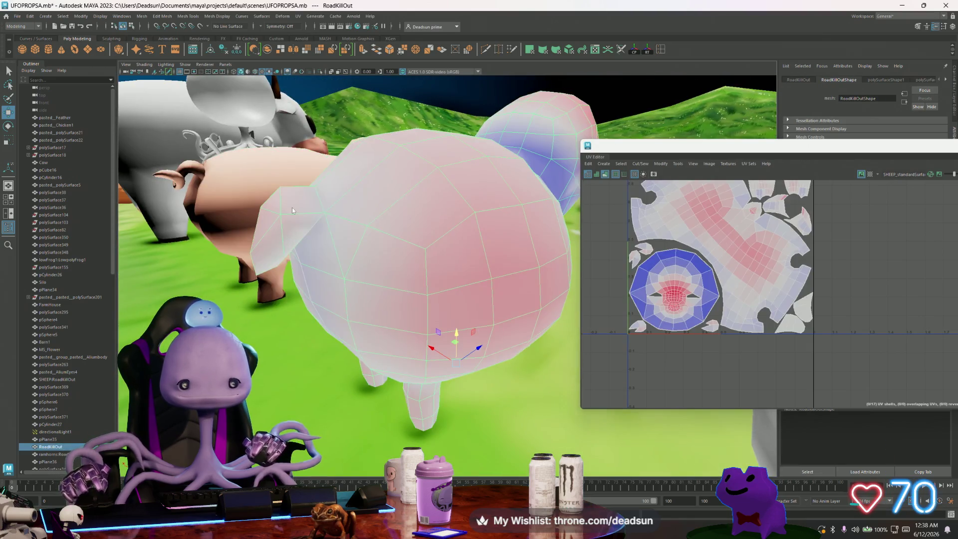
{"action": "key", "text": "F10"}
{"action": "left_click", "coordinate": [296, 246]}
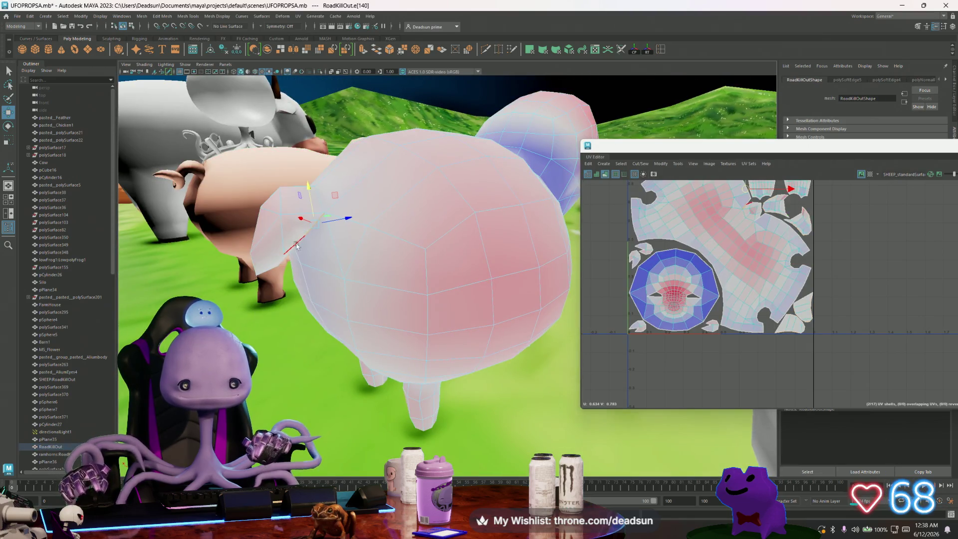
{"action": "left_click", "coordinate": [275, 270]}
{"action": "mouse_move", "coordinate": [275, 270]}
{"action": "left_mouse_down", "text": "alt"}
{"action": "mouse_move", "coordinate": [321, 297]}
{"action": "mouse_move", "coordinate": [394, 299]}
{"action": "left_mouse_up", "text": "alt"}
{"action": "mouse_move", "coordinate": [360, 337]}
{"action": "left_mouse_down", "text": "alt"}
{"action": "mouse_move", "coordinate": [436, 334]}
{"action": "mouse_move", "coordinate": [412, 331]}
{"action": "left_mouse_up", "text": "alt"}
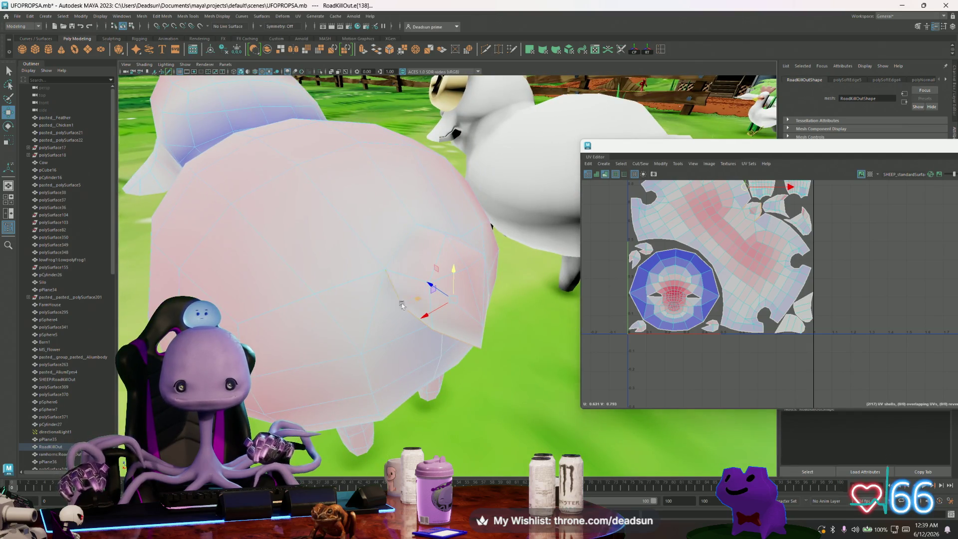
{"action": "left_click_drag", "start_coordinate": [402, 304], "coordinate": [356, 309], "text": "alt"}
{"action": "left_click_drag", "start_coordinate": [282, 306], "coordinate": [297, 268], "text": "alt"}
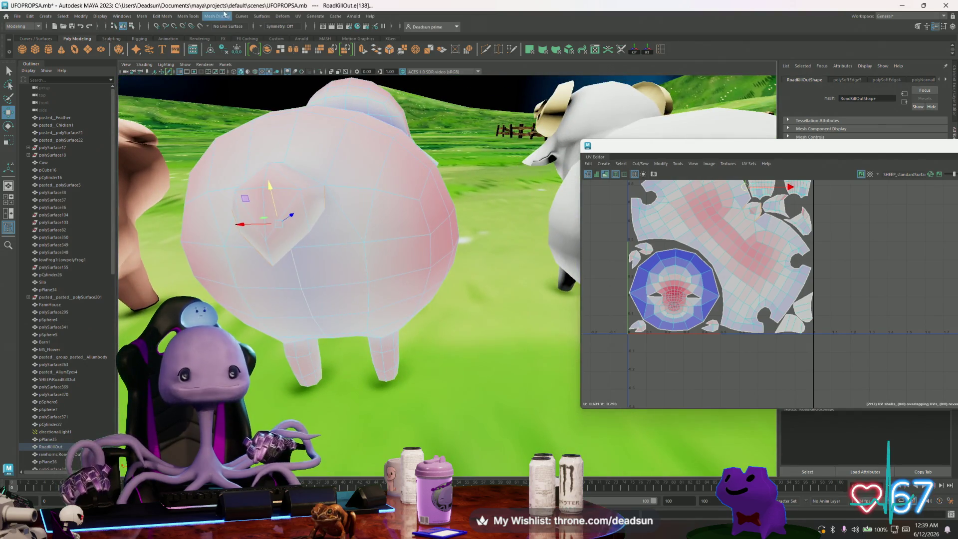
- Apply Mesh Display > Harden Edge to the heart edges and check the result
{"action": "left_click", "coordinate": [224, 15]}
{"action": "mouse_move", "coordinate": [218, 20]}
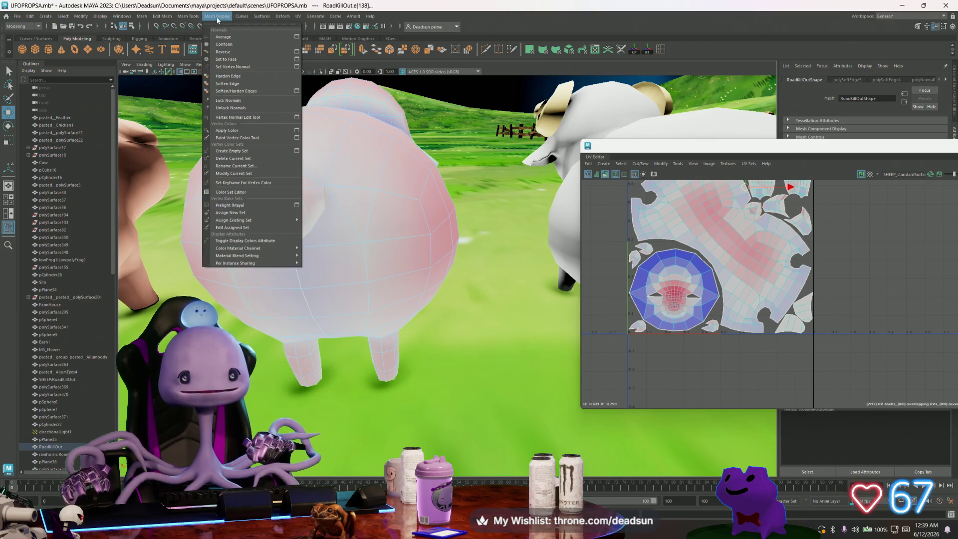
{"action": "left_click", "coordinate": [235, 77]}
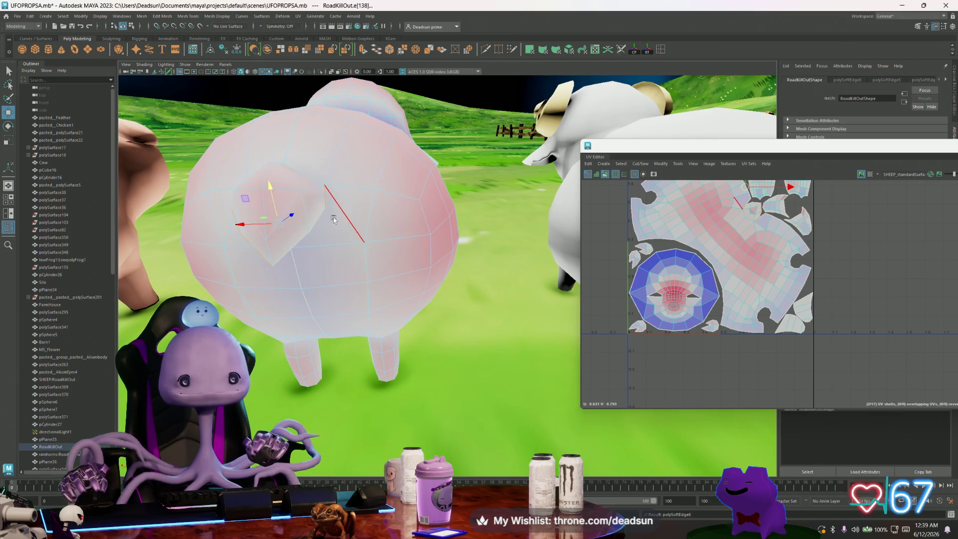
{"action": "left_click_drag", "start_coordinate": [334, 220], "coordinate": [425, 210], "text": "alt"}
{"action": "left_click", "coordinate": [547, 172]}
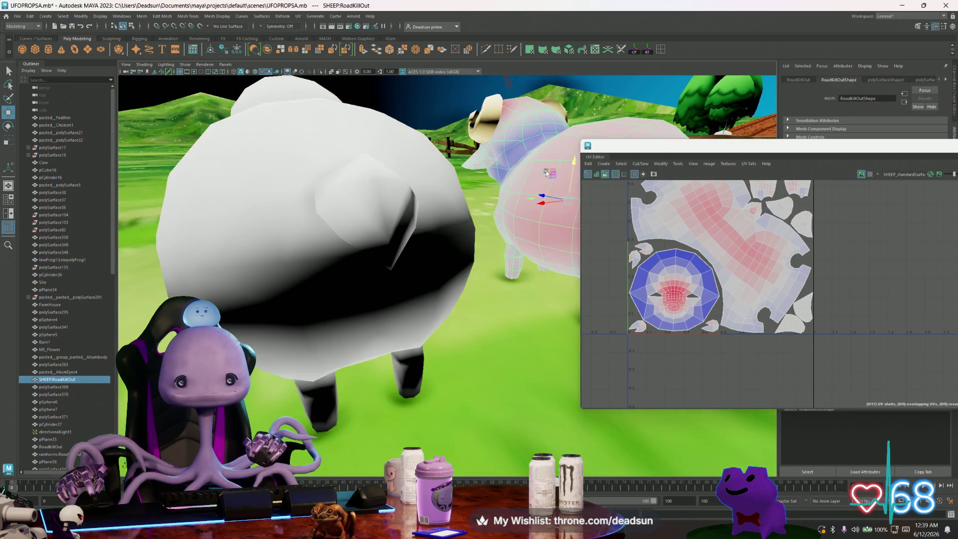
- Undo back to the earlier three-edge selection and camera angle
{"action": "mouse_move", "coordinate": [547, 172]}
{"action": "left_mouse_down", "text": "alt"}
{"action": "mouse_move", "coordinate": [440, 214]}
{"action": "mouse_move", "coordinate": [274, 200]}
{"action": "left_mouse_up", "text": "alt"}
{"action": "key", "text": "ctrl+z"}
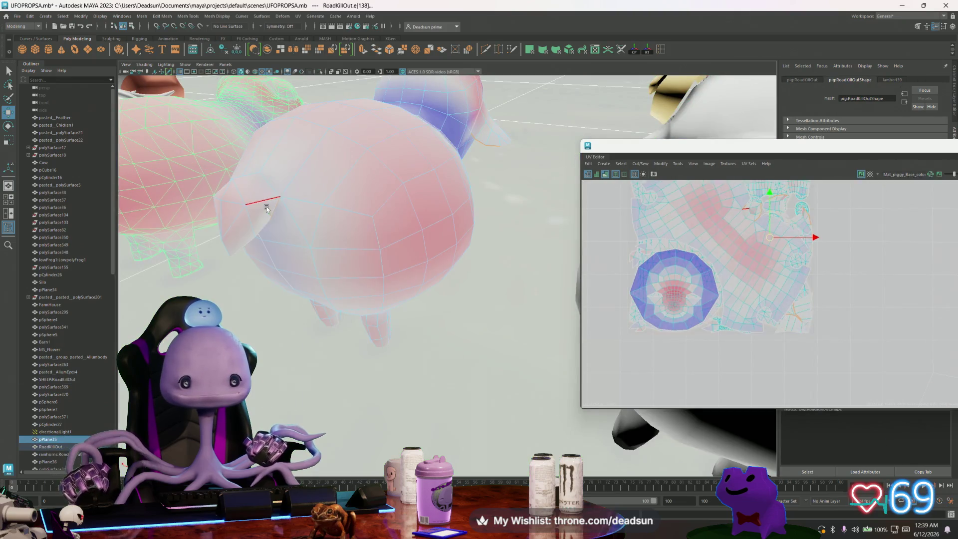
{"action": "key", "text": "ctrl+z"}
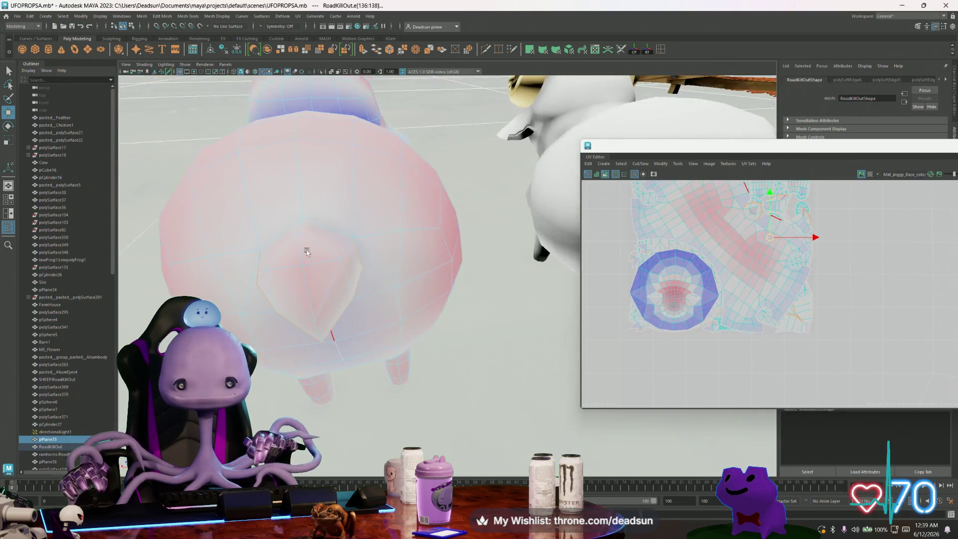
{"action": "left_click_drag", "start_coordinate": [306, 250], "coordinate": [277, 240], "text": "alt"}
{"action": "key", "text": "ctrl+z"}
{"action": "key", "text": "ctrl+z"}
{"action": "key", "text": "ctrl+z"}
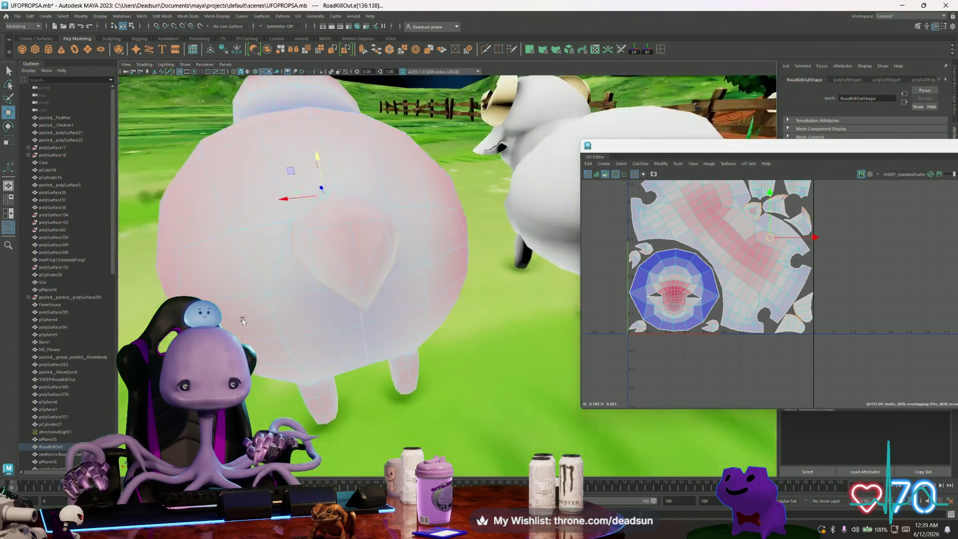
{"action": "key", "text": "ctrl+z"}
{"action": "key", "text": "ctrl+z"}
{"action": "key", "text": "ctrl+z"}
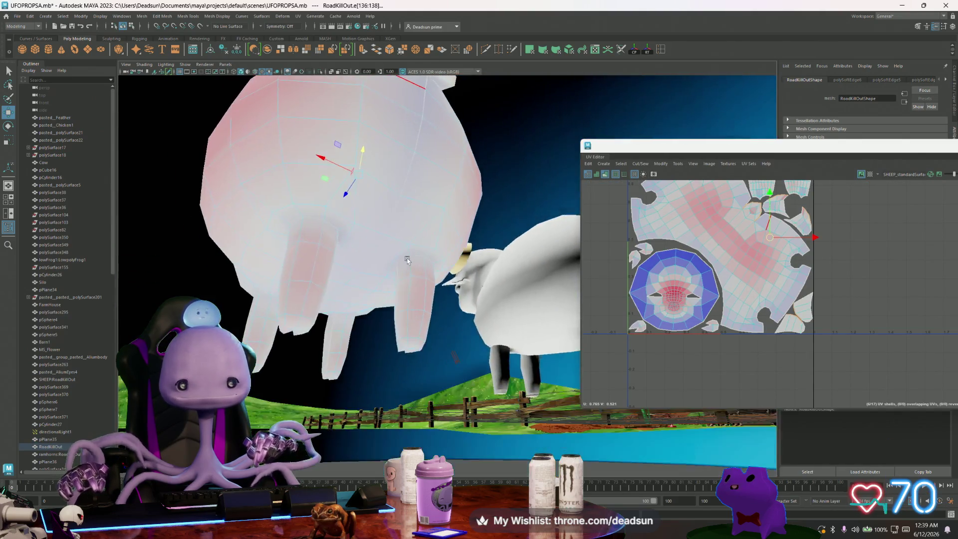
{"action": "key", "text": "ctrl+z"}
{"action": "key", "text": "ctrl+z"}
{"action": "key", "text": "ctrl+z"}
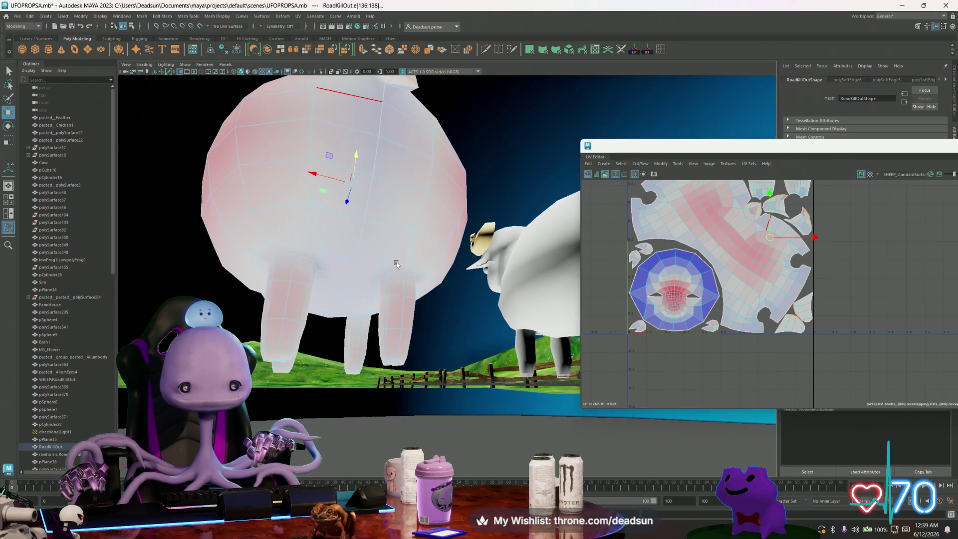
{"action": "key", "text": "ctrl+z"}
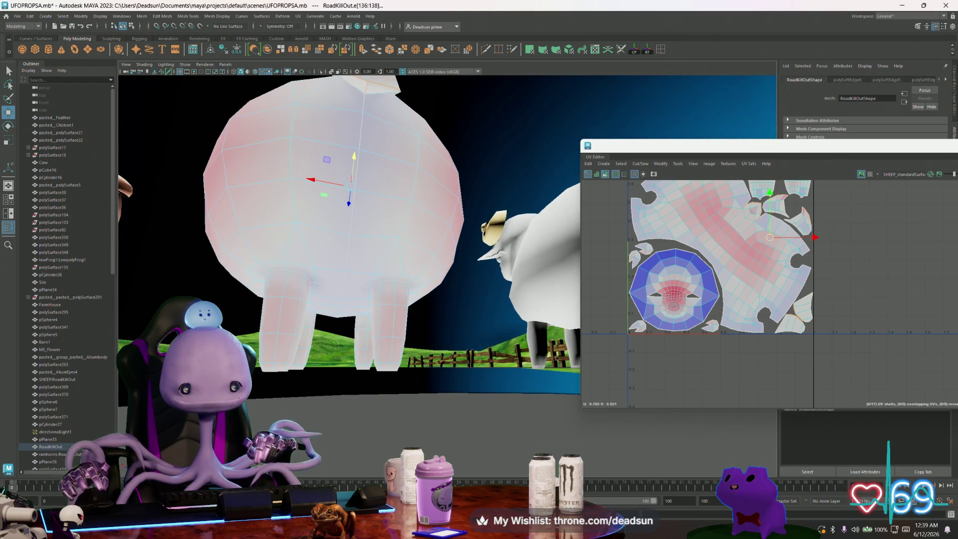
- Marquee-select the sheep's lower body and legs, then inspect the legs from below
{"action": "left_click_drag", "start_coordinate": [297, 396], "coordinate": [317, 405]}
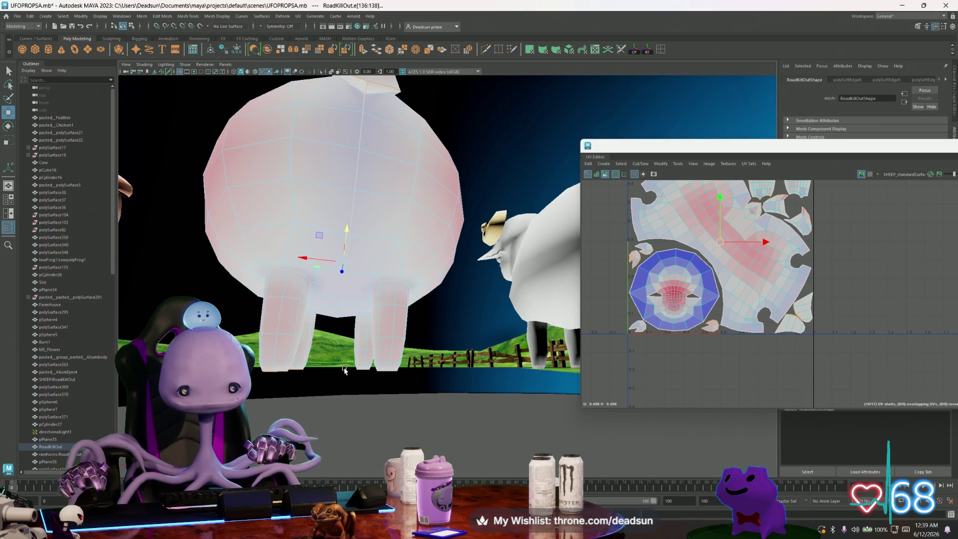
{"action": "left_click_drag", "start_coordinate": [356, 378], "coordinate": [431, 413], "text": "shift"}
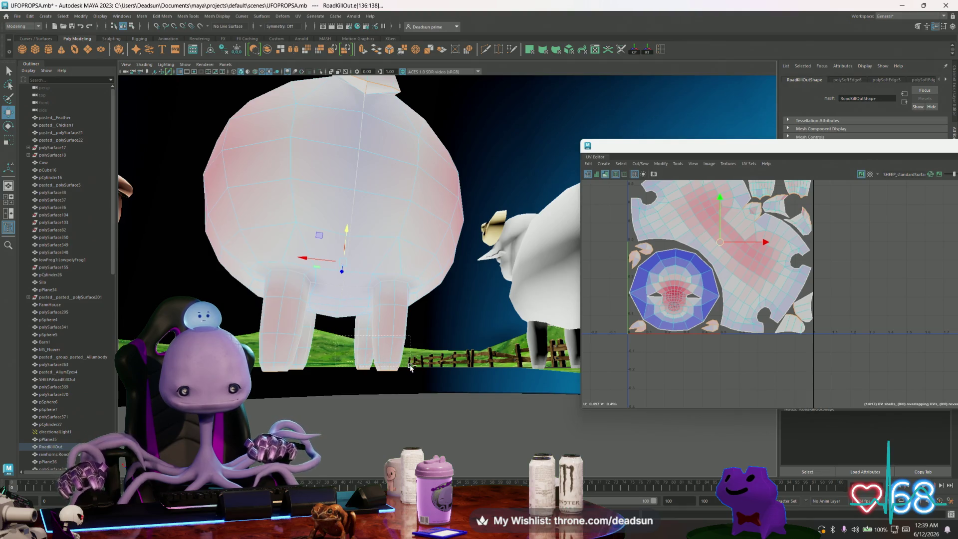
{"action": "mouse_move", "coordinate": [367, 377]}
{"action": "left_mouse_down", "text": "alt"}
{"action": "mouse_move", "coordinate": [438, 377]}
{"action": "mouse_move", "coordinate": [369, 361]}
{"action": "mouse_move", "coordinate": [427, 397]}
{"action": "mouse_move", "coordinate": [417, 376]}
{"action": "mouse_move", "coordinate": [472, 364]}
{"action": "left_mouse_up", "text": "alt"}
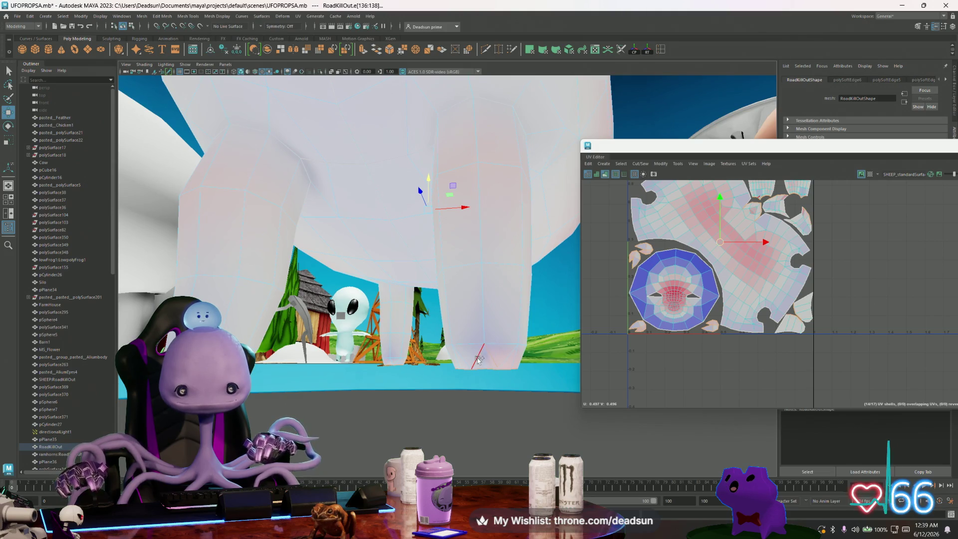
{"action": "left_click_drag", "start_coordinate": [358, 389], "coordinate": [318, 368], "text": "alt"}
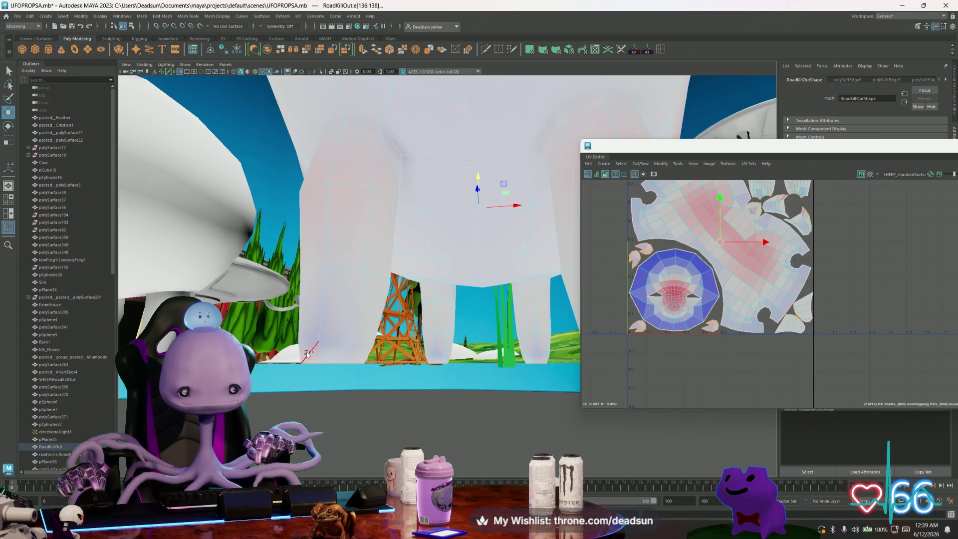
{"action": "mouse_move", "coordinate": [378, 382]}
{"action": "left_mouse_down", "text": "alt"}
{"action": "mouse_move", "coordinate": [368, 367]}
{"action": "mouse_move", "coordinate": [383, 385]}
{"action": "left_mouse_up", "text": "alt"}
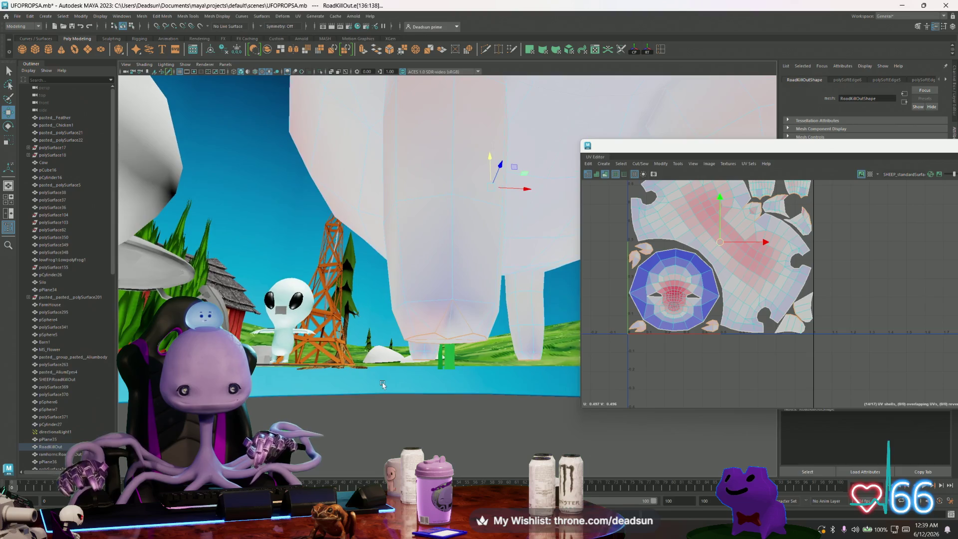
{"action": "mouse_move", "coordinate": [451, 324]}
{"action": "left_mouse_down", "text": "alt"}
{"action": "mouse_move", "coordinate": [487, 330]}
{"action": "mouse_move", "coordinate": [454, 327]}
{"action": "left_mouse_up", "text": "alt"}
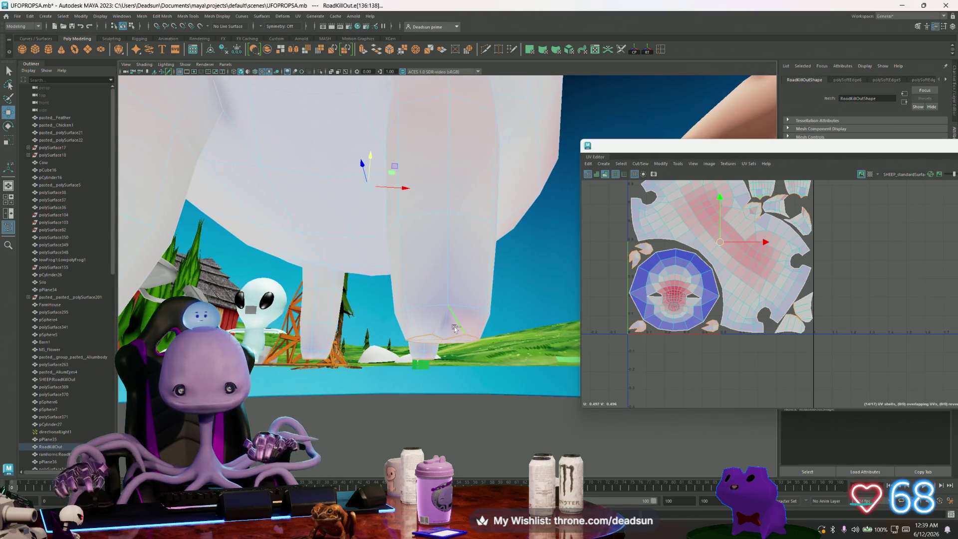
{"action": "left_click_drag", "start_coordinate": [394, 366], "coordinate": [437, 319], "text": "alt"}
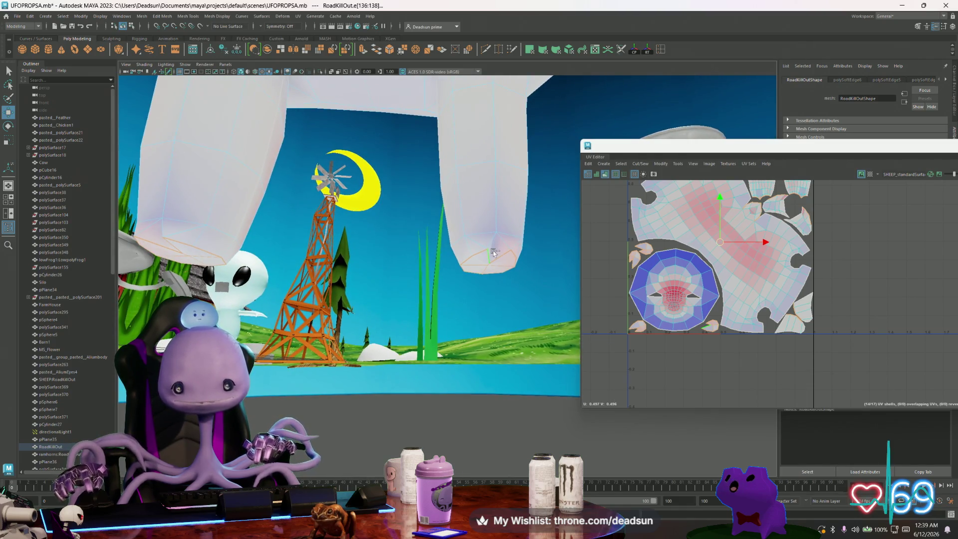
{"action": "mouse_move", "coordinate": [499, 259]}
{"action": "left_mouse_down", "text": "alt"}
{"action": "mouse_move", "coordinate": [366, 348]}
{"action": "mouse_move", "coordinate": [423, 364]}
{"action": "left_mouse_up", "text": "alt"}
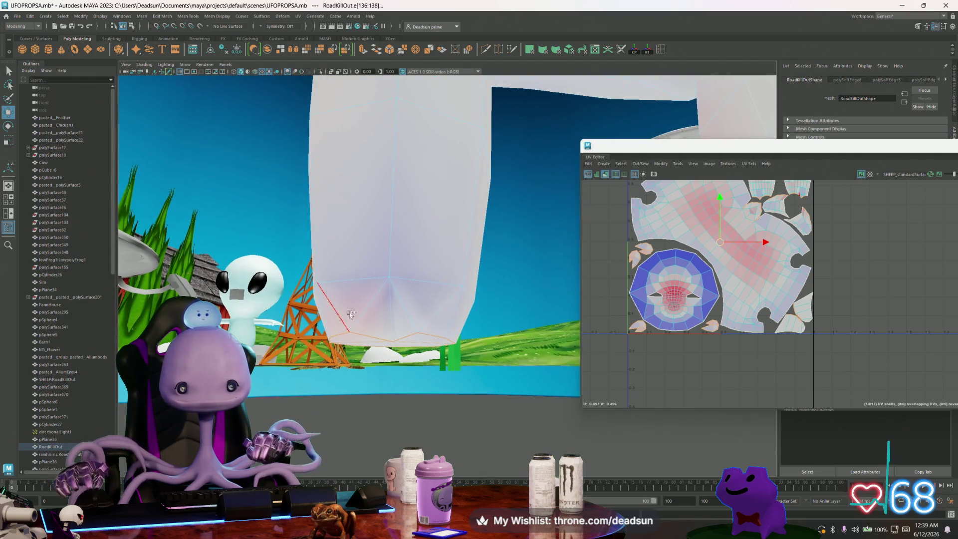
{"action": "mouse_move", "coordinate": [388, 322]}
{"action": "left_mouse_down", "text": "alt"}
{"action": "mouse_move", "coordinate": [364, 255]}
{"action": "mouse_move", "coordinate": [169, 170]}
{"action": "left_mouse_up", "text": "alt"}
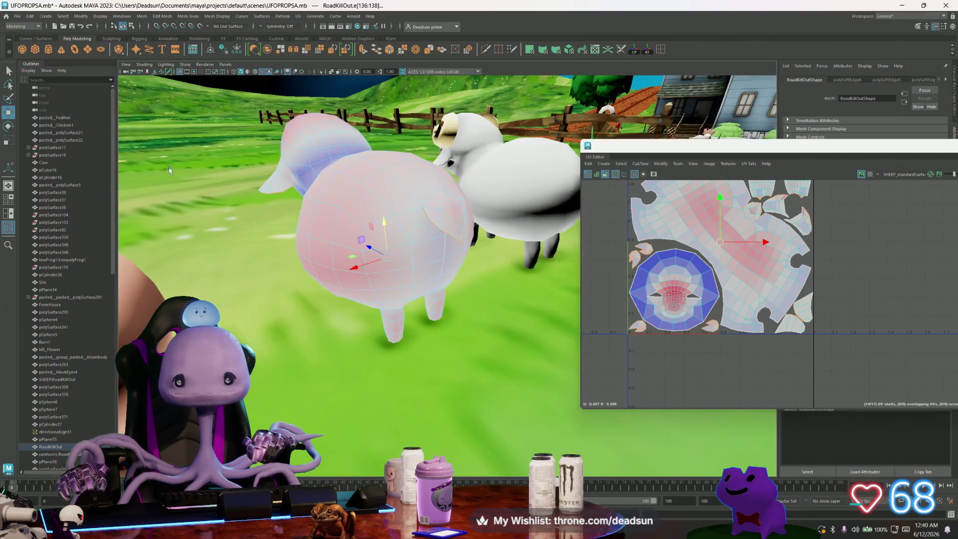
- Harden the belly and leg edges with Mesh Display > Harden Edge, then check the pig
{"action": "left_click", "coordinate": [144, 16]}
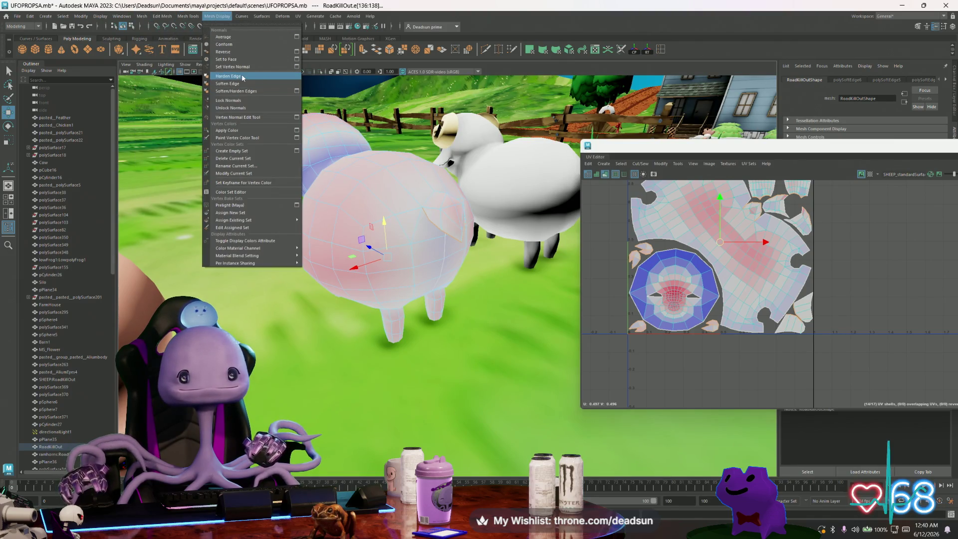
{"action": "left_click", "coordinate": [243, 78]}
{"action": "mouse_move", "coordinate": [421, 176]}
{"action": "left_mouse_down", "text": "alt"}
{"action": "mouse_move", "coordinate": [439, 174]}
{"action": "mouse_move", "coordinate": [423, 208]}
{"action": "left_mouse_up", "text": "alt"}
{"action": "left_click", "coordinate": [429, 180]}
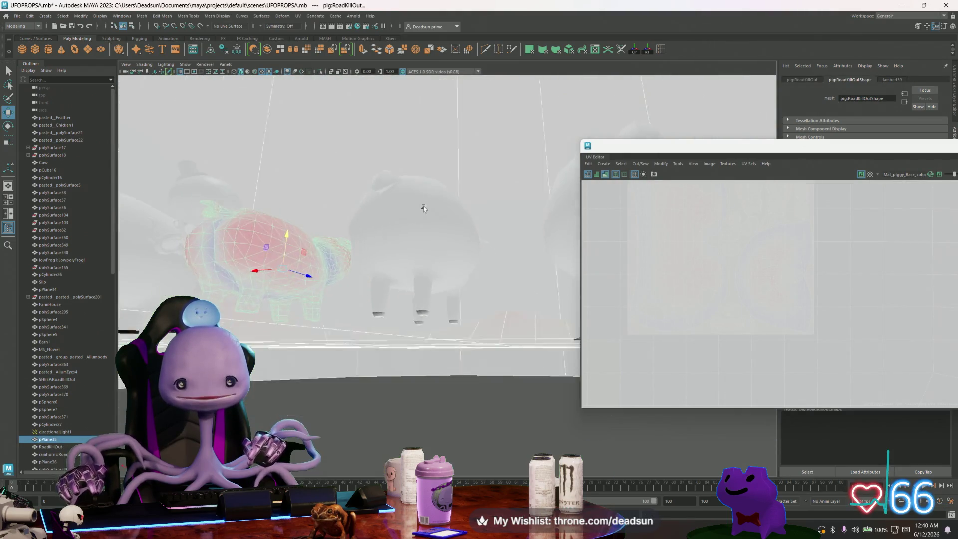
{"action": "scroll", "coordinate": [423, 209], "scroll_direction": "up", "scroll_amount": 10}
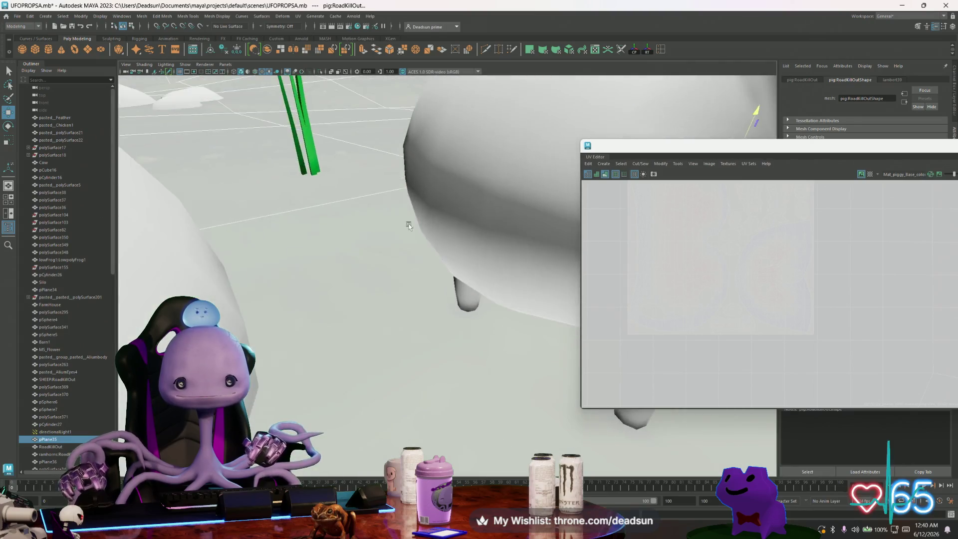
{"action": "scroll", "coordinate": [409, 225], "scroll_direction": "down", "scroll_amount": 10}
- Reselect the RoadKillOut sheep and start File > Export Selection as FBX on the Desktop
{"action": "mouse_move", "coordinate": [409, 225]}
{"action": "left_mouse_down", "text": "alt"}
{"action": "mouse_move", "coordinate": [310, 202]}
{"action": "mouse_move", "coordinate": [286, 165]}
{"action": "left_mouse_up", "text": "alt"}
{"action": "key", "text": "ctrl+z"}
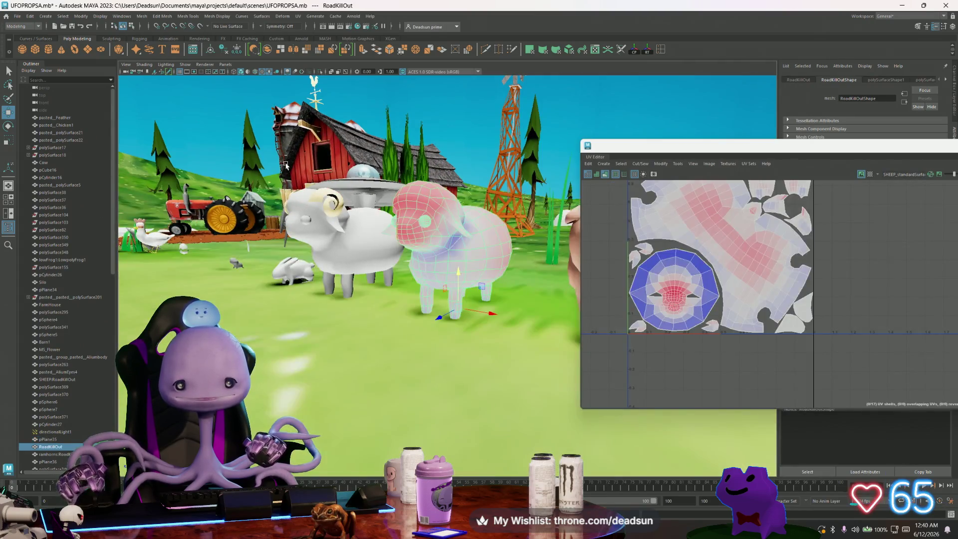
{"action": "left_click", "coordinate": [17, 16]}
{"action": "left_click", "coordinate": [59, 115]}
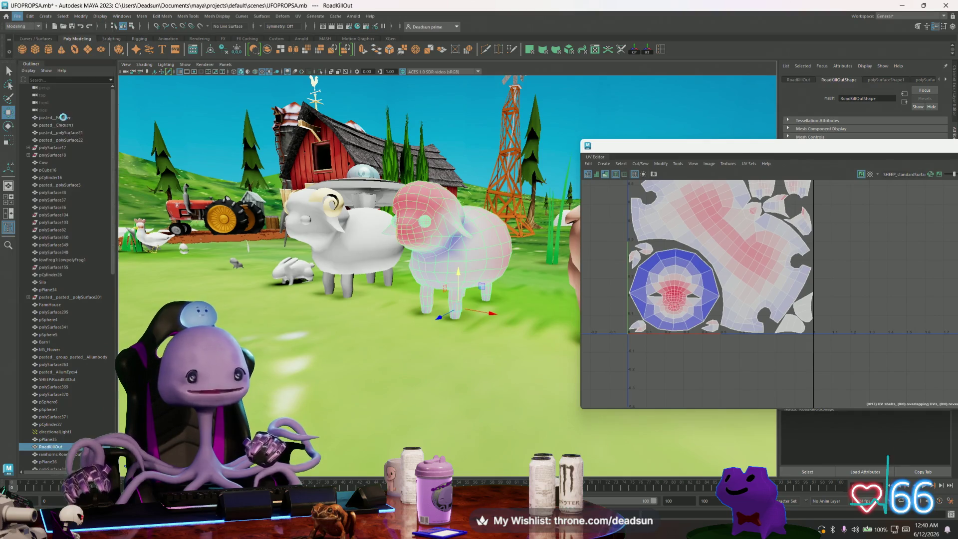
{"action": "left_click", "coordinate": [410, 195]}
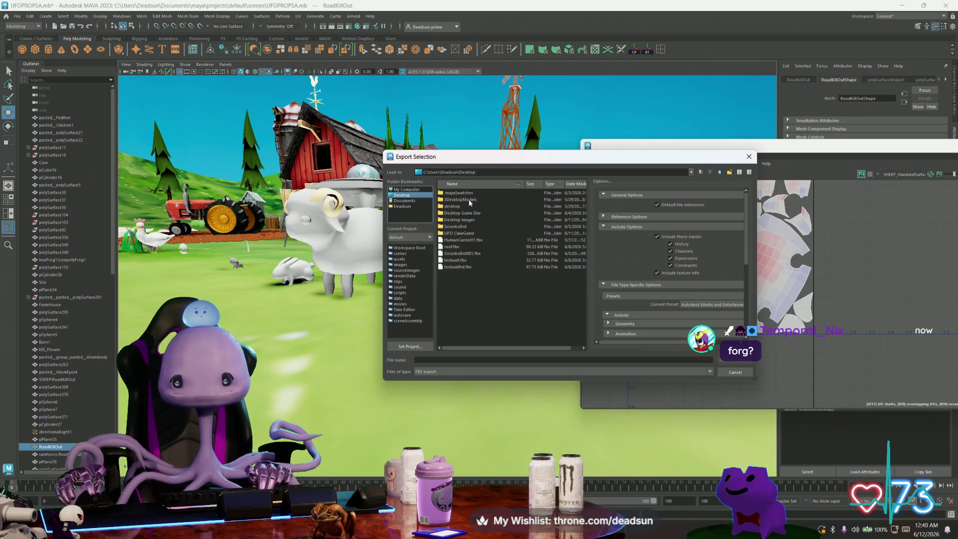
- Open the UFO ClawGame folder on the Desktop as the export location
{"action": "left_click", "coordinate": [460, 233]}
{"action": "double_click", "coordinate": [461, 234]}
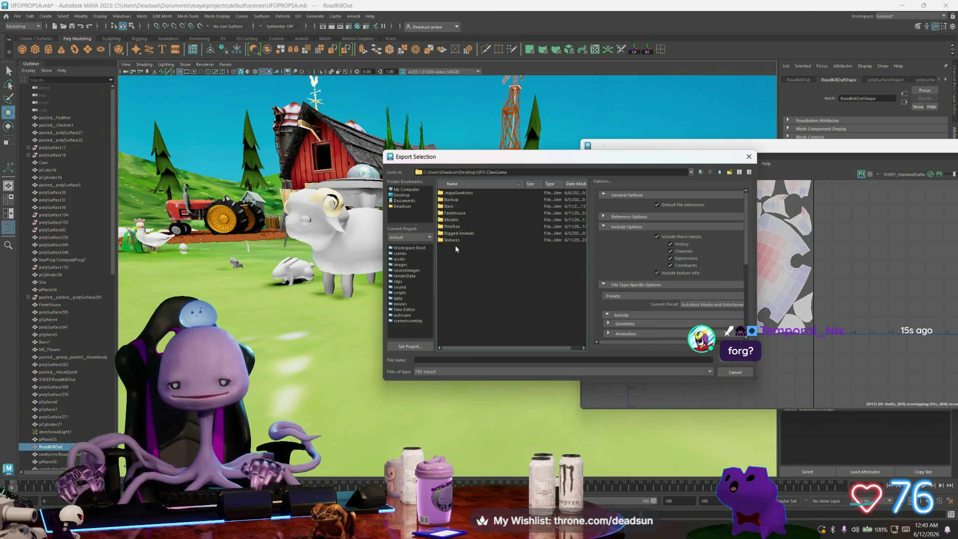
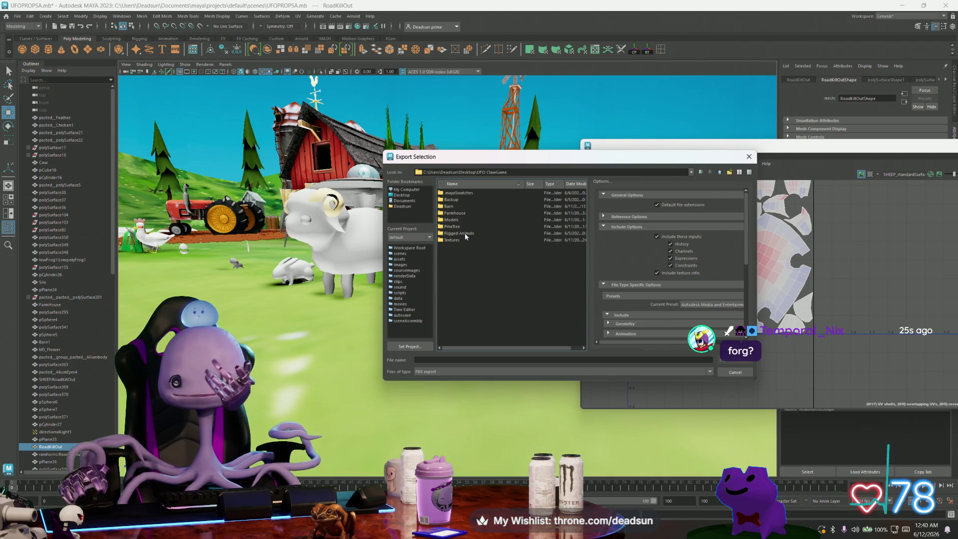
- Export the sheep selection over Sheep1.fbx in the Models folder, then switch to Substance Painter
{"action": "double_click", "coordinate": [452, 220]}
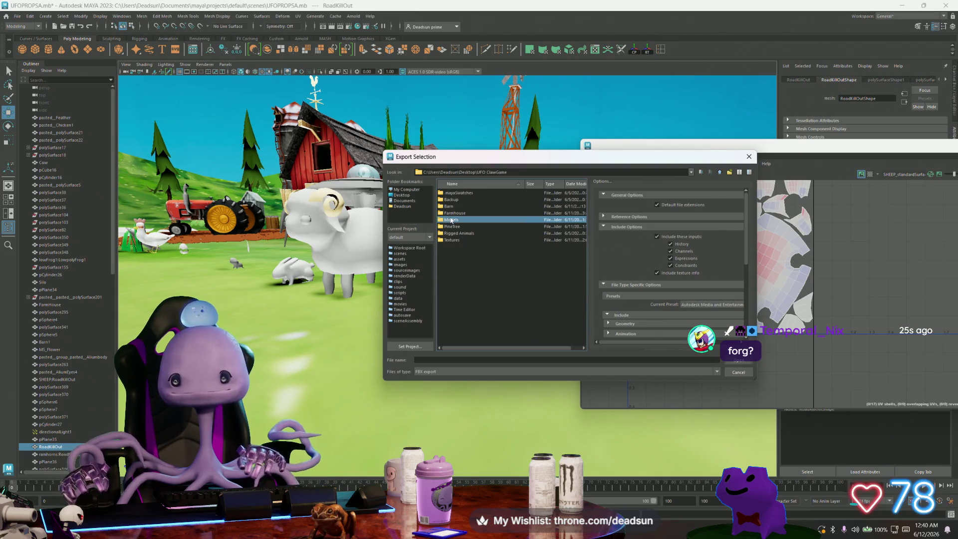
{"action": "left_click", "coordinate": [451, 221]}
{"action": "scroll", "coordinate": [451, 222], "scroll_direction": "down", "scroll_amount": 3}
{"action": "key", "text": "h"}
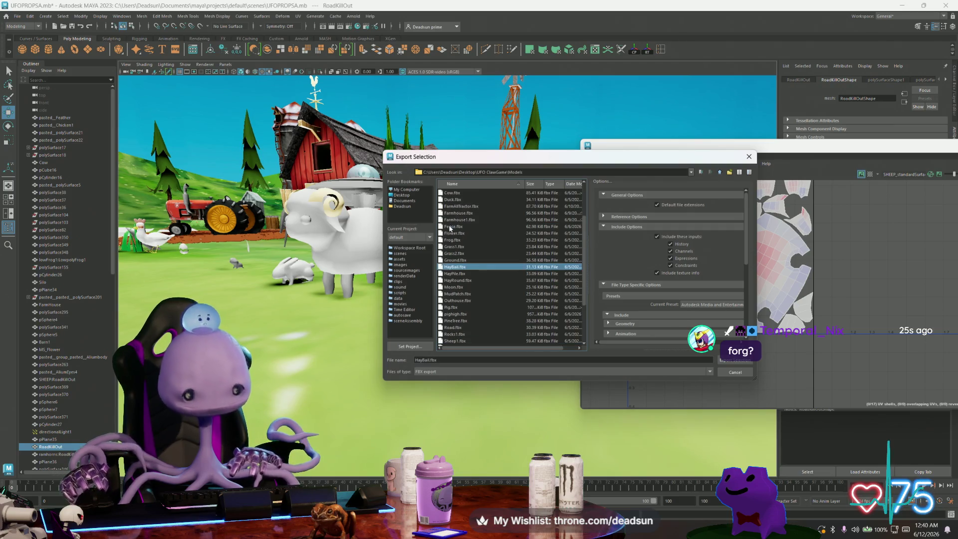
{"action": "key", "text": "s"}
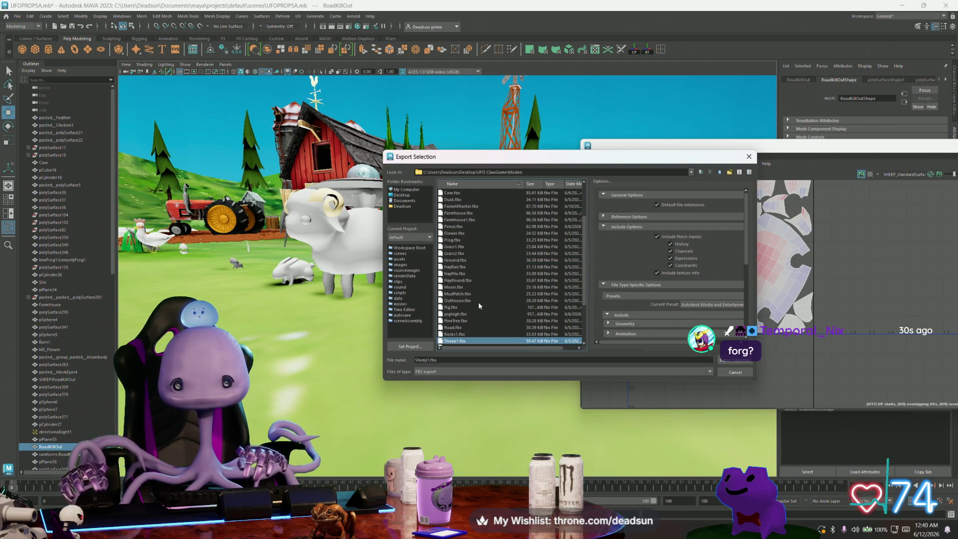
{"action": "scroll", "coordinate": [479, 332], "scroll_direction": "down", "scroll_amount": 1}
{"action": "left_click", "coordinate": [737, 363]}
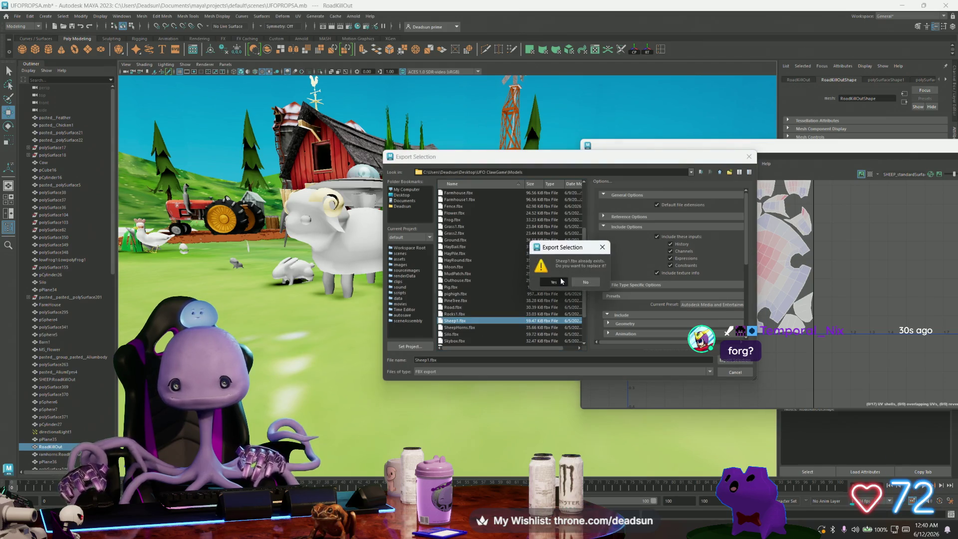
{"action": "left_click", "coordinate": [554, 282]}
{"action": "key", "text": "alt+Tab"}
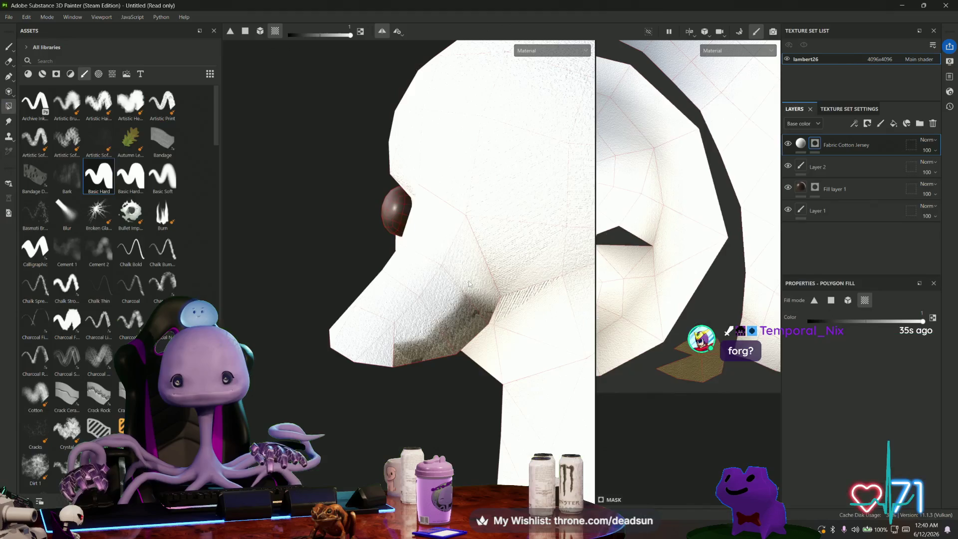
- Check the File menu for a mesh reimport option, then orbit to a three-quarter view of the head
{"action": "left_click", "coordinate": [26, 17]}
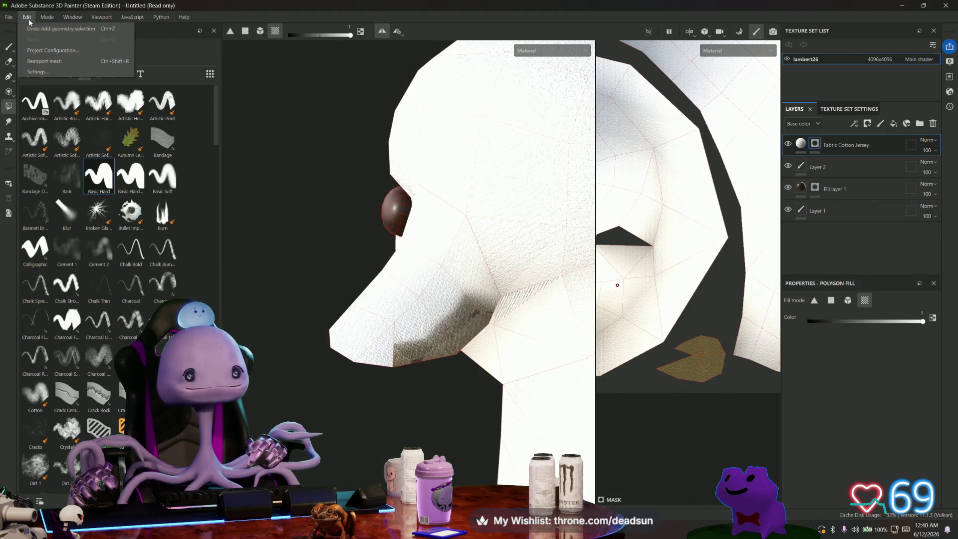
{"action": "left_click", "coordinate": [44, 61]}
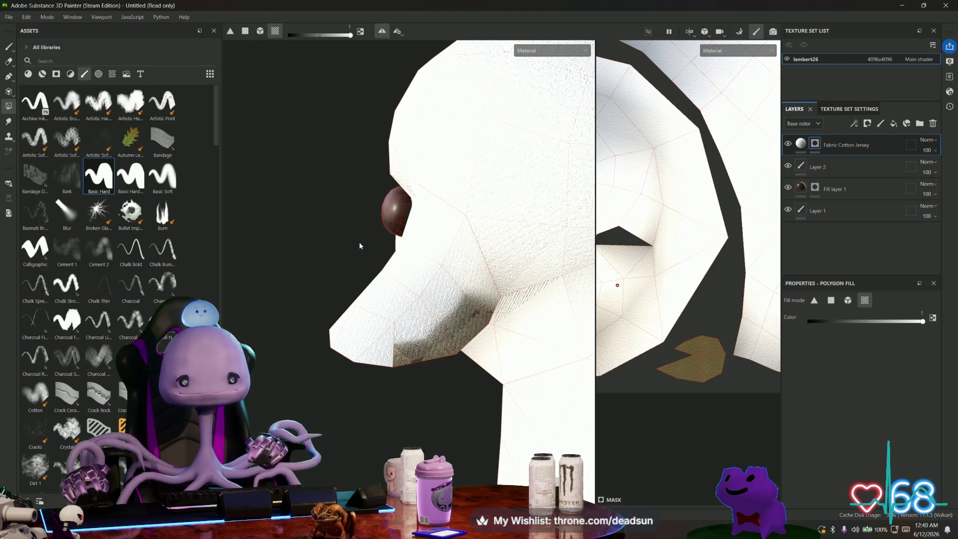
{"action": "mouse_move", "coordinate": [359, 246]}
{"action": "left_mouse_down", "text": "alt"}
{"action": "mouse_move", "coordinate": [377, 263]}
{"action": "mouse_move", "coordinate": [501, 257]}
{"action": "mouse_move", "coordinate": [535, 265]}
{"action": "left_mouse_up", "text": "alt"}
{"action": "scroll", "coordinate": [536, 265], "scroll_direction": "down", "scroll_amount": 4}
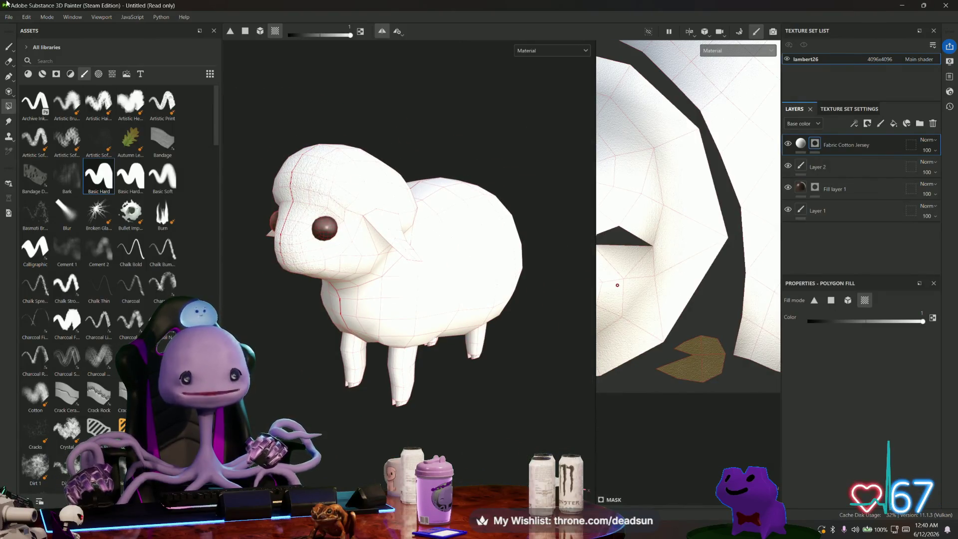
- Create a new project from Sheep1.fbx, discarding the old project's unsaved changes
{"action": "left_click", "coordinate": [9, 17]}
{"action": "left_click", "coordinate": [29, 30]}
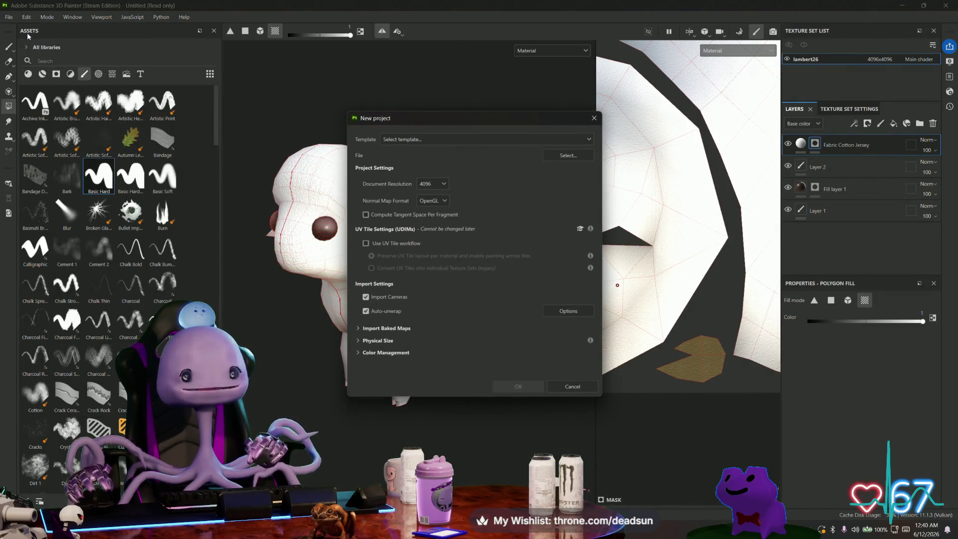
{"action": "left_click", "coordinate": [567, 155]}
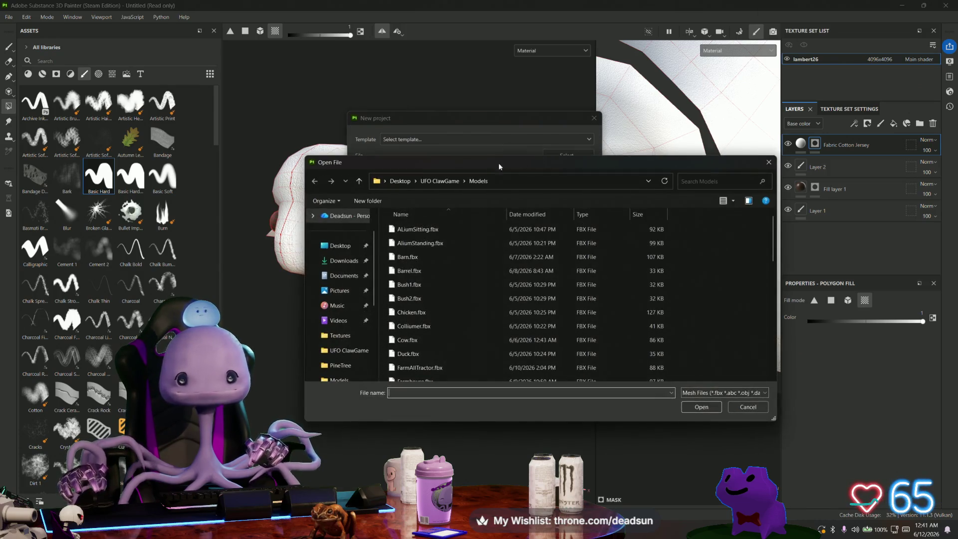
{"action": "left_click", "coordinate": [413, 248]}
{"action": "scroll", "coordinate": [413, 249], "scroll_direction": "down", "scroll_amount": 10}
{"action": "left_click", "coordinate": [412, 251]}
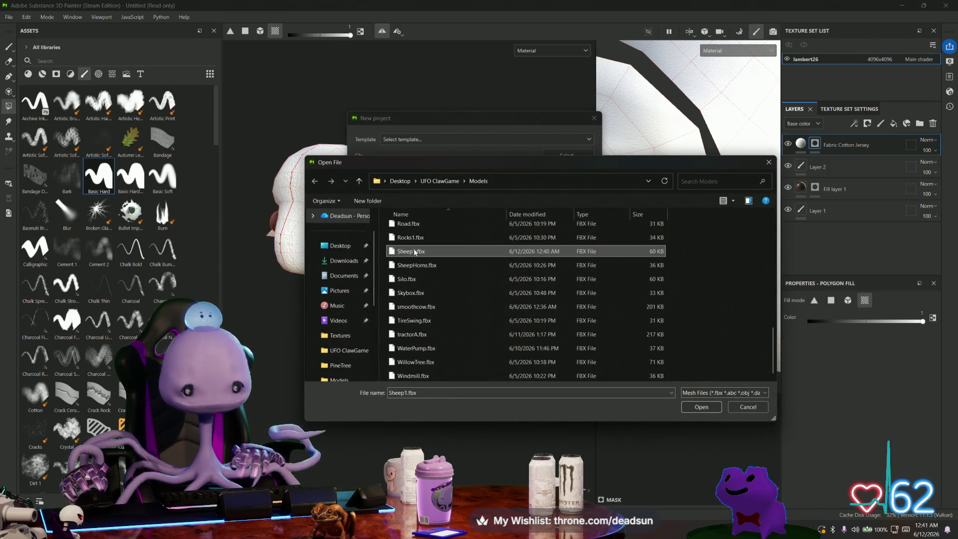
{"action": "left_click", "coordinate": [708, 409]}
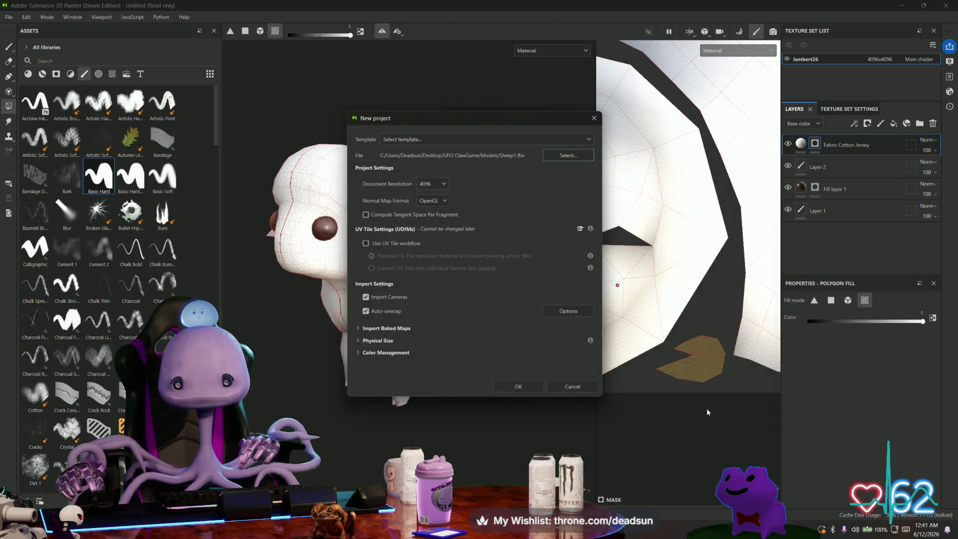
{"action": "left_click", "coordinate": [522, 387]}
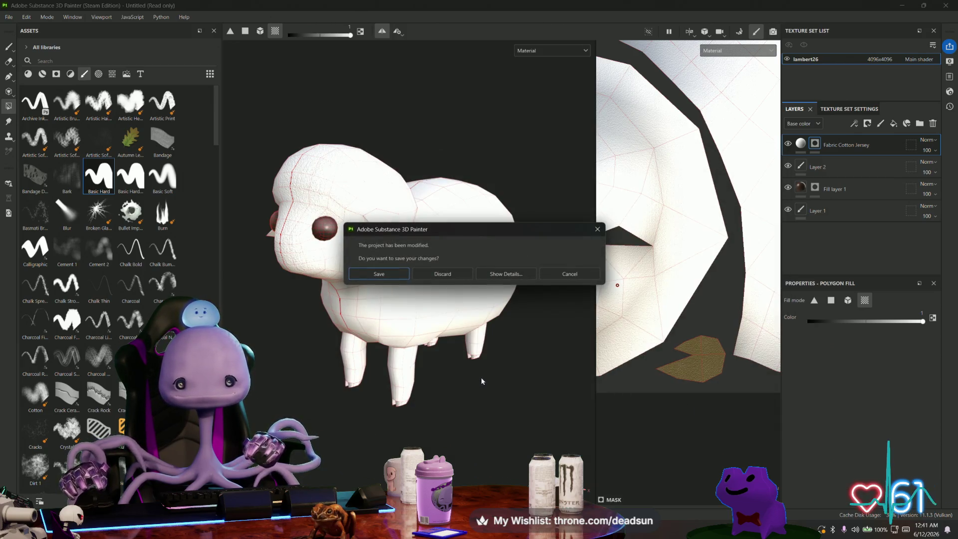
{"action": "left_click", "coordinate": [441, 274]}
{"action": "mouse_move", "coordinate": [520, 327]}
{"action": "left_mouse_down", "text": "alt"}
{"action": "mouse_move", "coordinate": [281, 381]}
{"action": "mouse_move", "coordinate": [403, 320]}
{"action": "mouse_move", "coordinate": [494, 370]}
{"action": "mouse_move", "coordinate": [413, 376]}
{"action": "mouse_move", "coordinate": [415, 392]}
{"action": "mouse_move", "coordinate": [484, 395]}
{"action": "mouse_move", "coordinate": [510, 347]}
{"action": "mouse_move", "coordinate": [474, 394]}
{"action": "mouse_move", "coordinate": [458, 385]}
{"action": "mouse_move", "coordinate": [473, 382]}
{"action": "mouse_move", "coordinate": [411, 409]}
{"action": "mouse_move", "coordinate": [428, 375]}
{"action": "mouse_move", "coordinate": [364, 419]}
{"action": "mouse_move", "coordinate": [349, 344]}
{"action": "mouse_move", "coordinate": [366, 393]}
{"action": "left_mouse_up", "text": "alt"}
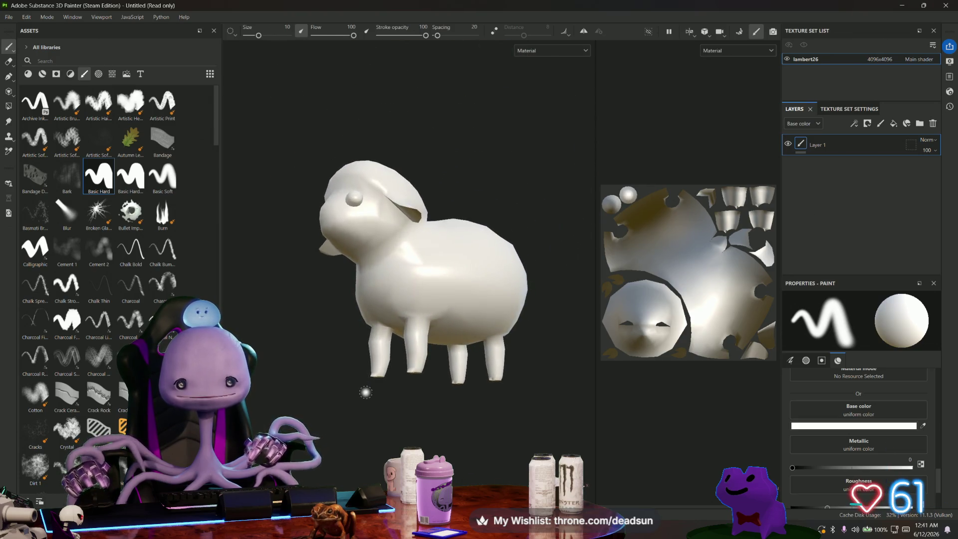
{"action": "key", "text": "alt+Tab"}
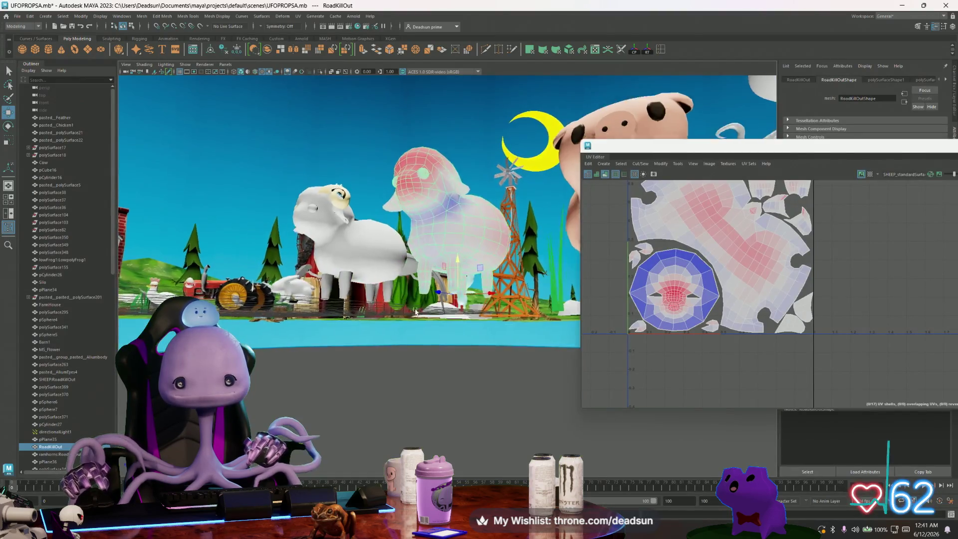
- Select the edge at the top of the sheep's leg and cut it into a UV seam
{"action": "scroll", "coordinate": [416, 311], "scroll_direction": "up", "scroll_amount": 10}
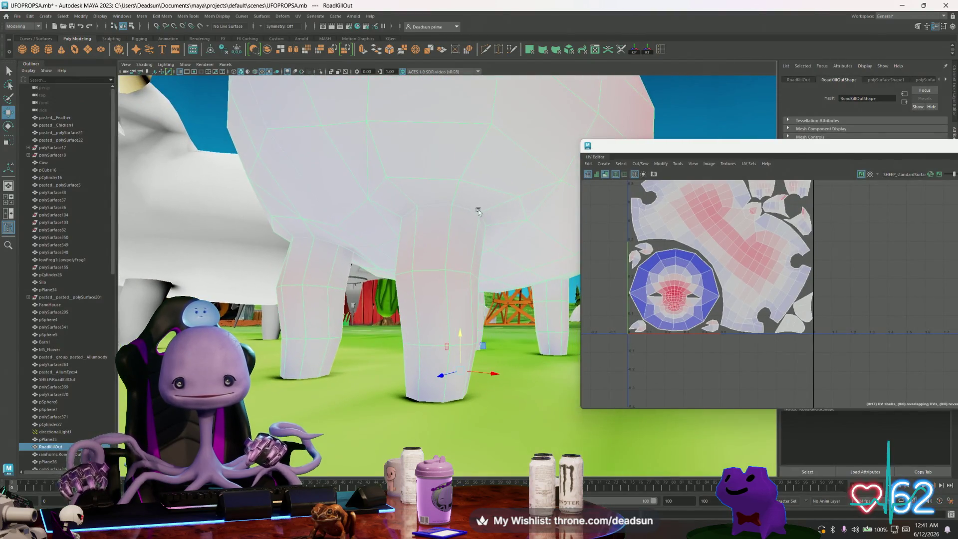
{"action": "left_click", "coordinate": [478, 211]}
{"action": "key", "text": "f"}
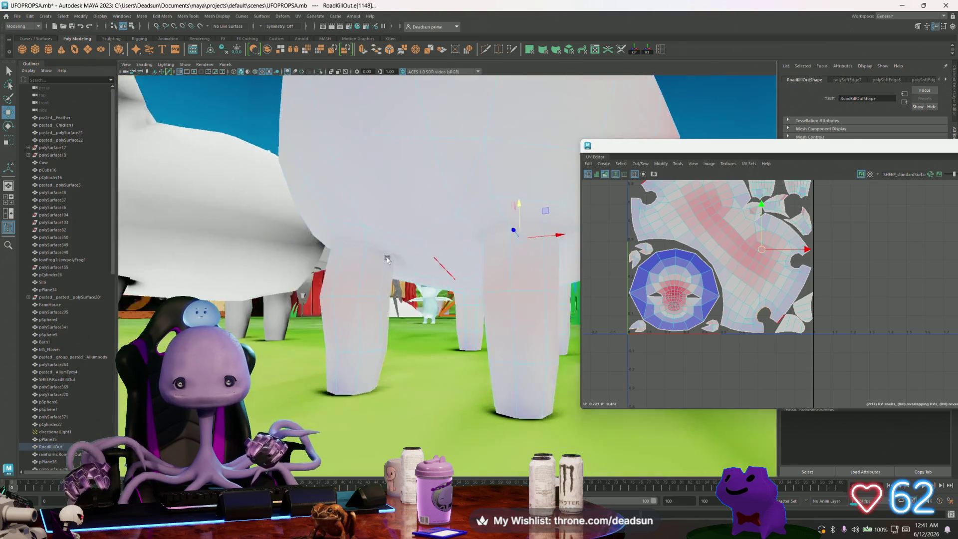
{"action": "left_click", "coordinate": [399, 247]}
{"action": "key", "text": "f"}
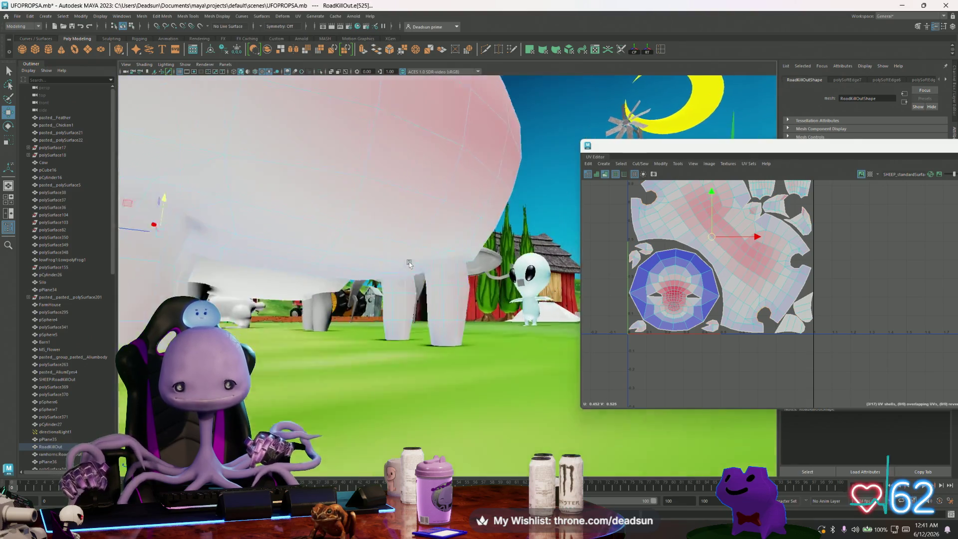
{"action": "scroll", "coordinate": [409, 263], "scroll_direction": "up", "scroll_amount": 5}
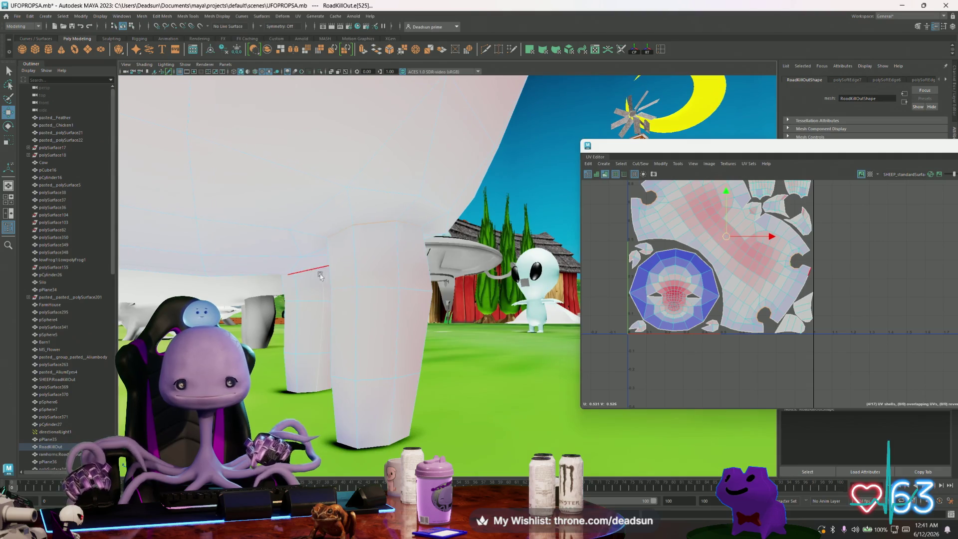
{"action": "left_click_drag", "start_coordinate": [320, 276], "coordinate": [390, 185], "text": "alt"}
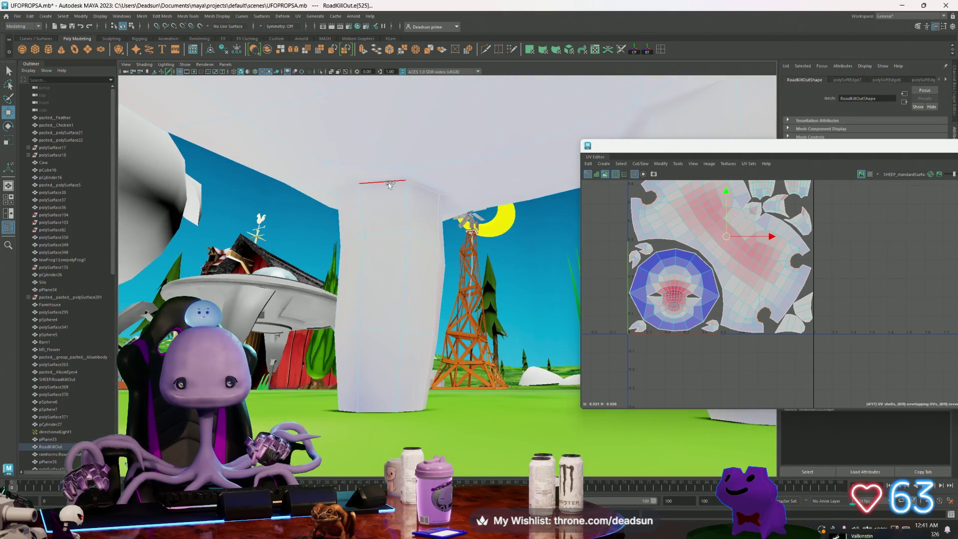
{"action": "left_click", "coordinate": [380, 181]}
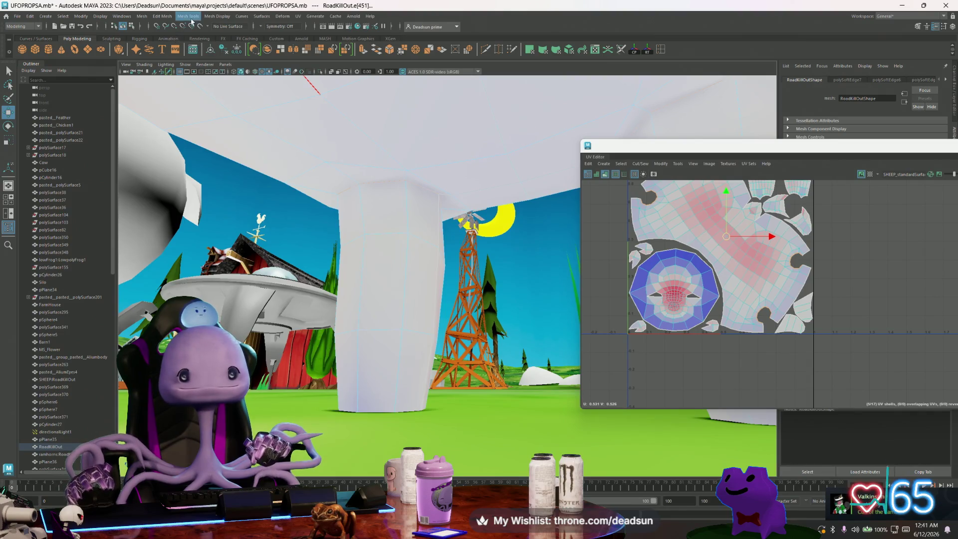
- Apply Soften/Harden Edge to the leg and select the whole sheep object
{"action": "left_click", "coordinate": [217, 16]}
{"action": "left_click", "coordinate": [244, 78]}
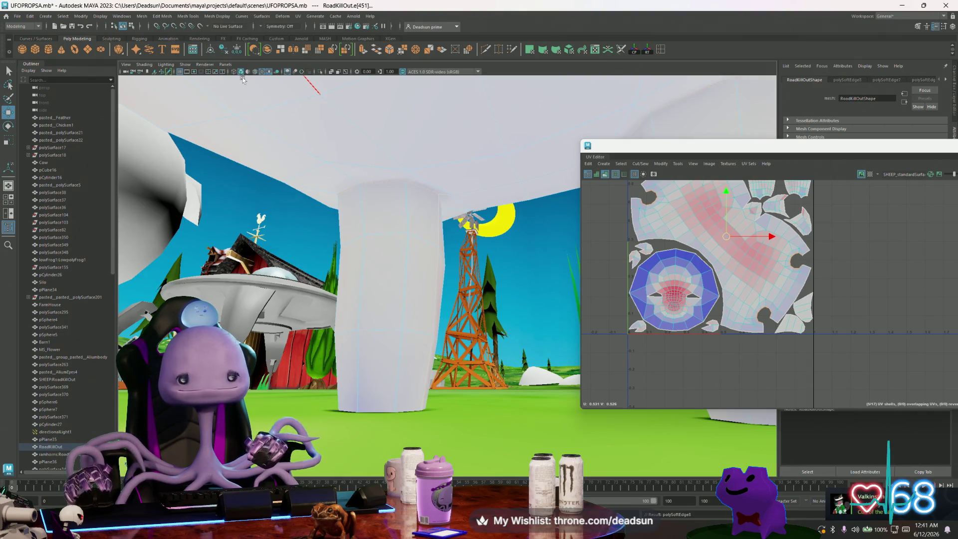
{"action": "key", "text": "f"}
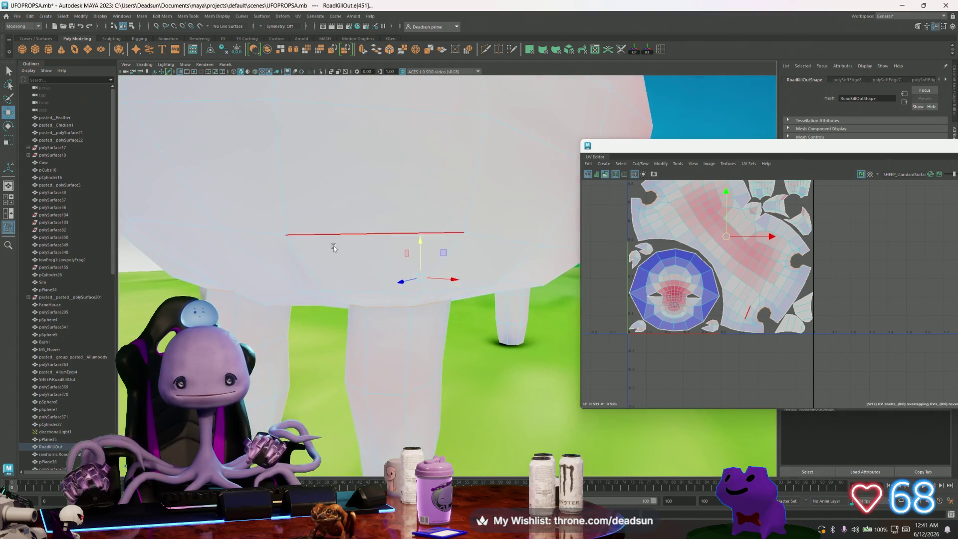
{"action": "scroll", "coordinate": [334, 248], "scroll_direction": "down", "scroll_amount": 5}
{"action": "left_click_drag", "start_coordinate": [334, 248], "coordinate": [363, 257], "text": "alt"}
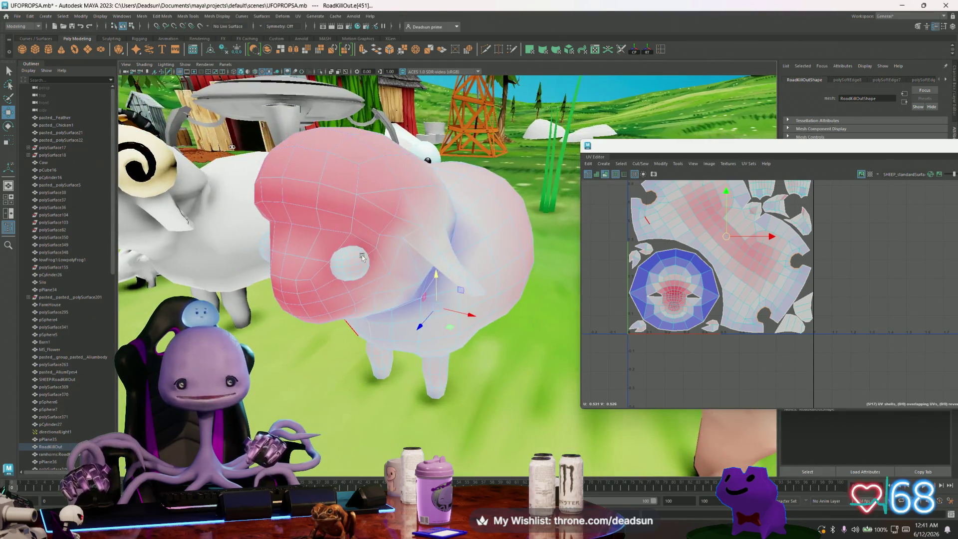
{"action": "scroll", "coordinate": [362, 257], "scroll_direction": "up", "scroll_amount": 5}
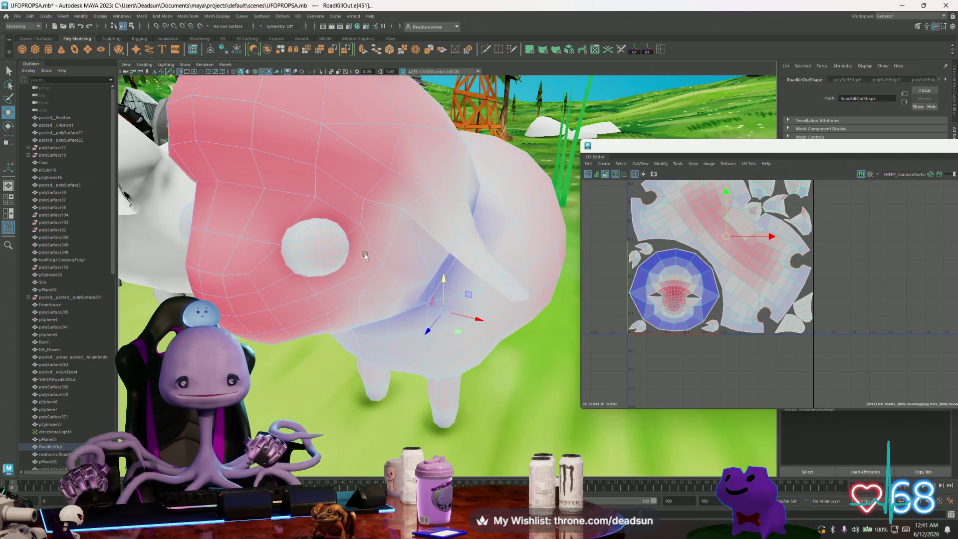
{"action": "left_click", "coordinate": [367, 232]}
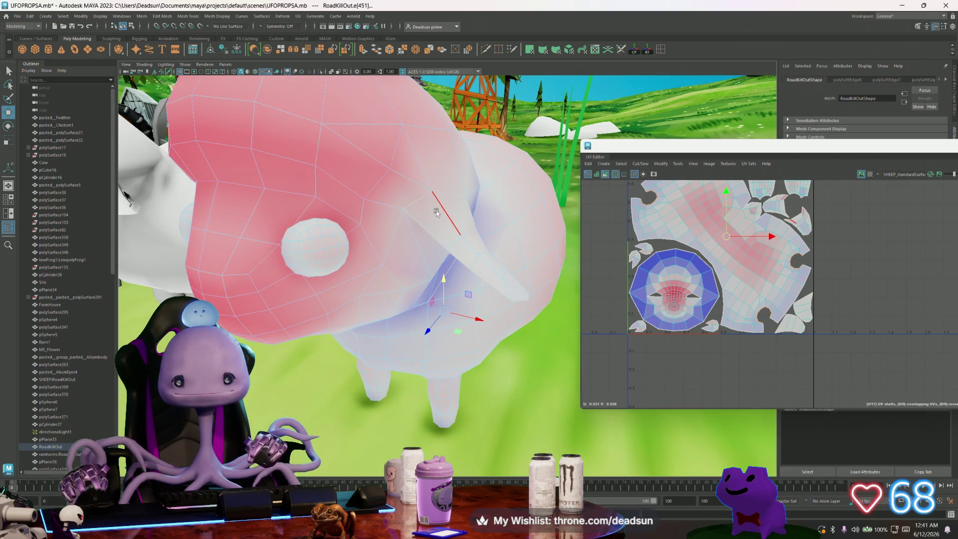
{"action": "scroll", "coordinate": [437, 213], "scroll_direction": "down", "scroll_amount": 8}
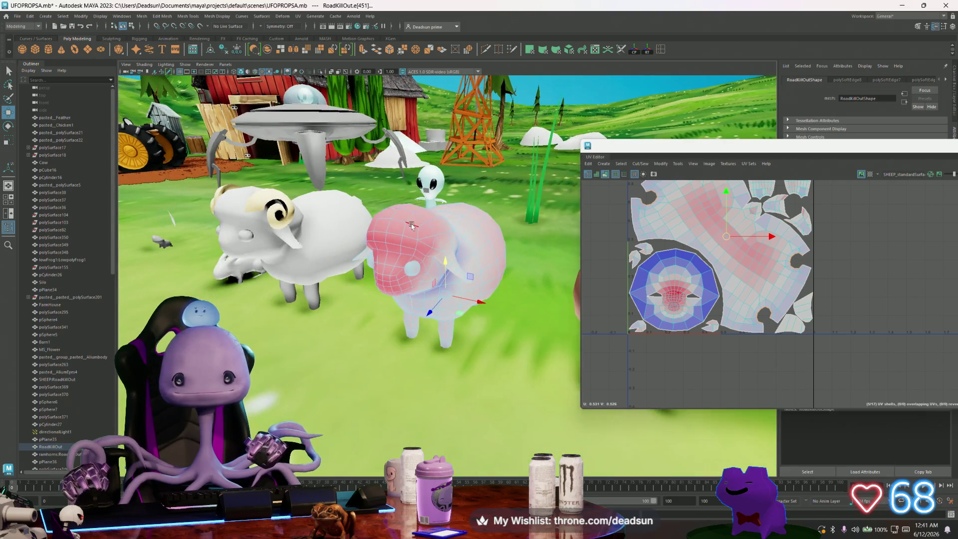
{"action": "right_click_drag", "start_coordinate": [412, 226], "coordinate": [395, 234]}
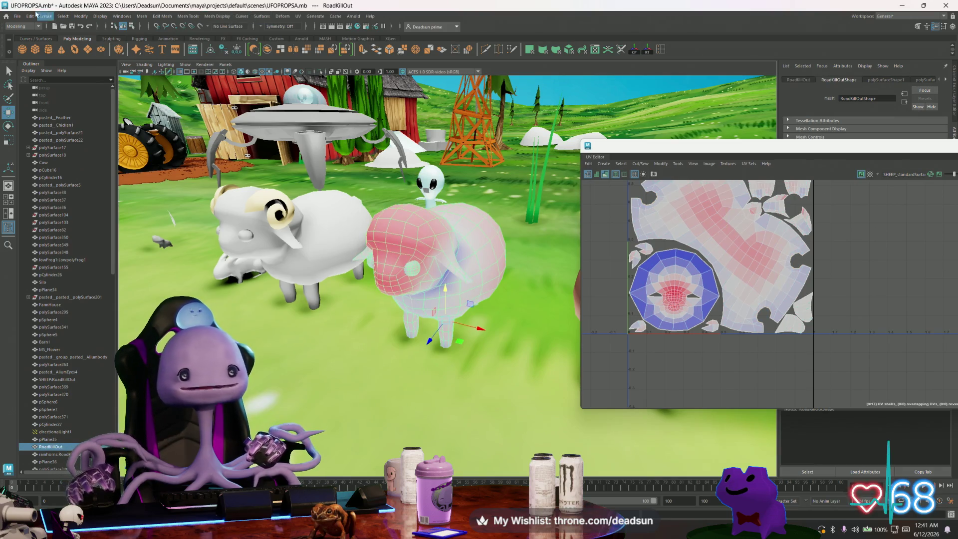
{"action": "left_click", "coordinate": [20, 16]}
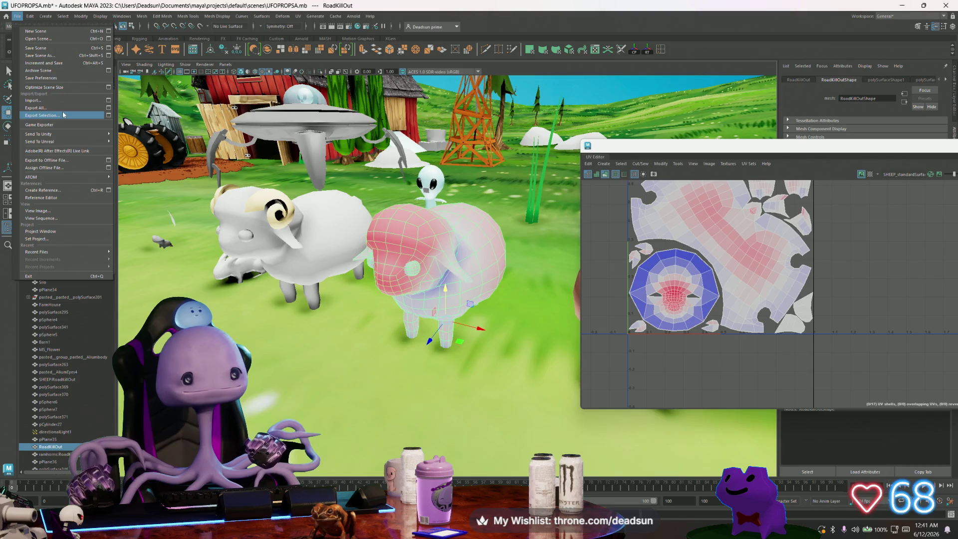
- Overwrite Sheep1.fbx with the updated sheep export and return to Substance Painter
{"action": "left_click", "coordinate": [42, 115]}
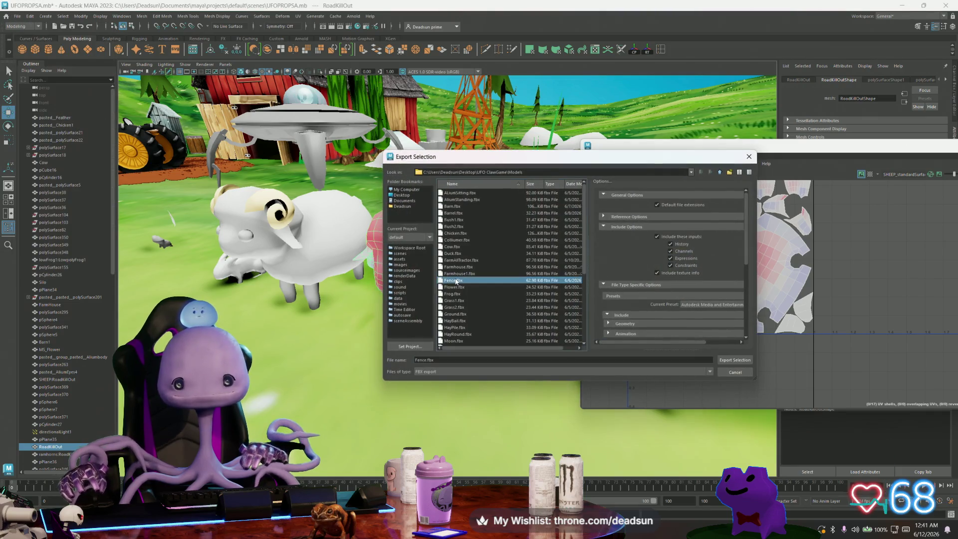
{"action": "left_click", "coordinate": [735, 360]}
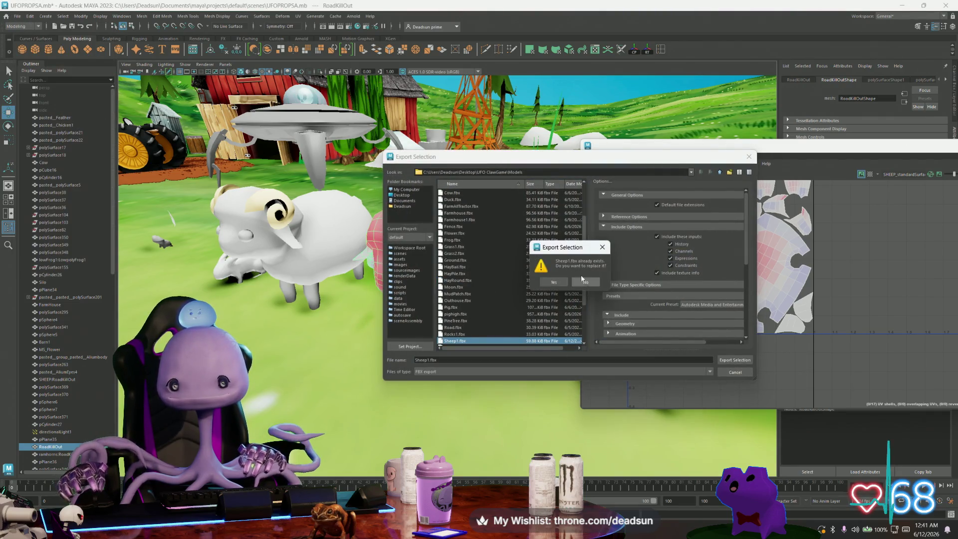
{"action": "left_click", "coordinate": [554, 284]}
{"action": "key", "text": "alt+Tab"}
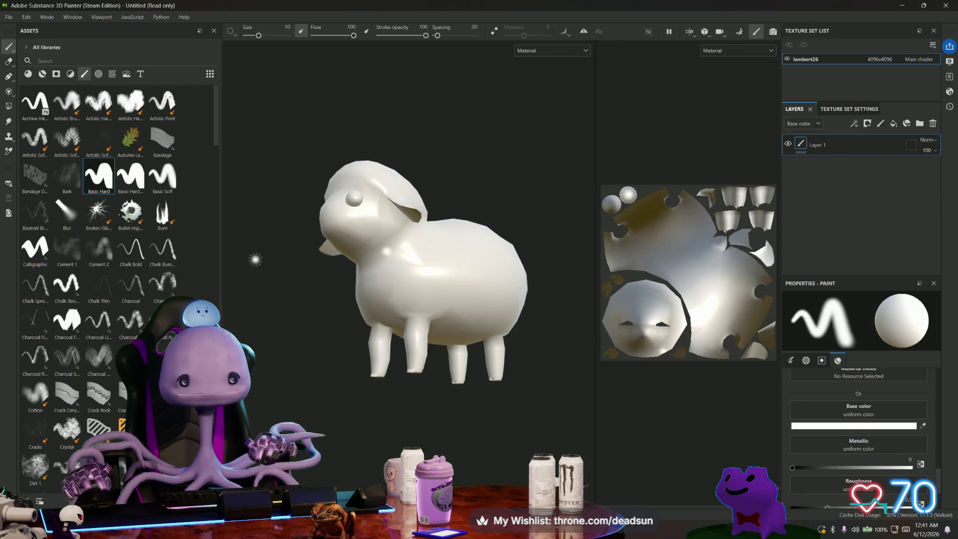
{"action": "left_click", "coordinate": [10, 19]}
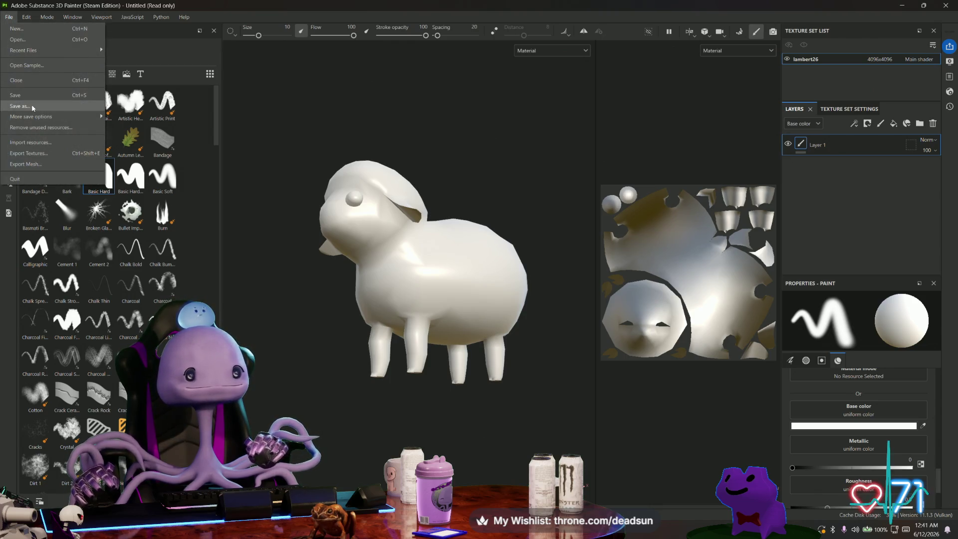
{"action": "mouse_move", "coordinate": [72, 17]}
{"action": "left_click", "coordinate": [363, 73]}
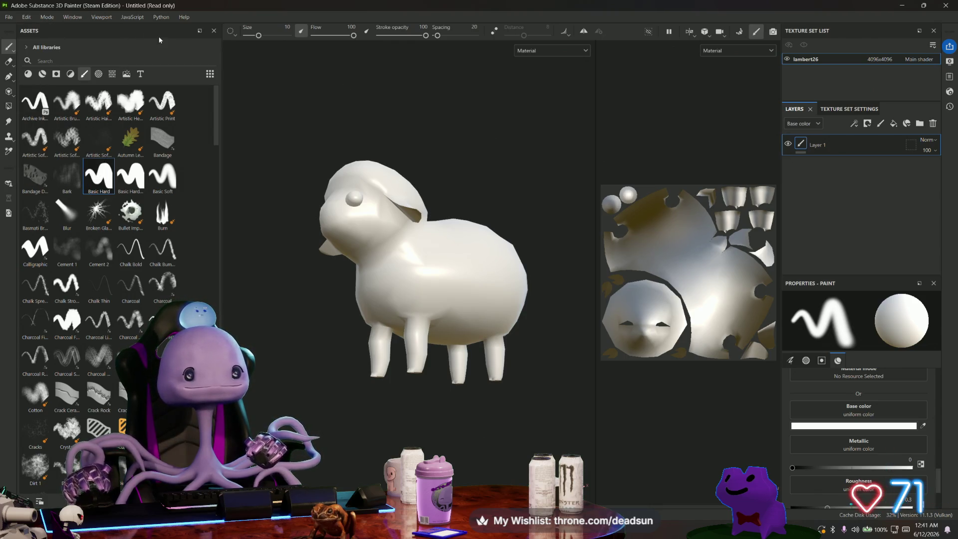
{"action": "left_click", "coordinate": [27, 17]}
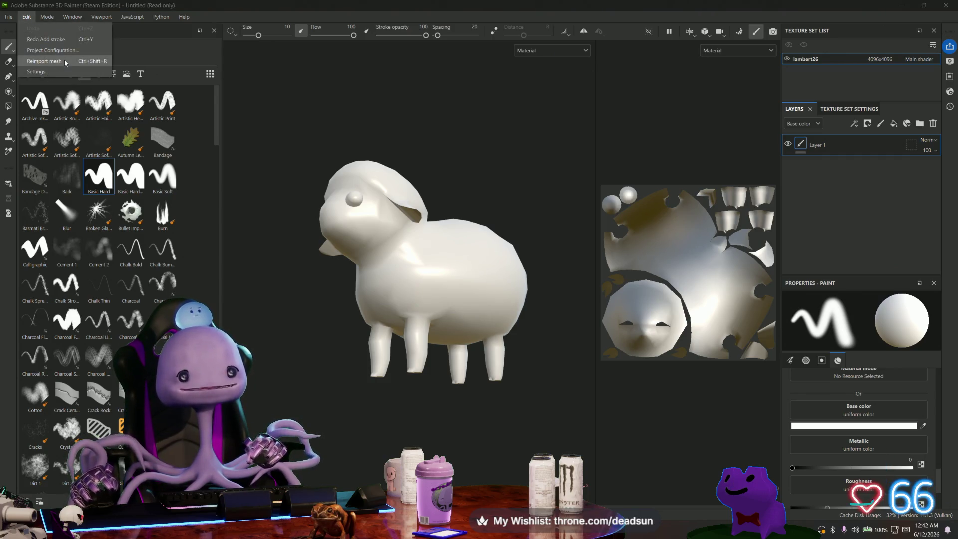
{"action": "left_click", "coordinate": [67, 72]}
{"action": "left_click", "coordinate": [630, 132]}
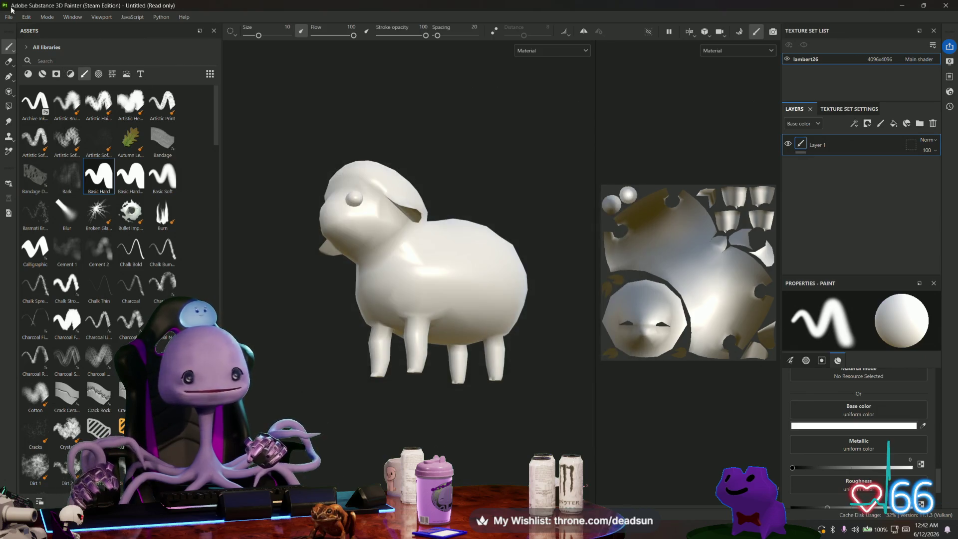
{"action": "left_click", "coordinate": [27, 17]}
{"action": "key", "text": "f"}
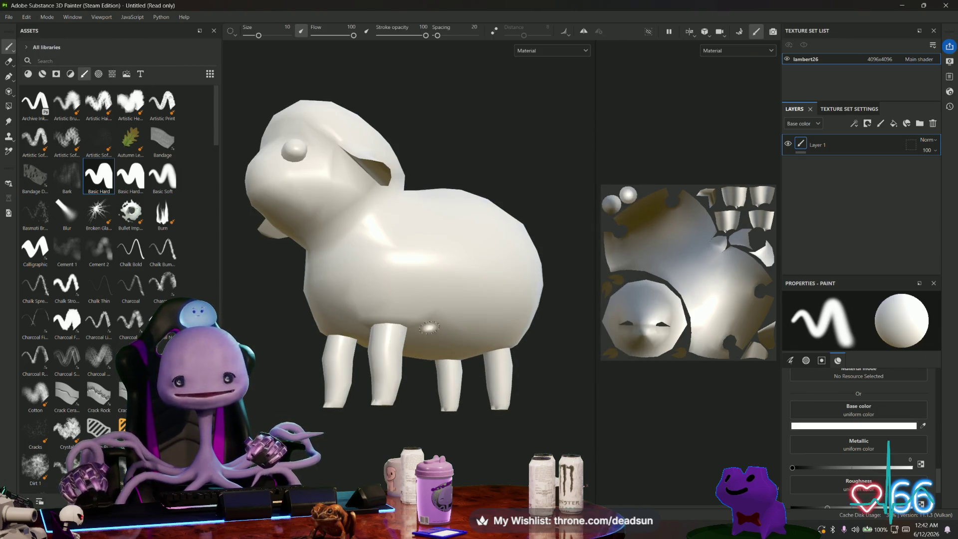
{"action": "mouse_move", "coordinate": [379, 280]}
{"action": "left_mouse_down", "text": "alt"}
{"action": "mouse_move", "coordinate": [482, 398]}
{"action": "mouse_move", "coordinate": [390, 362]}
{"action": "mouse_move", "coordinate": [484, 323]}
{"action": "mouse_move", "coordinate": [338, 364]}
{"action": "mouse_move", "coordinate": [358, 332]}
{"action": "mouse_move", "coordinate": [370, 344]}
{"action": "mouse_move", "coordinate": [349, 361]}
{"action": "mouse_move", "coordinate": [361, 368]}
{"action": "left_mouse_up", "text": "alt"}
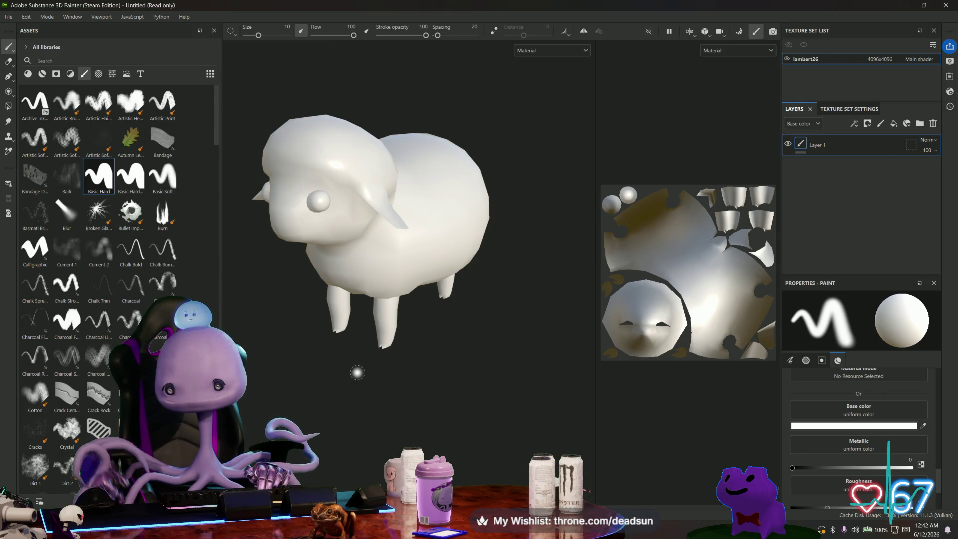
{"action": "mouse_move", "coordinate": [379, 282]}
{"action": "left_mouse_down", "text": "alt"}
{"action": "mouse_move", "coordinate": [391, 330]}
{"action": "mouse_move", "coordinate": [407, 250]}
{"action": "left_mouse_up", "text": "alt"}
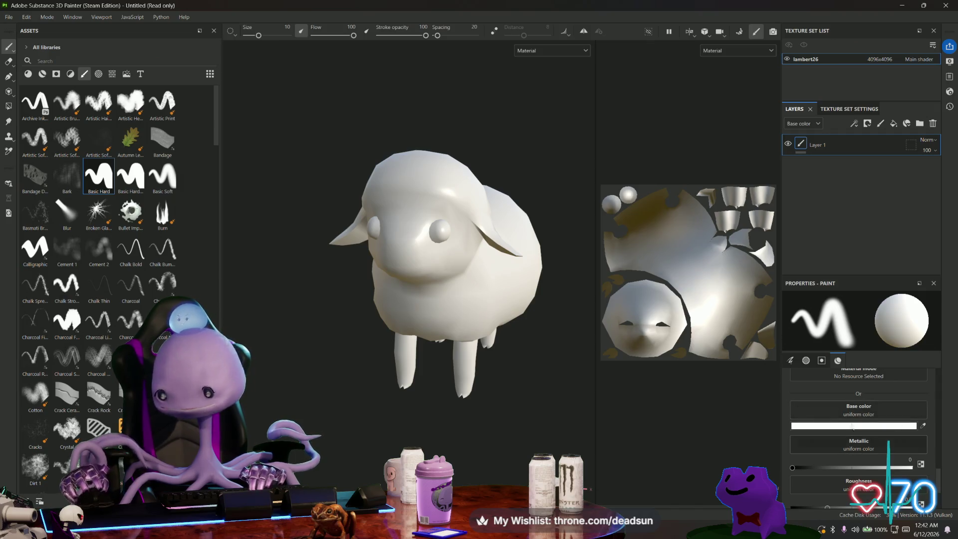
- Bake the lambert26 texture set's mesh maps at 4096, then return to painting
{"action": "left_click", "coordinate": [739, 32]}
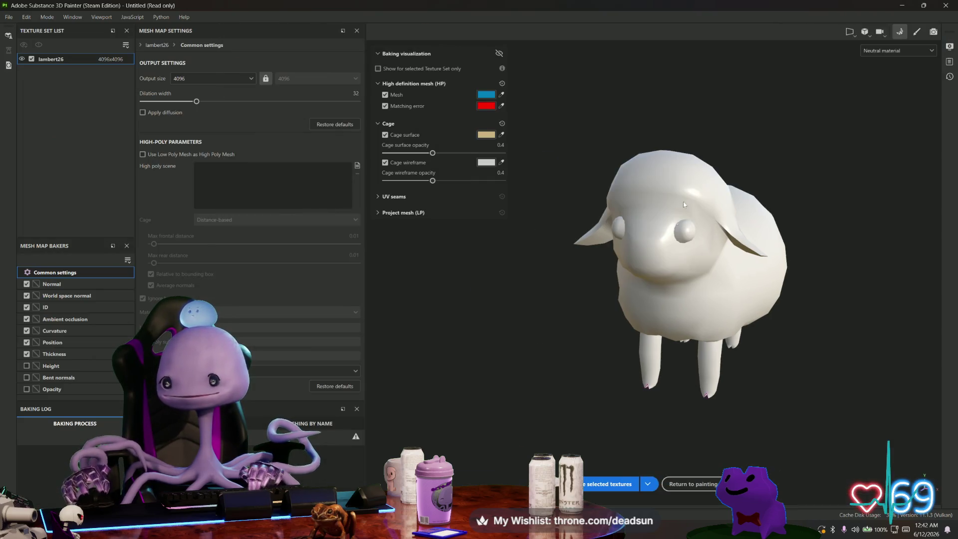
{"action": "left_click", "coordinate": [614, 486]}
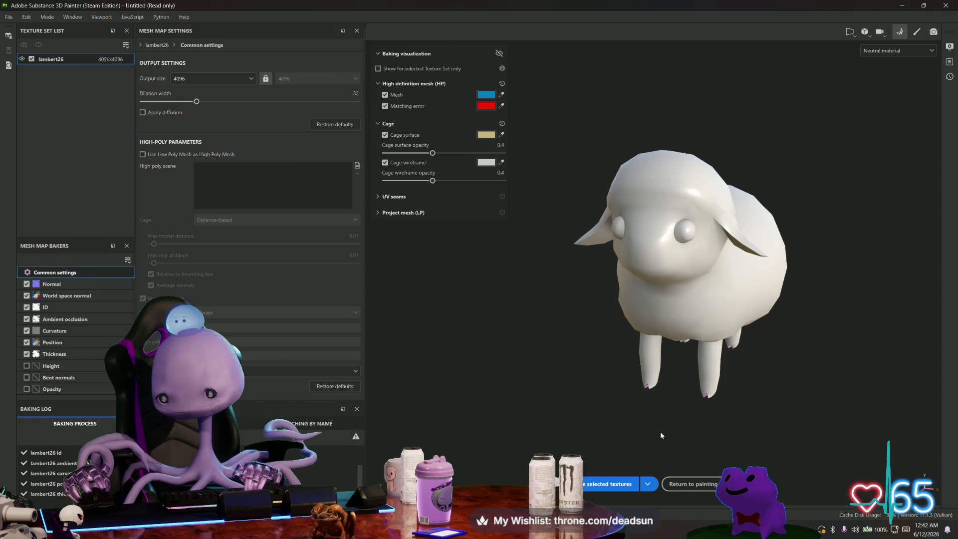
{"action": "left_click", "coordinate": [918, 31]}
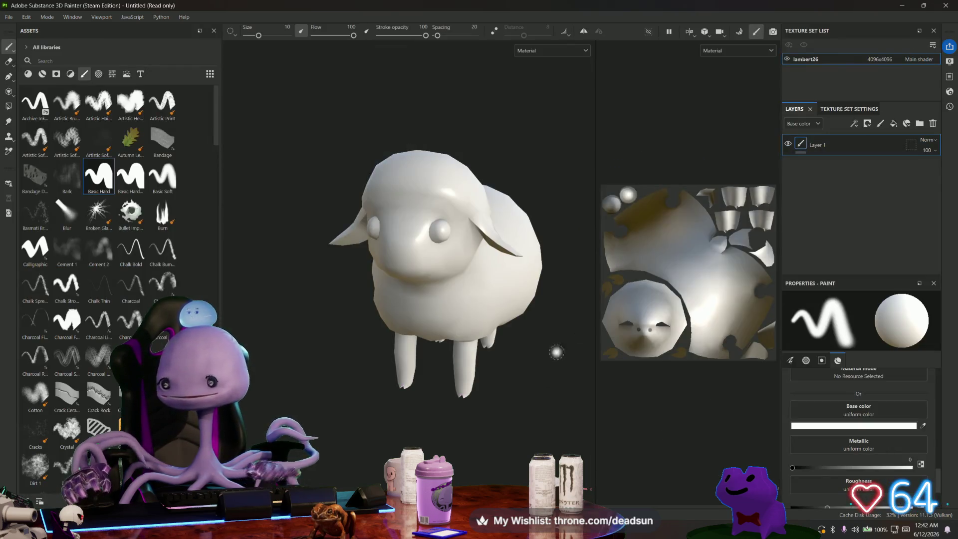
- Set the paint base colour to brown 645656 and its roughness to about 0.5
{"action": "mouse_move", "coordinate": [556, 349]}
{"action": "left_mouse_down", "text": "alt"}
{"action": "mouse_move", "coordinate": [487, 393]}
{"action": "mouse_move", "coordinate": [514, 457]}
{"action": "mouse_move", "coordinate": [505, 380]}
{"action": "mouse_move", "coordinate": [499, 428]}
{"action": "mouse_move", "coordinate": [514, 389]}
{"action": "mouse_move", "coordinate": [498, 400]}
{"action": "mouse_move", "coordinate": [477, 363]}
{"action": "mouse_move", "coordinate": [489, 421]}
{"action": "left_mouse_up", "text": "alt"}
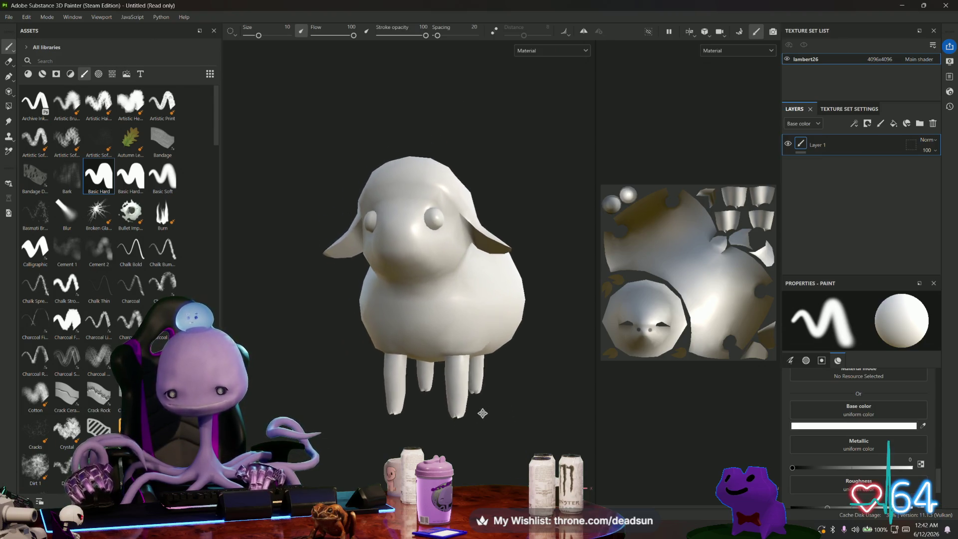
{"action": "scroll", "coordinate": [444, 227], "scroll_direction": "up", "scroll_amount": 6}
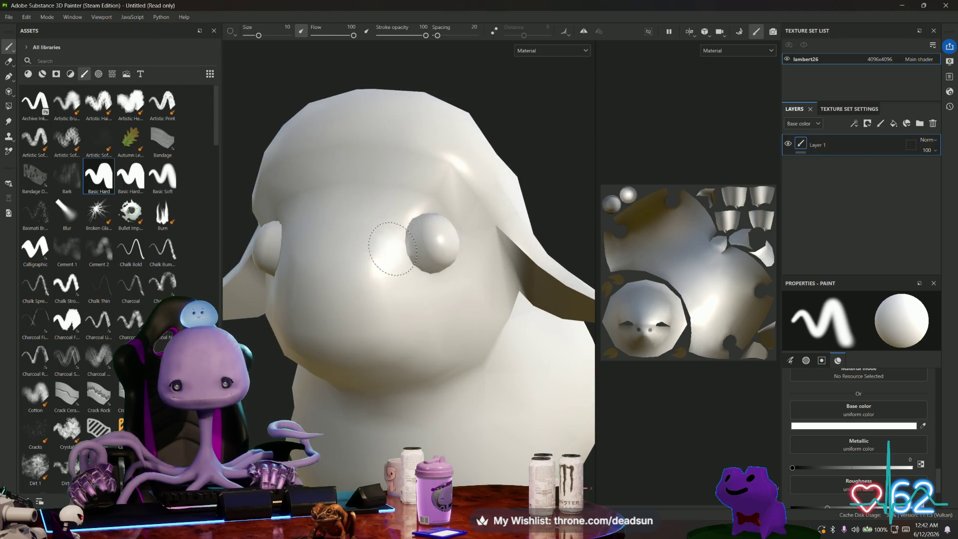
{"action": "left_click", "coordinate": [822, 426]}
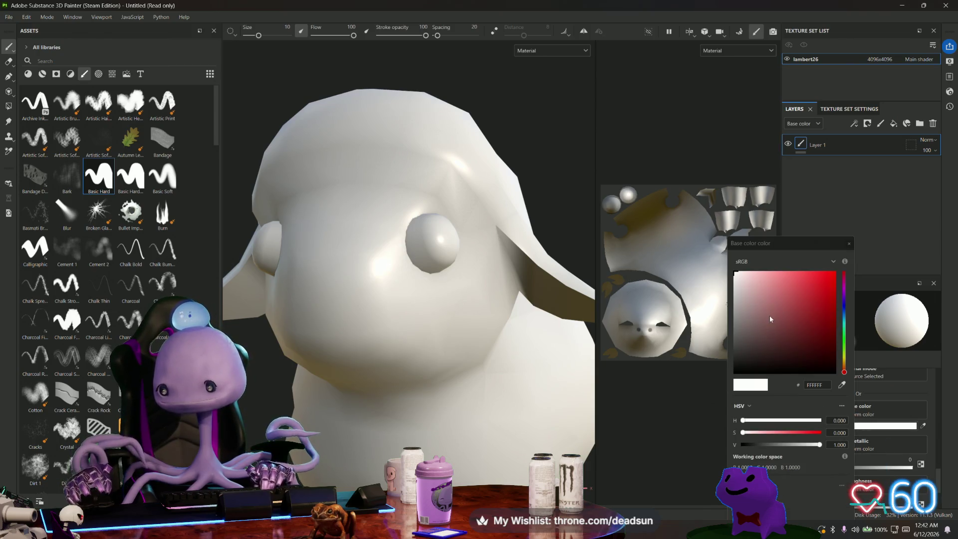
{"action": "left_click", "coordinate": [748, 333]}
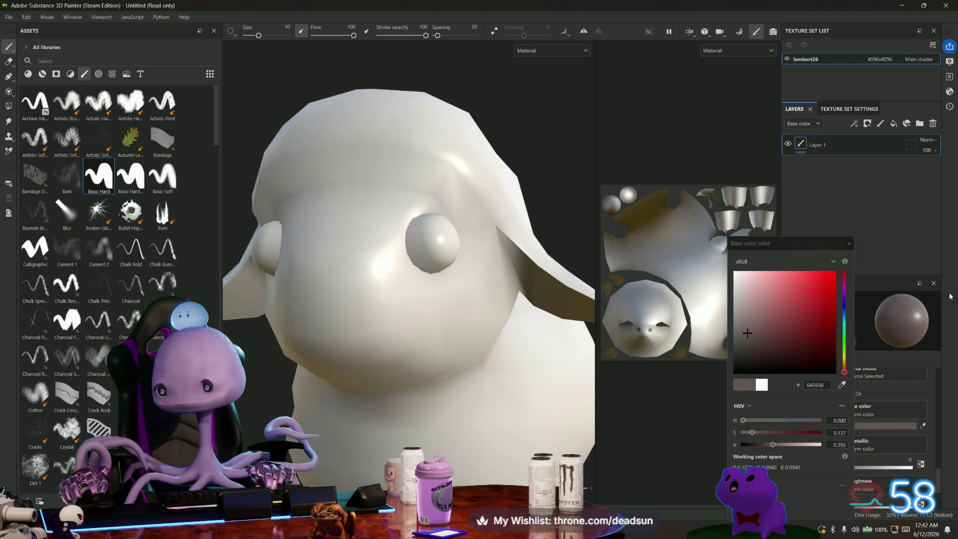
{"action": "left_click", "coordinate": [849, 243]}
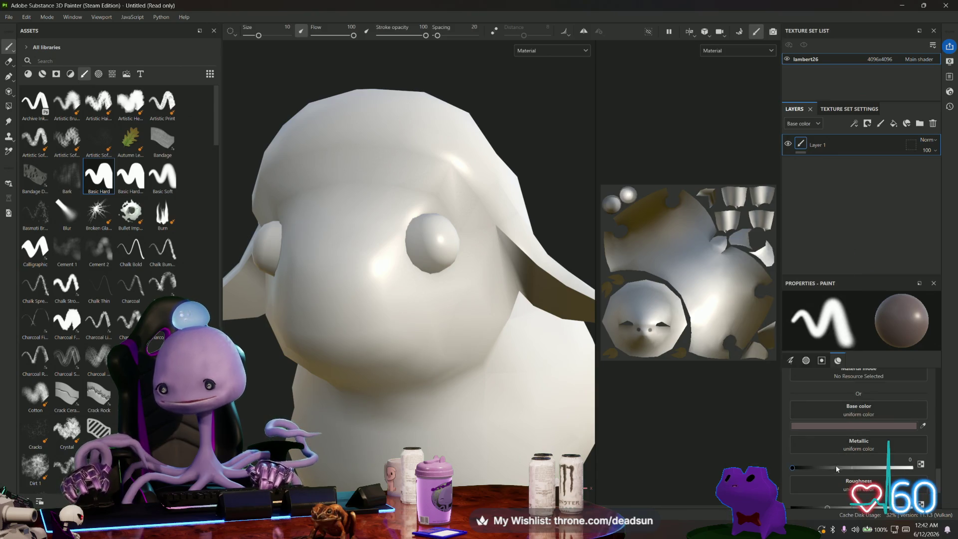
{"action": "scroll", "coordinate": [831, 464], "scroll_direction": "down", "scroll_amount": 1}
{"action": "scroll", "coordinate": [832, 468], "scroll_direction": "down", "scroll_amount": 2}
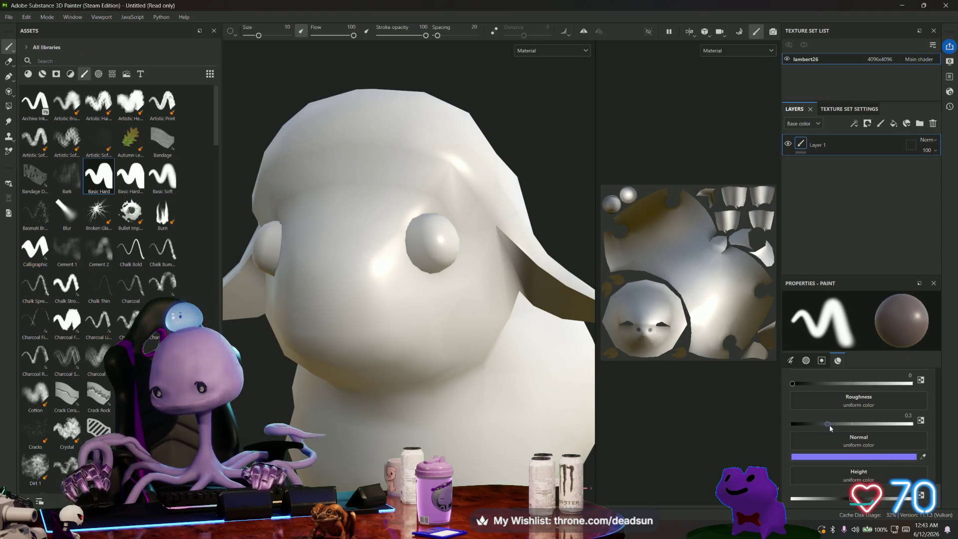
{"action": "left_click_drag", "start_coordinate": [830, 425], "coordinate": [851, 425]}
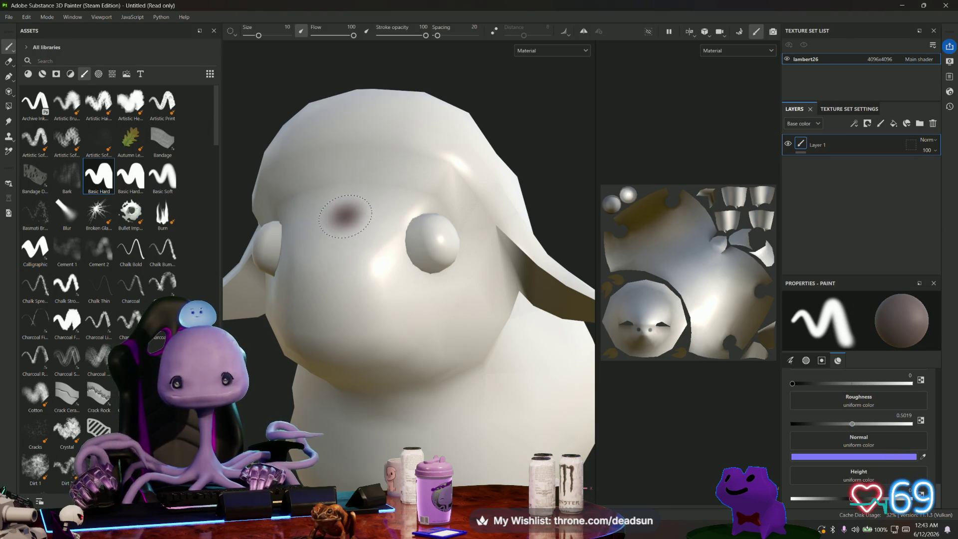
{"action": "left_click", "coordinate": [582, 32]}
- Paint the sheep's face brown with X-axis mirrored strokes, then shrink the brush to 2.29
{"action": "left_click", "coordinate": [603, 33]}
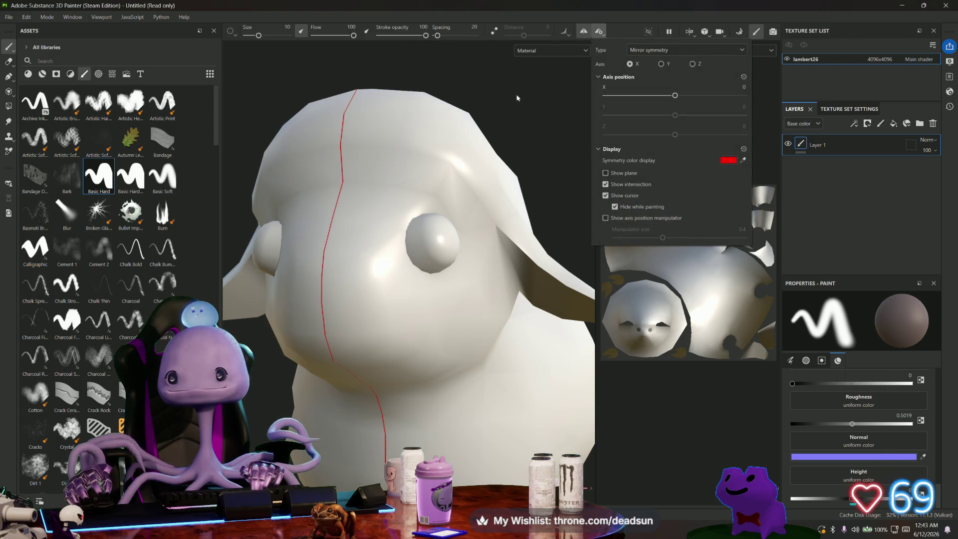
{"action": "mouse_move", "coordinate": [345, 197]}
{"action": "left_mouse_down"}
{"action": "mouse_move", "coordinate": [337, 192]}
{"action": "mouse_move", "coordinate": [319, 284]}
{"action": "mouse_move", "coordinate": [338, 199]}
{"action": "mouse_move", "coordinate": [329, 330]}
{"action": "mouse_move", "coordinate": [434, 360]}
{"action": "mouse_move", "coordinate": [470, 330]}
{"action": "mouse_move", "coordinate": [434, 363]}
{"action": "mouse_move", "coordinate": [379, 361]}
{"action": "mouse_move", "coordinate": [350, 375]}
{"action": "mouse_move", "coordinate": [476, 287]}
{"action": "mouse_move", "coordinate": [449, 259]}
{"action": "mouse_move", "coordinate": [464, 280]}
{"action": "mouse_move", "coordinate": [454, 352]}
{"action": "mouse_move", "coordinate": [419, 385]}
{"action": "mouse_move", "coordinate": [396, 367]}
{"action": "mouse_move", "coordinate": [445, 295]}
{"action": "mouse_move", "coordinate": [429, 265]}
{"action": "mouse_move", "coordinate": [469, 280]}
{"action": "mouse_move", "coordinate": [436, 379]}
{"action": "mouse_move", "coordinate": [394, 404]}
{"action": "mouse_move", "coordinate": [477, 320]}
{"action": "mouse_move", "coordinate": [457, 238]}
{"action": "mouse_move", "coordinate": [428, 229]}
{"action": "mouse_move", "coordinate": [349, 237]}
{"action": "left_mouse_up"}
{"action": "left_click", "coordinate": [477, 287]}
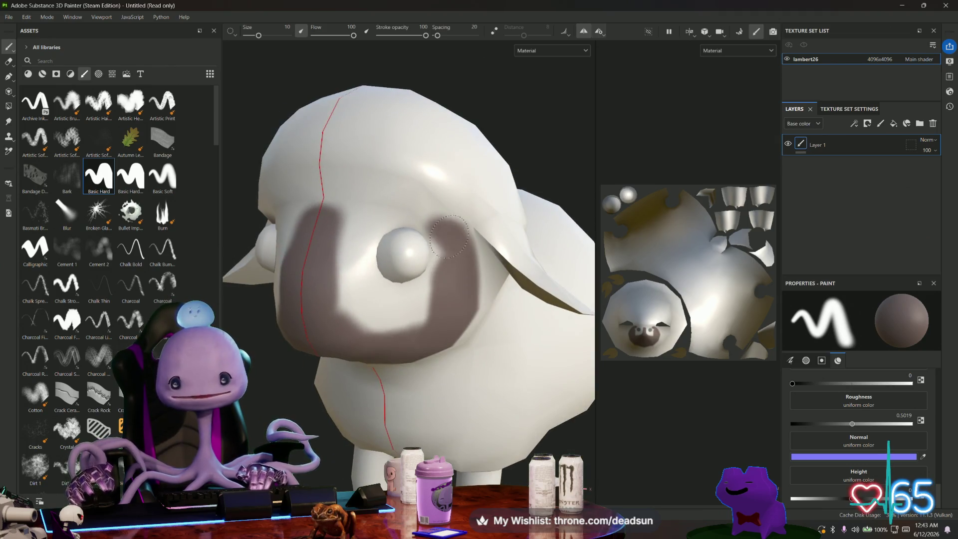
{"action": "mouse_move", "coordinate": [440, 249]}
{"action": "left_mouse_down"}
{"action": "mouse_move", "coordinate": [322, 184]}
{"action": "mouse_move", "coordinate": [410, 240]}
{"action": "mouse_move", "coordinate": [356, 230]}
{"action": "left_mouse_up"}
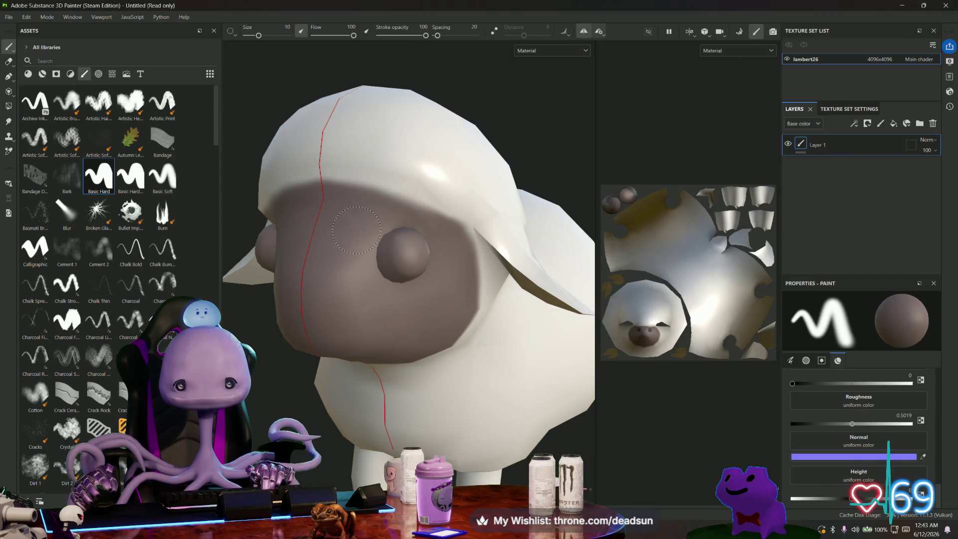
{"action": "mouse_move", "coordinate": [443, 279]}
{"action": "left_mouse_down", "text": "alt"}
{"action": "mouse_move", "coordinate": [336, 256]}
{"action": "mouse_move", "coordinate": [418, 269]}
{"action": "left_mouse_up", "text": "alt"}
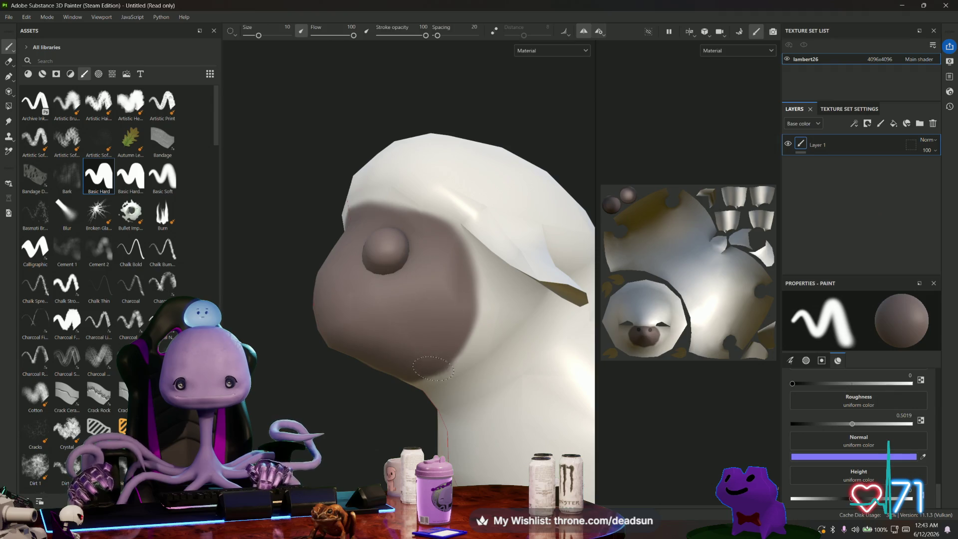
{"action": "mouse_move", "coordinate": [399, 376]}
{"action": "left_mouse_down", "text": "alt"}
{"action": "mouse_move", "coordinate": [414, 349]}
{"action": "mouse_move", "coordinate": [467, 319]}
{"action": "left_mouse_up", "text": "alt"}
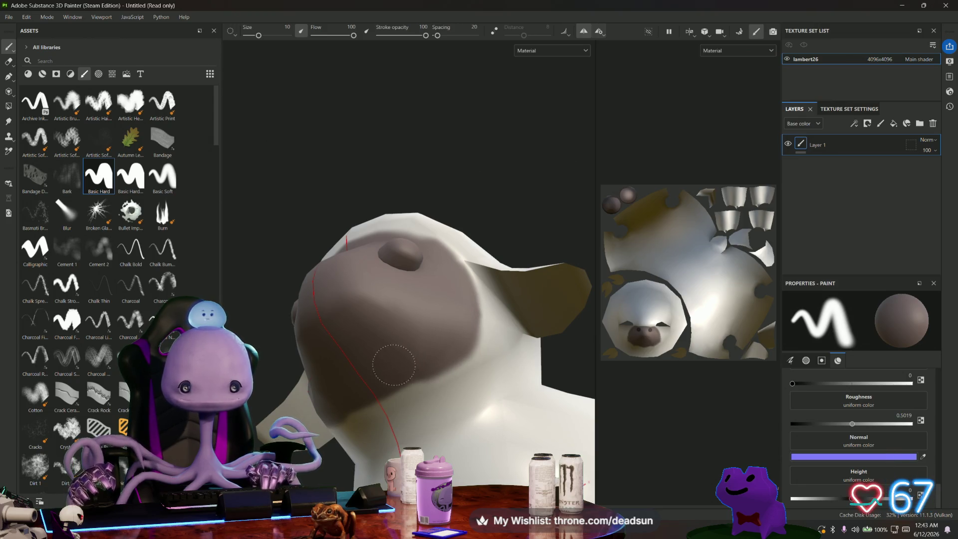
{"action": "mouse_move", "coordinate": [437, 325]}
{"action": "left_mouse_down", "text": "alt"}
{"action": "mouse_move", "coordinate": [513, 422]}
{"action": "mouse_move", "coordinate": [489, 407]}
{"action": "mouse_move", "coordinate": [505, 417]}
{"action": "mouse_move", "coordinate": [487, 335]}
{"action": "mouse_move", "coordinate": [428, 379]}
{"action": "mouse_move", "coordinate": [428, 321]}
{"action": "mouse_move", "coordinate": [457, 298]}
{"action": "left_mouse_up", "text": "alt"}
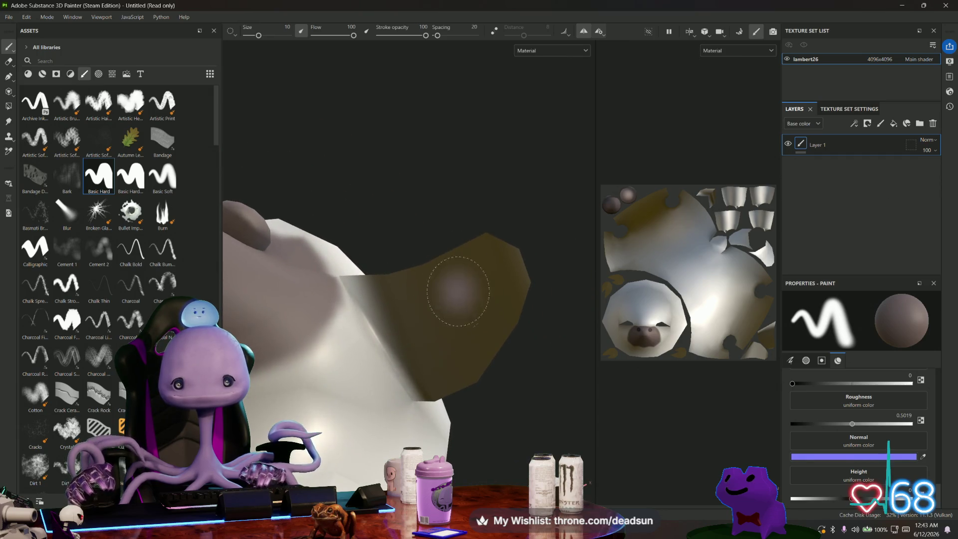
{"action": "left_click_drag", "start_coordinate": [259, 35], "coordinate": [252, 36]}
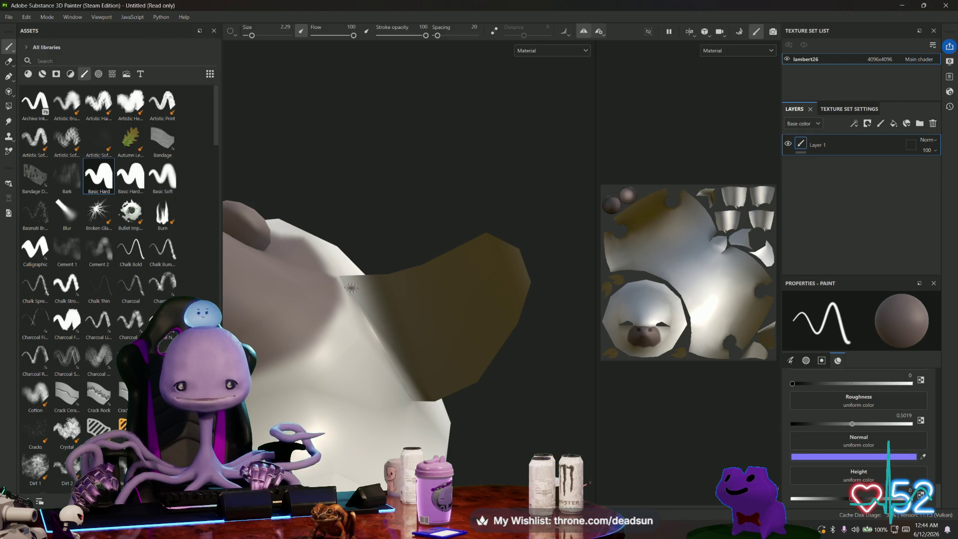
- Outline the ear's edge in dark brown and fill its inside with brown paint
{"action": "left_click_drag", "start_coordinate": [382, 288], "coordinate": [488, 248], "text": "shift"}
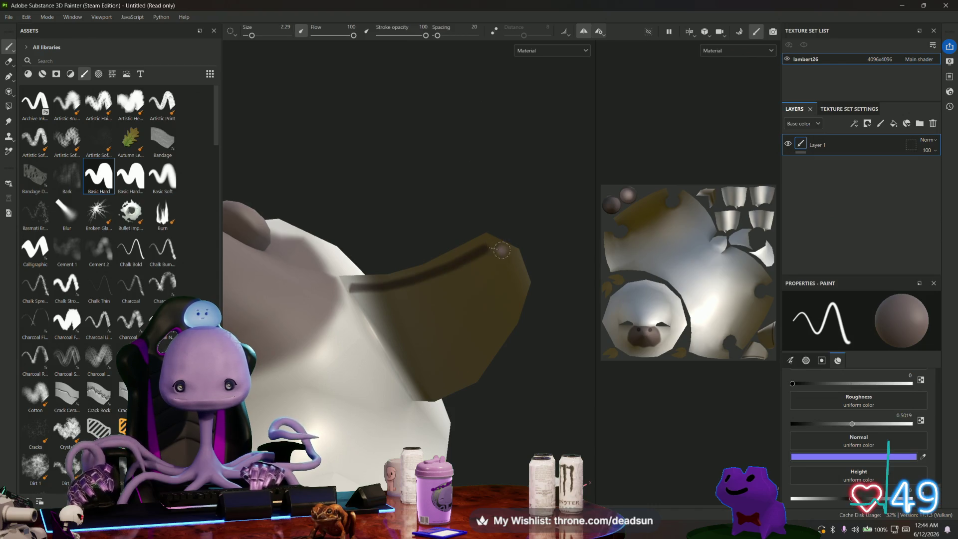
{"action": "left_click", "coordinate": [508, 255], "text": "shift"}
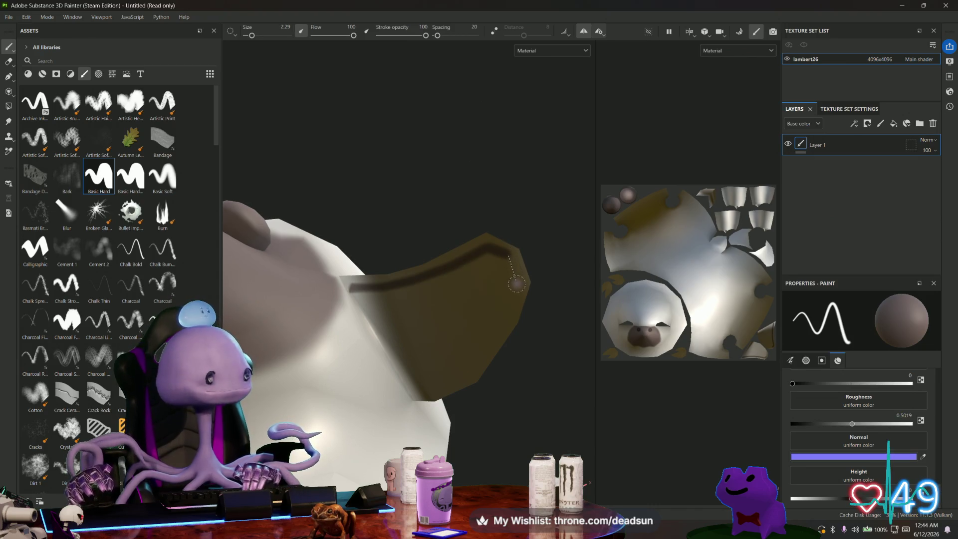
{"action": "left_click", "coordinate": [517, 284], "text": "shift"}
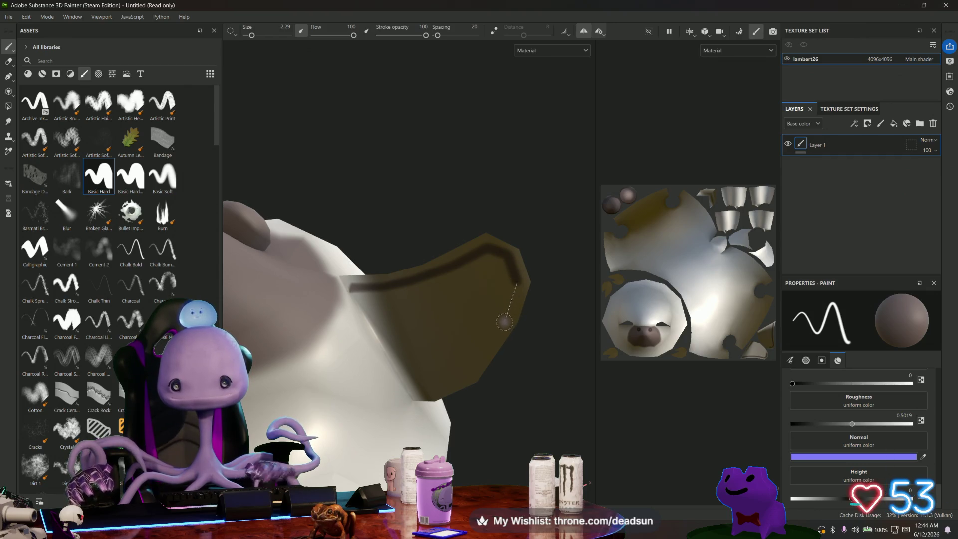
{"action": "left_click", "coordinate": [466, 371], "text": "shift"}
{"action": "left_click", "coordinate": [431, 390], "text": "shift"}
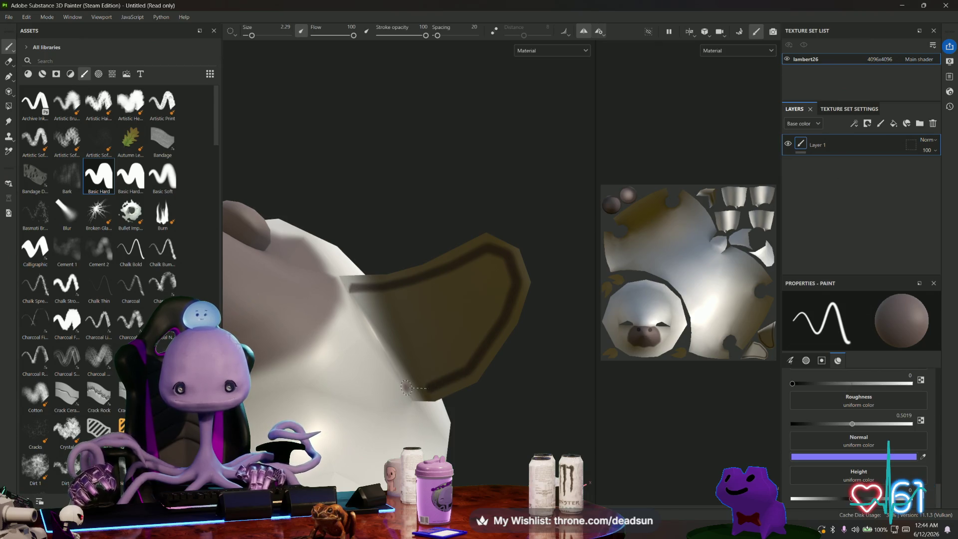
{"action": "left_click", "coordinate": [351, 288], "text": "shift"}
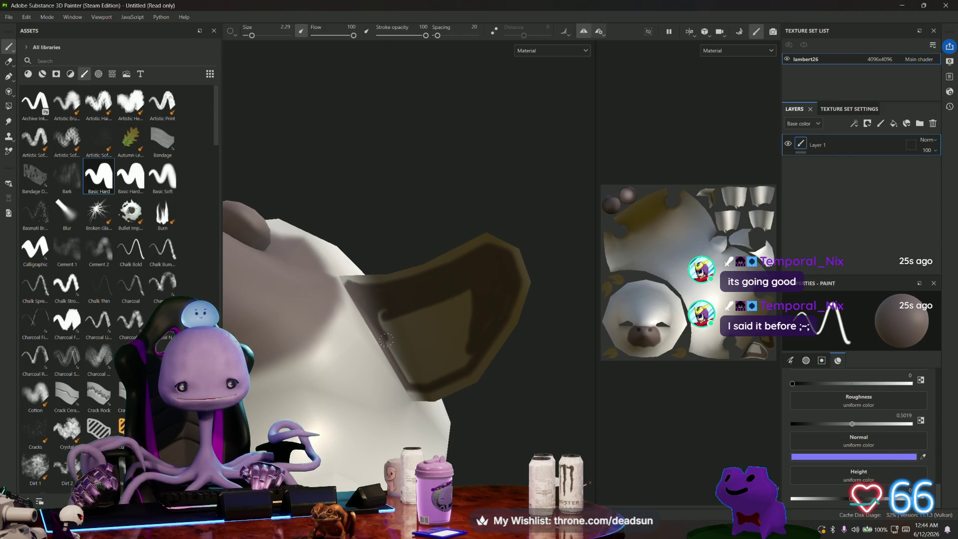
{"action": "mouse_move", "coordinate": [389, 337]}
{"action": "left_mouse_down"}
{"action": "mouse_move", "coordinate": [420, 324]}
{"action": "mouse_move", "coordinate": [381, 309]}
{"action": "mouse_move", "coordinate": [439, 312]}
{"action": "mouse_move", "coordinate": [480, 291]}
{"action": "mouse_move", "coordinate": [458, 323]}
{"action": "left_mouse_up"}
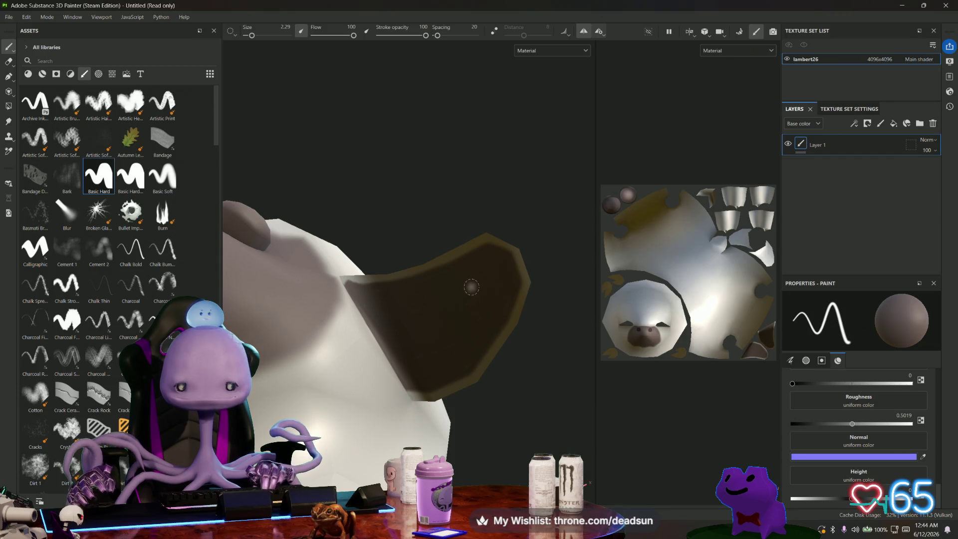
{"action": "scroll", "coordinate": [475, 297], "scroll_direction": "down", "scroll_amount": 3}
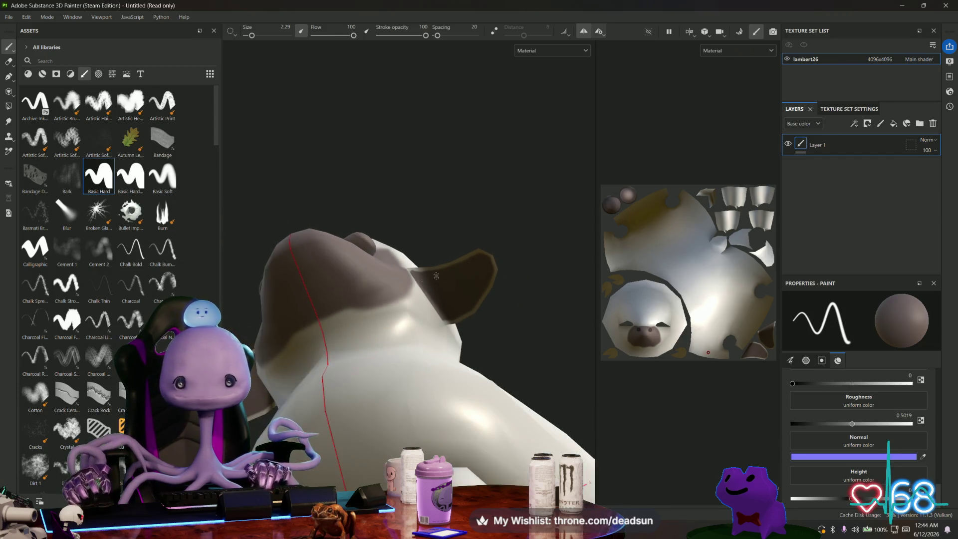
{"action": "mouse_move", "coordinate": [437, 275]}
{"action": "left_mouse_down", "text": "alt"}
{"action": "mouse_move", "coordinate": [509, 310]}
{"action": "mouse_move", "coordinate": [498, 276]}
{"action": "left_mouse_up", "text": "alt"}
{"action": "scroll", "coordinate": [562, 278], "scroll_direction": "up", "scroll_amount": 5}
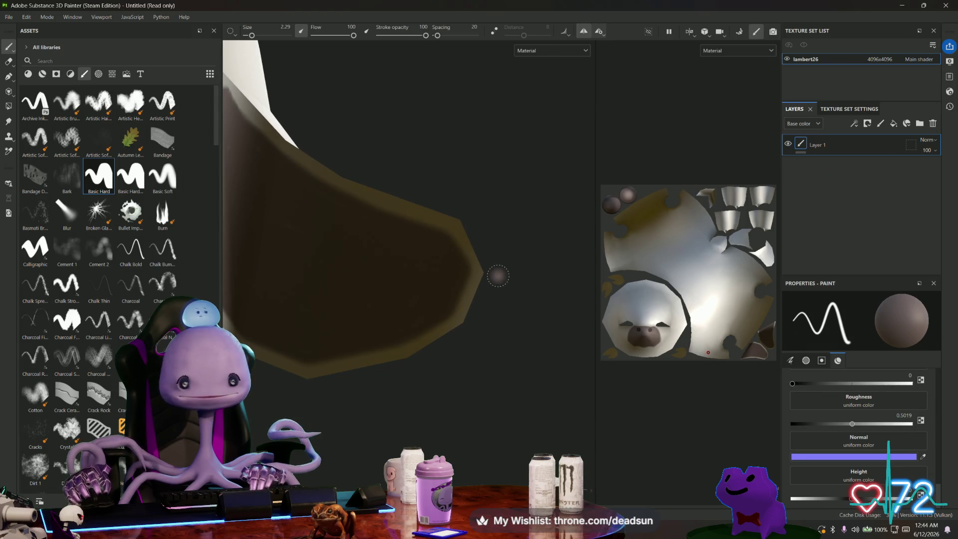
{"action": "key", "text": "e"}
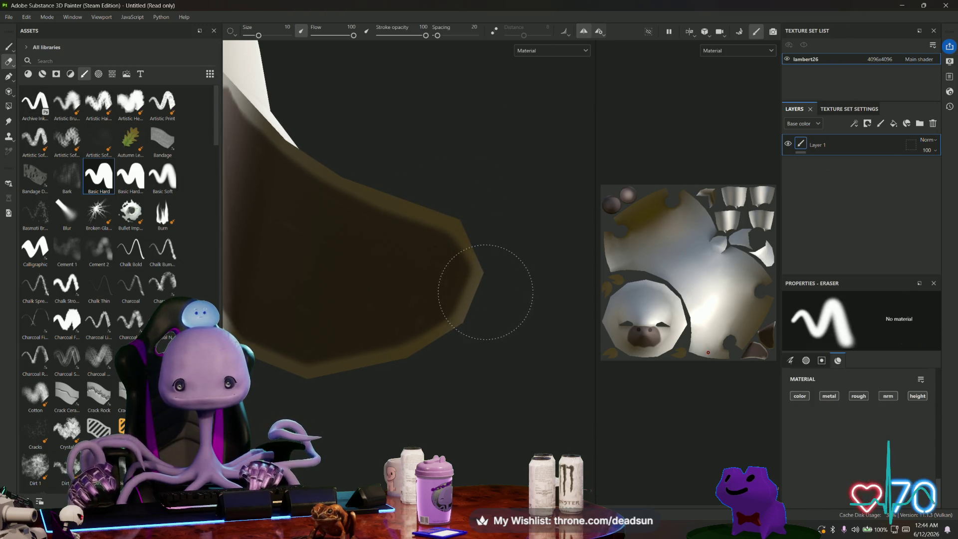
{"action": "left_click_drag", "start_coordinate": [259, 35], "coordinate": [252, 35]}
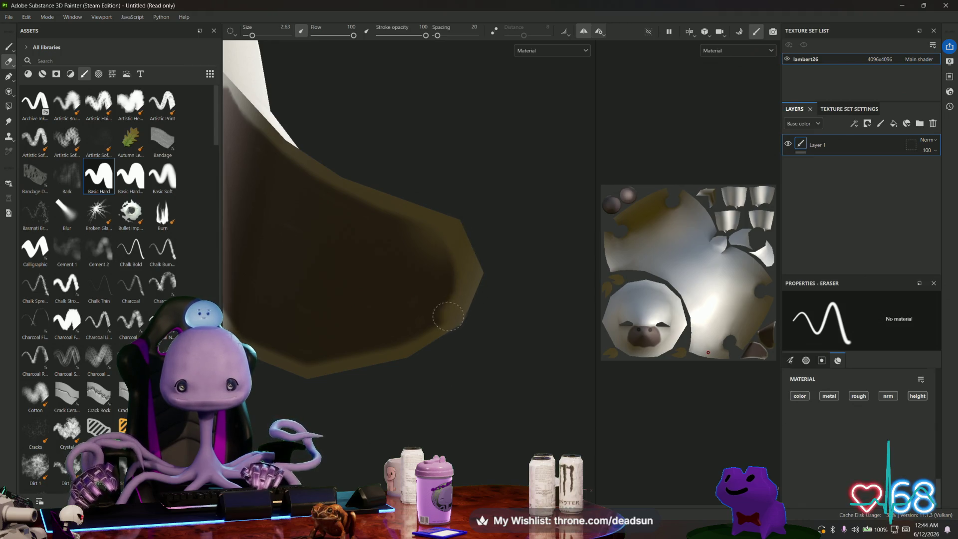
{"action": "scroll", "coordinate": [394, 381], "scroll_direction": "down", "scroll_amount": 5}
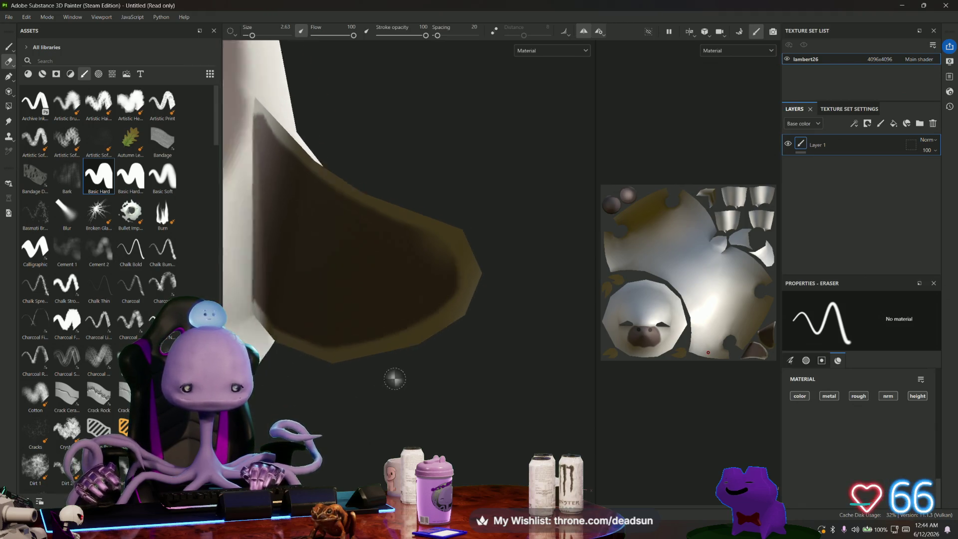
{"action": "scroll", "coordinate": [436, 369], "scroll_direction": "down", "scroll_amount": 3}
{"action": "left_click_drag", "start_coordinate": [442, 357], "coordinate": [459, 360], "text": "alt"}
{"action": "scroll", "coordinate": [459, 360], "scroll_direction": "up", "scroll_amount": 6}
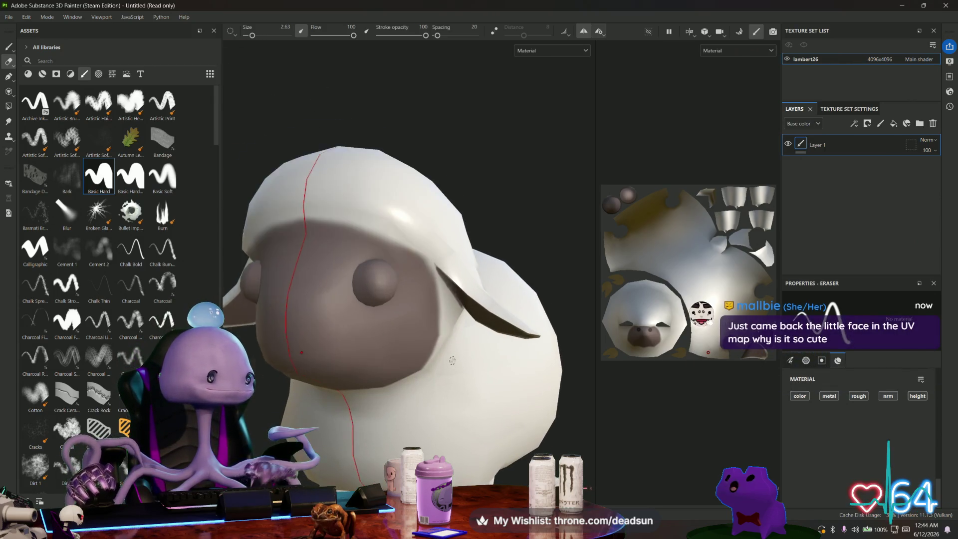
{"action": "scroll", "coordinate": [454, 418], "scroll_direction": "down", "scroll_amount": 4}
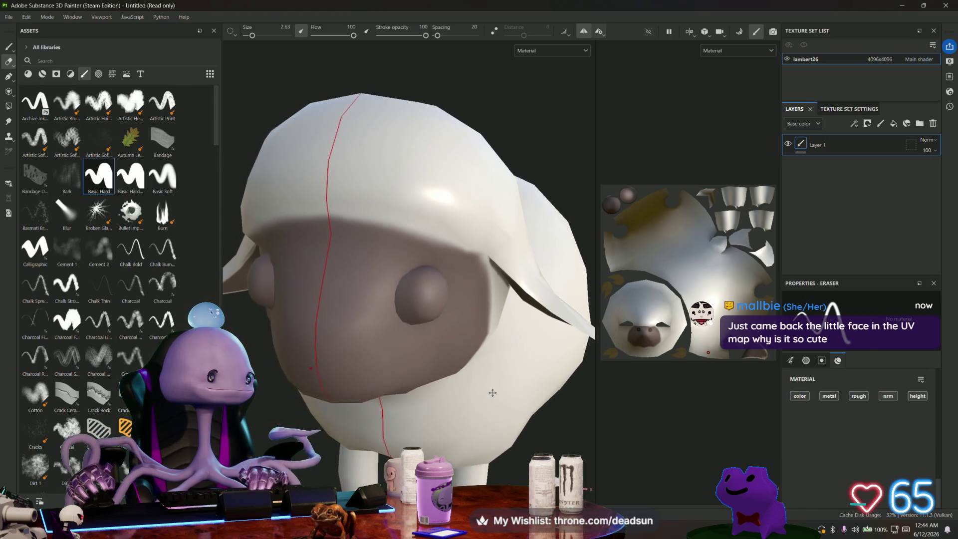
{"action": "scroll", "coordinate": [454, 418], "scroll_direction": "up", "scroll_amount": 3}
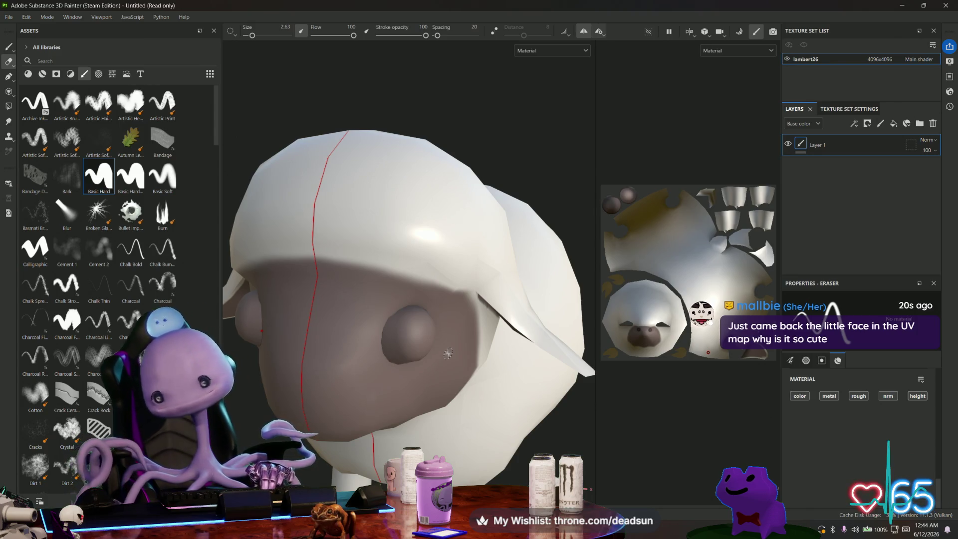
{"action": "scroll", "coordinate": [645, 291], "scroll_direction": "up", "scroll_amount": 10}
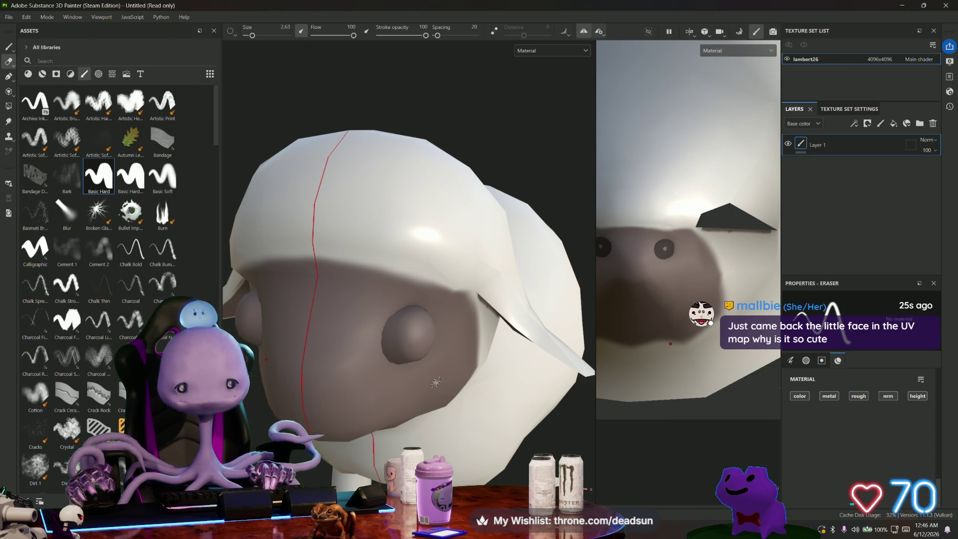
{"action": "scroll", "coordinate": [439, 384], "scroll_direction": "down", "scroll_amount": 5}
{"action": "mouse_move", "coordinate": [442, 387]}
{"action": "left_mouse_down", "text": "alt"}
{"action": "mouse_move", "coordinate": [478, 391]}
{"action": "mouse_move", "coordinate": [298, 320]}
{"action": "mouse_move", "coordinate": [503, 290]}
{"action": "left_mouse_up", "text": "alt"}
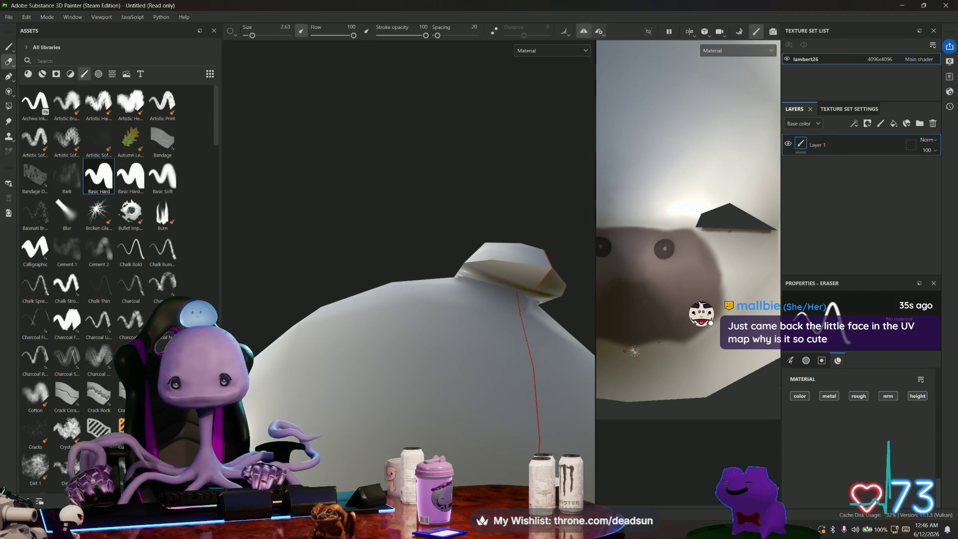
{"action": "left_click", "coordinate": [8, 46]}
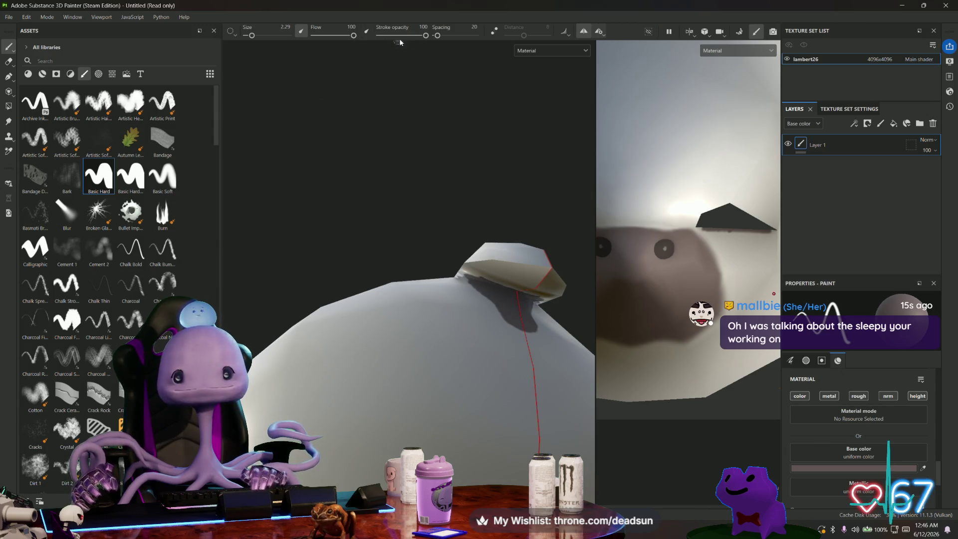
- With stroke opacity 35 and brush size 18.85, paint a soft brown band along the cap's lower rim
{"action": "left_click_drag", "start_coordinate": [423, 38], "coordinate": [396, 35]}
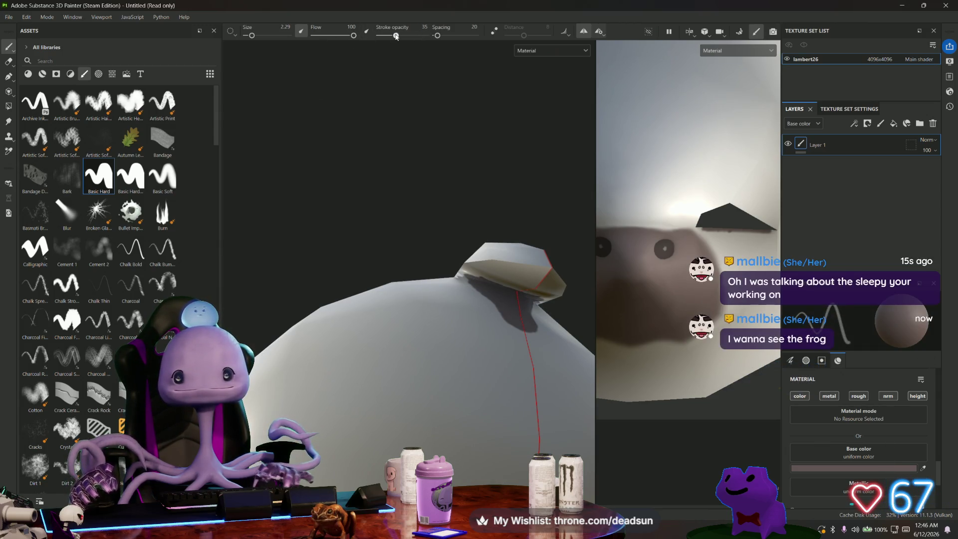
{"action": "left_click_drag", "start_coordinate": [257, 41], "coordinate": [263, 36]}
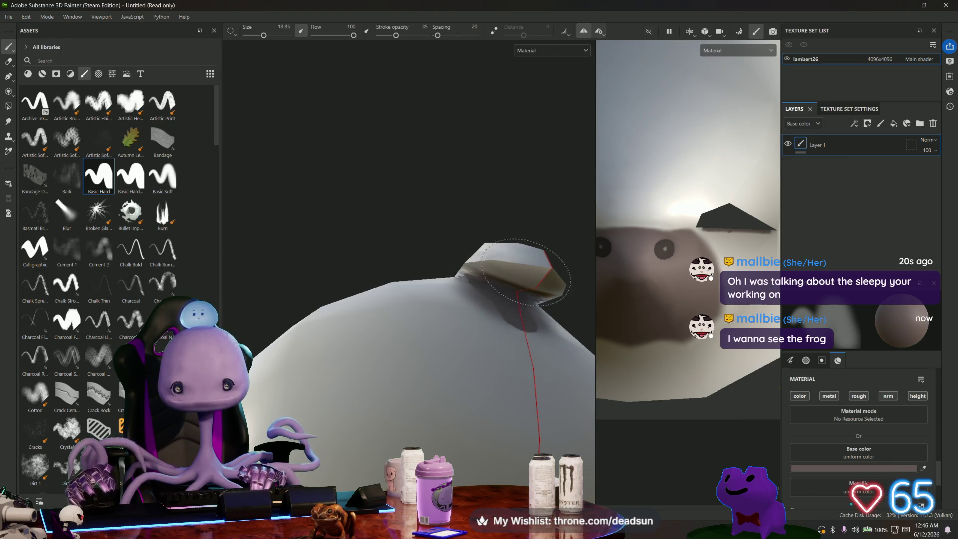
{"action": "left_click_drag", "start_coordinate": [505, 277], "coordinate": [482, 293]}
{"action": "mouse_move", "coordinate": [392, 197]}
{"action": "left_mouse_down", "text": "alt"}
{"action": "mouse_move", "coordinate": [506, 346]}
{"action": "mouse_move", "coordinate": [530, 354]}
{"action": "mouse_move", "coordinate": [358, 396]}
{"action": "mouse_move", "coordinate": [318, 373]}
{"action": "mouse_move", "coordinate": [312, 384]}
{"action": "left_mouse_up", "text": "alt"}
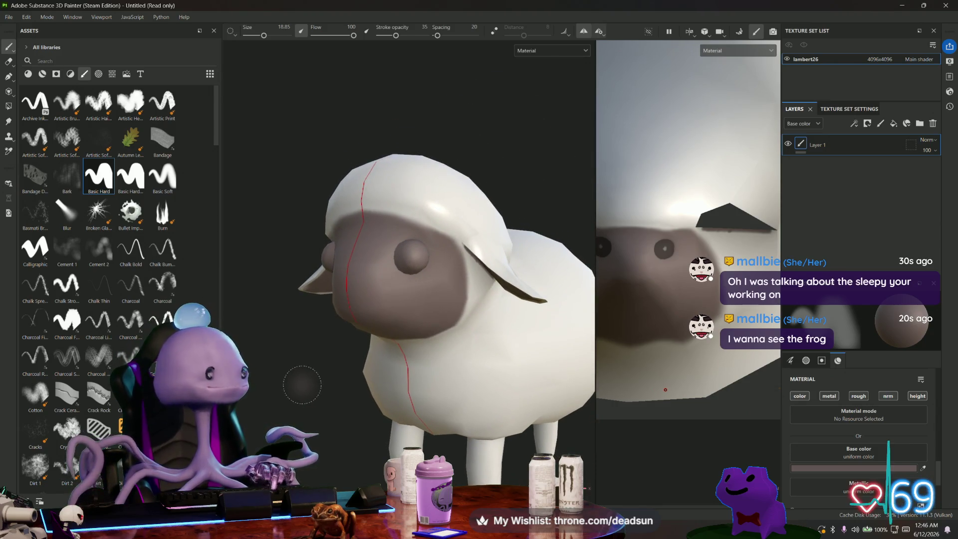
{"action": "key", "text": "alt+Tab"}
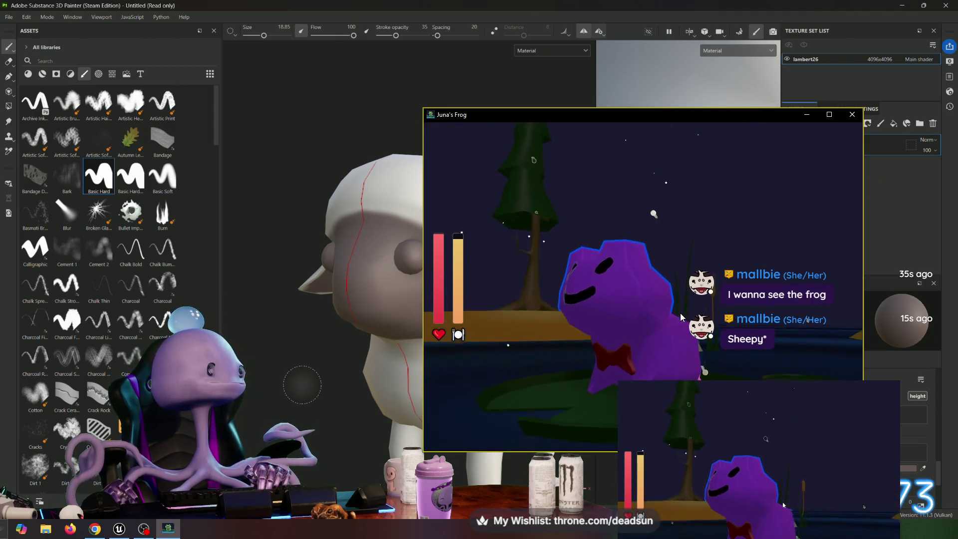
- Move the Juna's Frog window aside and minimize it
{"action": "left_click_drag", "start_coordinate": [702, 114], "coordinate": [483, 77]}
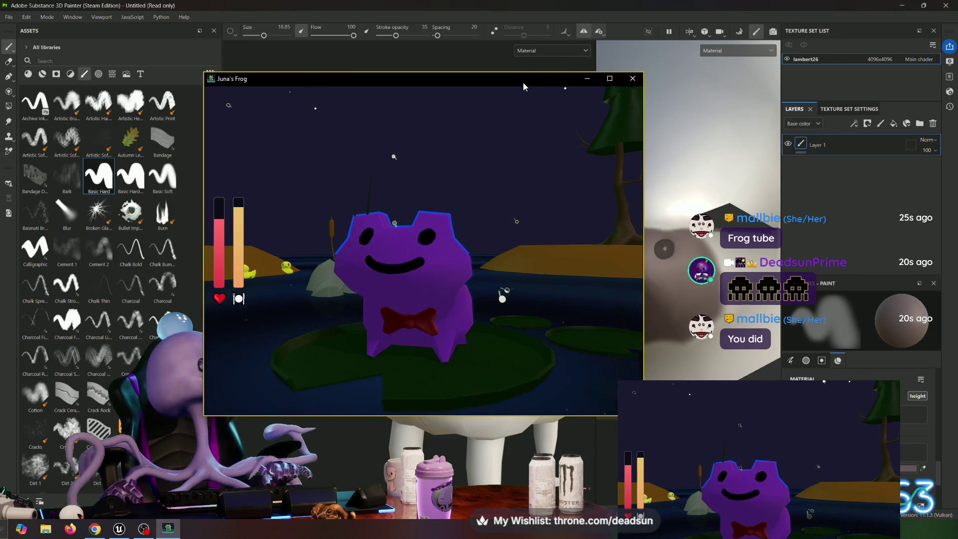
{"action": "left_click", "coordinate": [588, 78]}
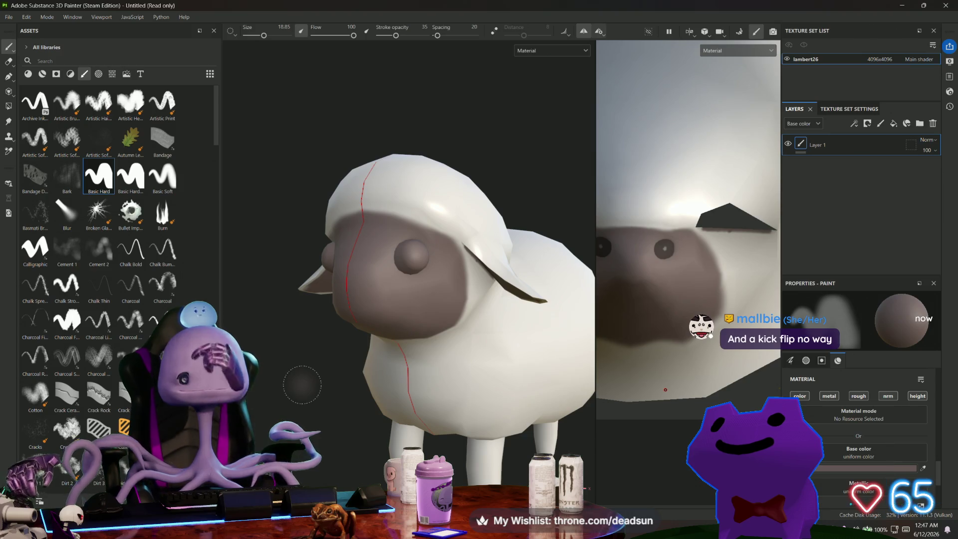
- Frame the sheep's head and ear and shade them with dark red-brown 392C2C
{"action": "mouse_move", "coordinate": [348, 260]}
{"action": "left_mouse_down", "text": "alt"}
{"action": "mouse_move", "coordinate": [300, 357]}
{"action": "mouse_move", "coordinate": [320, 355]}
{"action": "mouse_move", "coordinate": [292, 359]}
{"action": "mouse_move", "coordinate": [255, 307]}
{"action": "mouse_move", "coordinate": [274, 317]}
{"action": "mouse_move", "coordinate": [286, 361]}
{"action": "left_mouse_up", "text": "alt"}
{"action": "scroll", "coordinate": [286, 360], "scroll_direction": "up", "scroll_amount": 3}
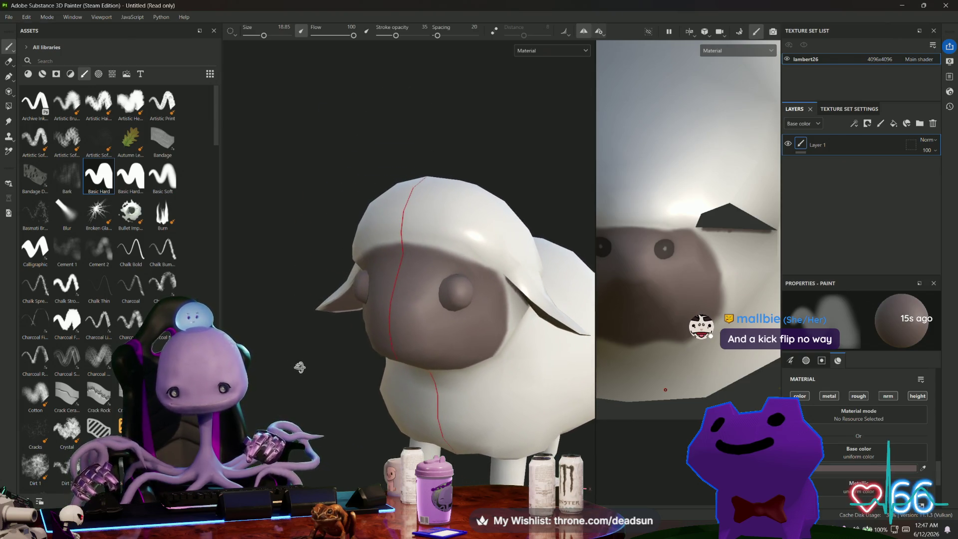
{"action": "scroll", "coordinate": [293, 357], "scroll_direction": "up", "scroll_amount": 2}
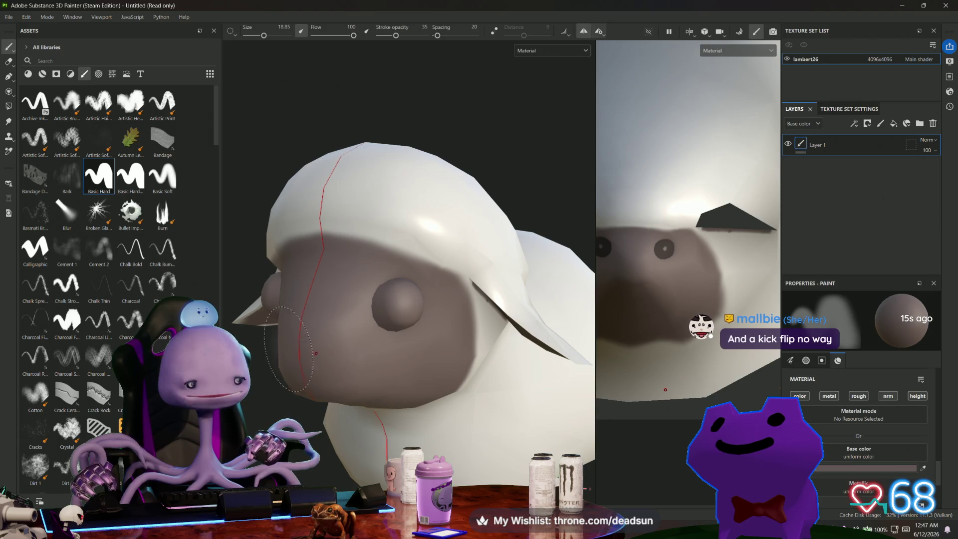
{"action": "left_click_drag", "start_coordinate": [273, 416], "coordinate": [287, 413], "text": "alt"}
{"action": "scroll", "coordinate": [854, 394], "scroll_direction": "down", "scroll_amount": 3}
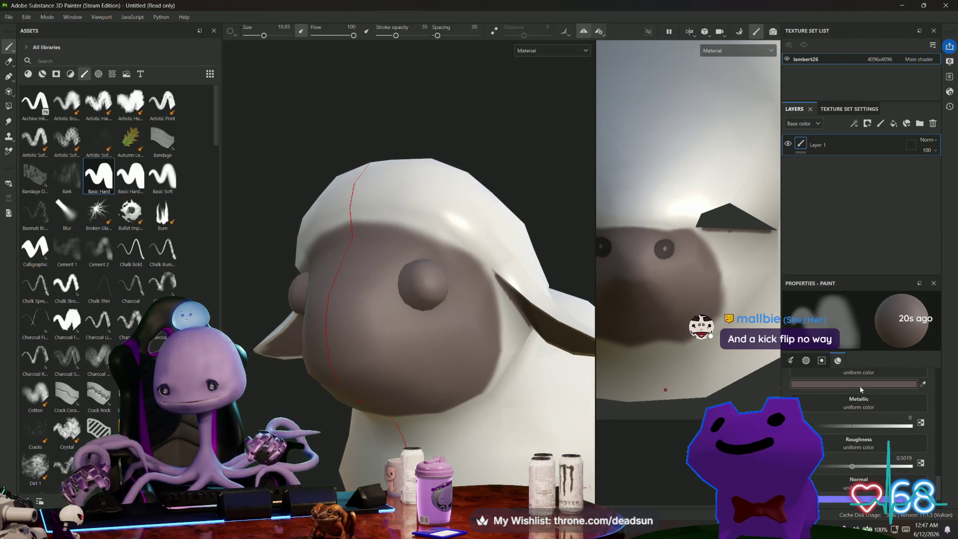
{"action": "left_click", "coordinate": [860, 387]}
{"action": "left_click", "coordinate": [759, 350]}
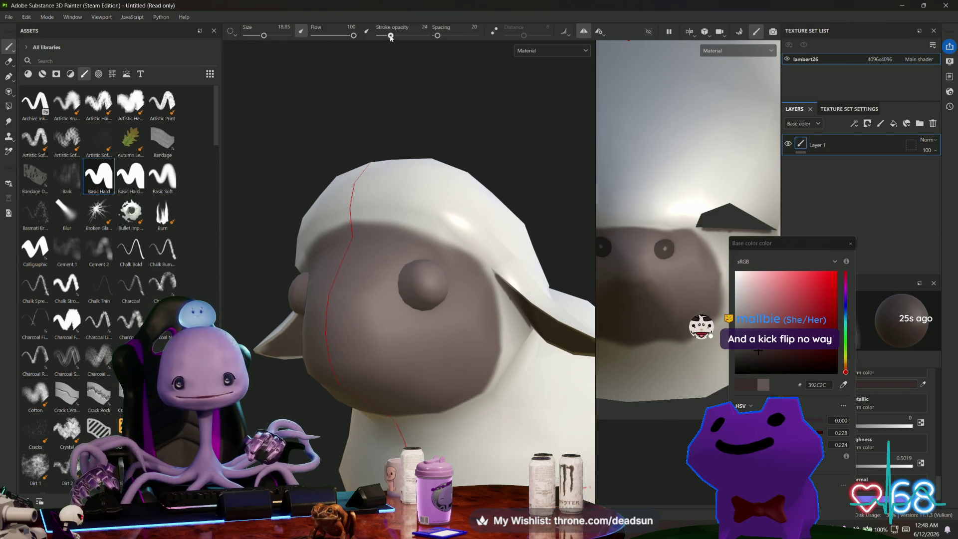
{"action": "mouse_move", "coordinate": [320, 204]}
{"action": "left_mouse_down", "text": "alt"}
{"action": "mouse_move", "coordinate": [300, 132]}
{"action": "mouse_move", "coordinate": [331, 188]}
{"action": "mouse_move", "coordinate": [404, 244]}
{"action": "left_mouse_up", "text": "alt"}
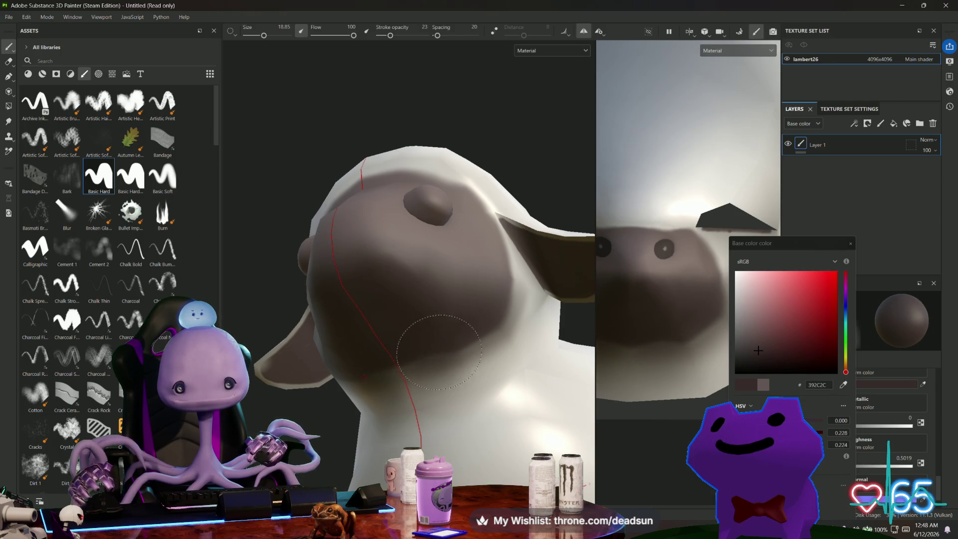
{"action": "mouse_move", "coordinate": [551, 157]}
{"action": "left_mouse_down", "text": "alt"}
{"action": "mouse_move", "coordinate": [425, 255]}
{"action": "mouse_move", "coordinate": [464, 241]}
{"action": "left_mouse_up", "text": "alt"}
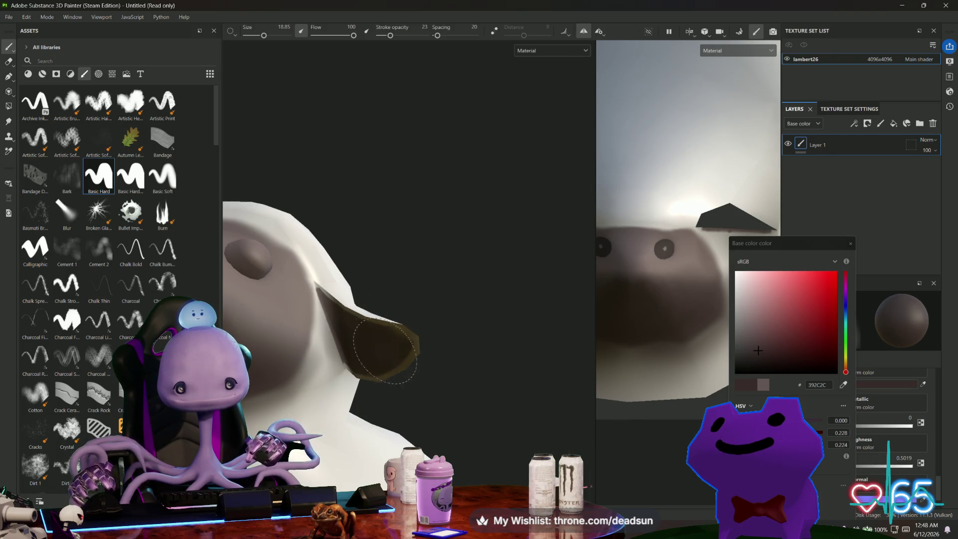
{"action": "mouse_move", "coordinate": [352, 335]}
{"action": "left_mouse_down", "text": "alt"}
{"action": "mouse_move", "coordinate": [529, 278]}
{"action": "mouse_move", "coordinate": [496, 336]}
{"action": "mouse_move", "coordinate": [317, 283]}
{"action": "mouse_move", "coordinate": [300, 255]}
{"action": "left_mouse_up", "text": "alt"}
{"action": "scroll", "coordinate": [478, 334], "scroll_direction": "up", "scroll_amount": 3}
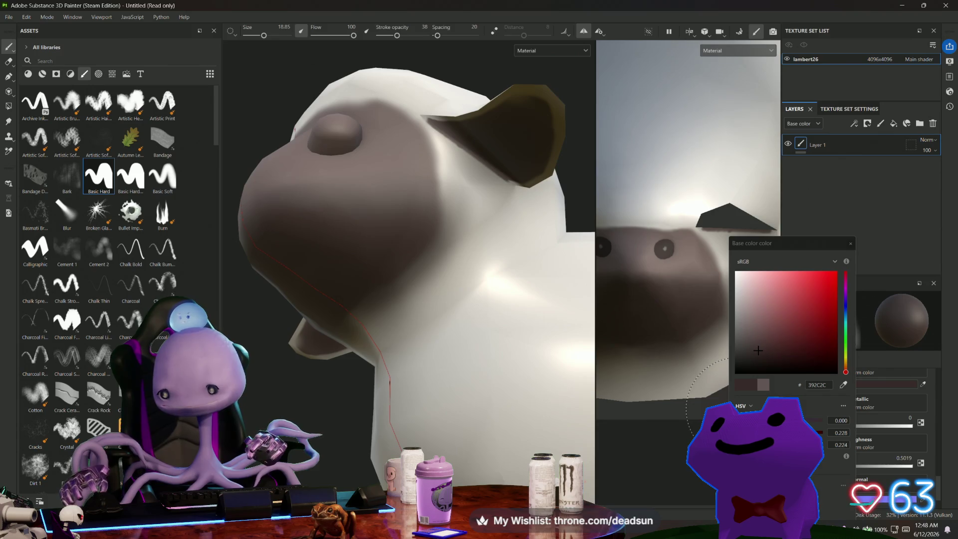
{"action": "left_click", "coordinate": [852, 246]}
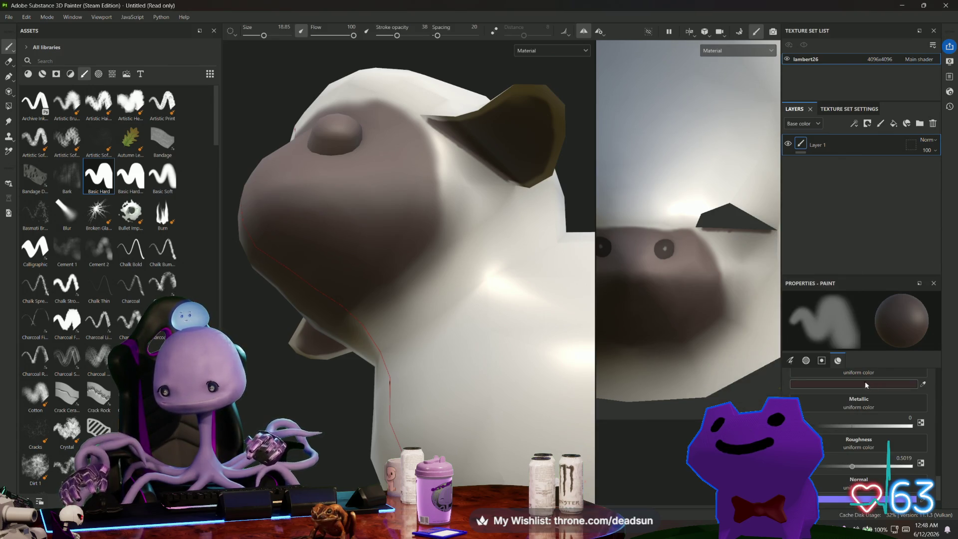
- Switch to a darker brown 2F2323 and paint shading on the face
{"action": "left_click", "coordinate": [849, 386]}
{"action": "left_click", "coordinate": [746, 358]}
{"action": "left_click_drag", "start_coordinate": [748, 358], "coordinate": [748, 354]}
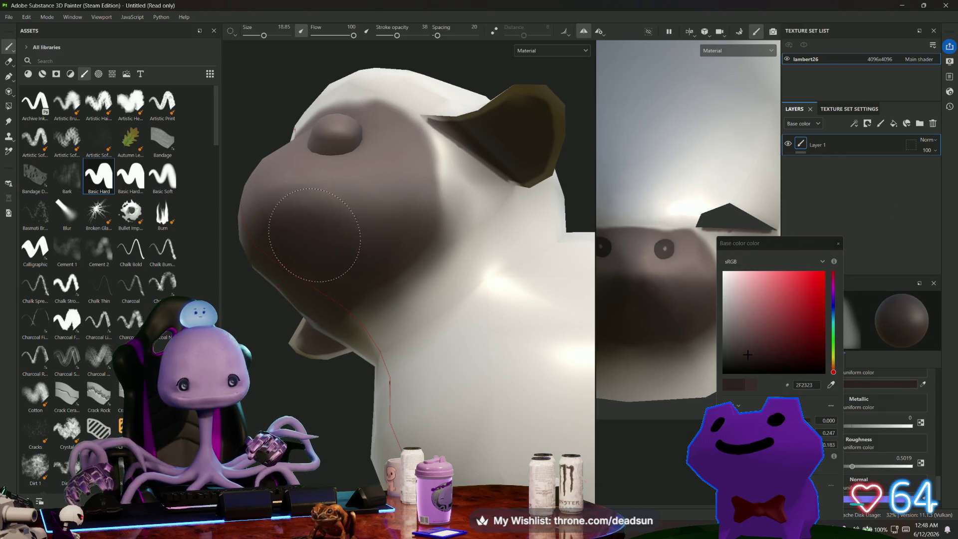
{"action": "left_click_drag", "start_coordinate": [351, 293], "coordinate": [395, 244]}
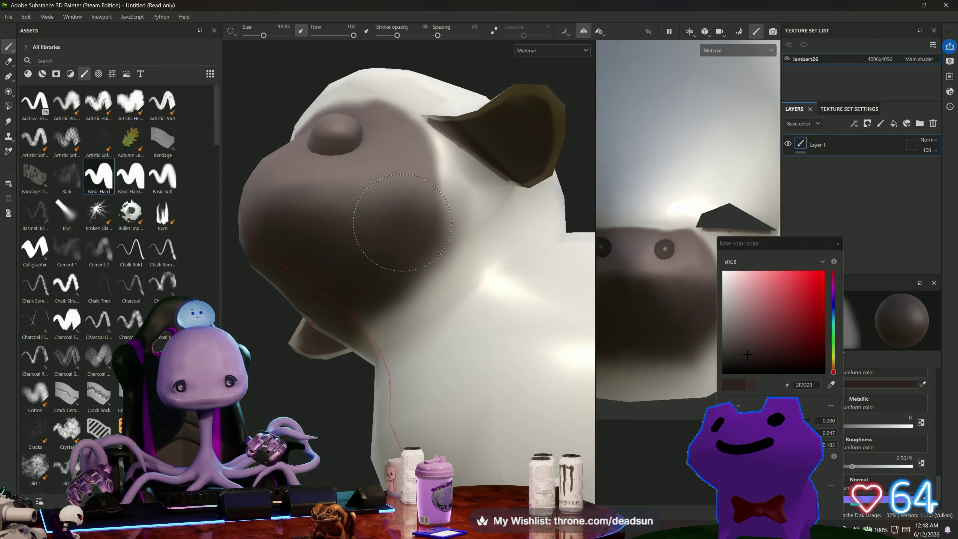
{"action": "mouse_move", "coordinate": [314, 315]}
{"action": "left_mouse_down", "text": "alt"}
{"action": "mouse_move", "coordinate": [492, 446]}
{"action": "mouse_move", "coordinate": [564, 385]}
{"action": "left_mouse_up", "text": "alt"}
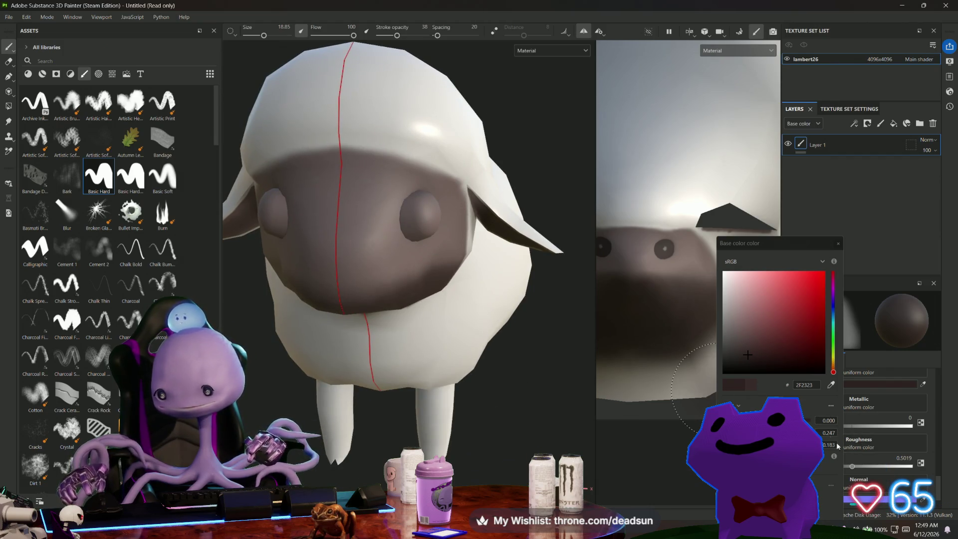
- Blend a lighter greyish brown 897777 onto the snout
{"action": "left_click", "coordinate": [729, 302]}
{"action": "left_click_drag", "start_coordinate": [733, 306], "coordinate": [736, 319]}
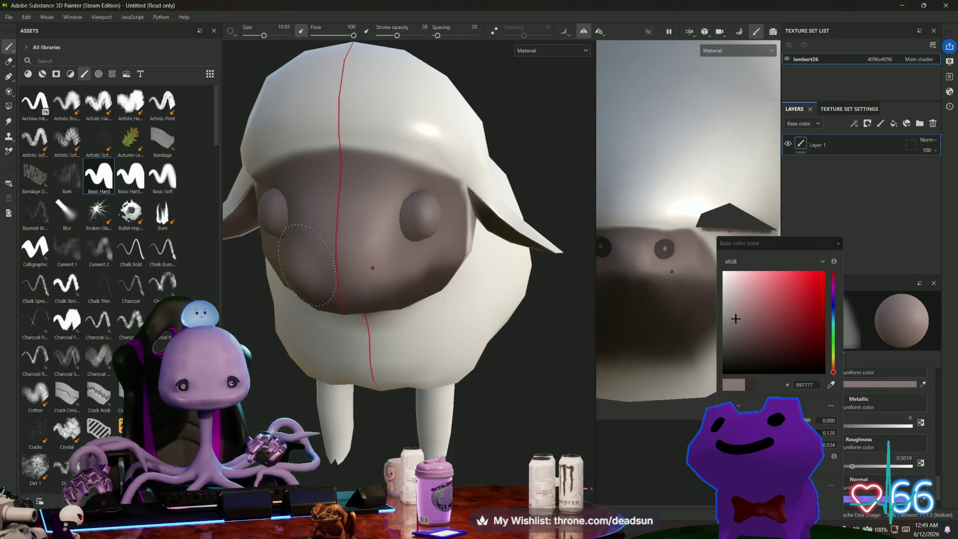
{"action": "mouse_move", "coordinate": [401, 372]}
{"action": "left_mouse_down", "text": "alt"}
{"action": "mouse_move", "coordinate": [460, 390]}
{"action": "mouse_move", "coordinate": [439, 389]}
{"action": "left_mouse_up", "text": "alt"}
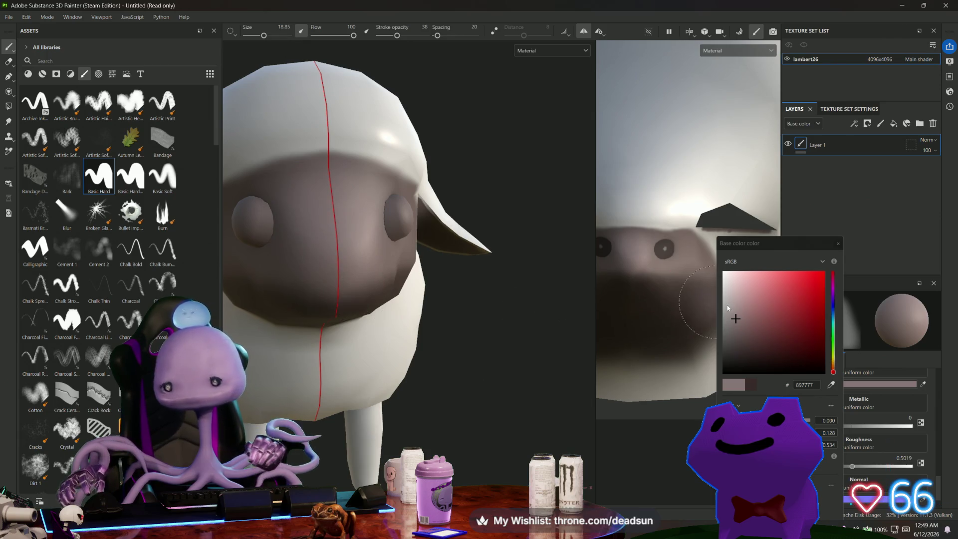
{"action": "left_click", "coordinate": [697, 160]}
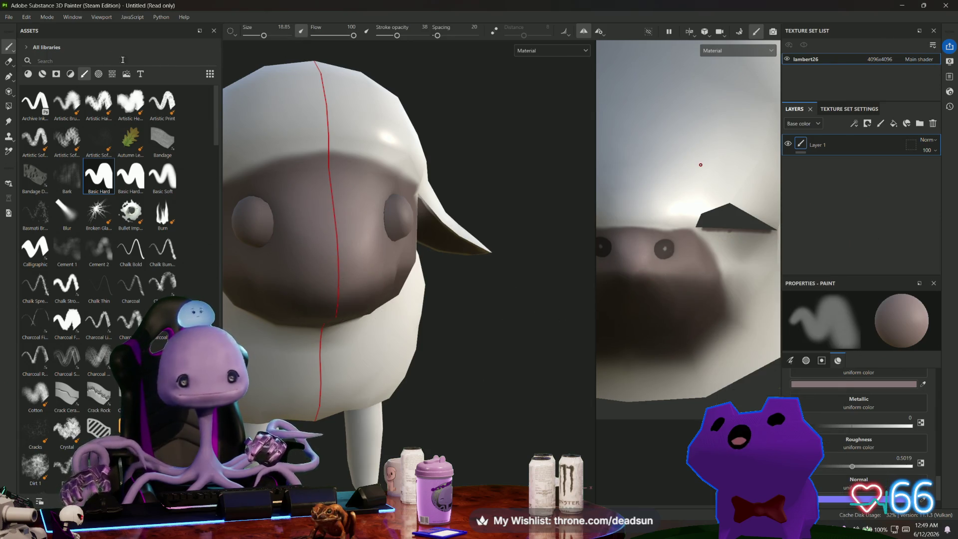
- Search materials for 'uber' and try a Plastic Grip fill layer, then undo it
{"action": "left_click", "coordinate": [28, 73]}
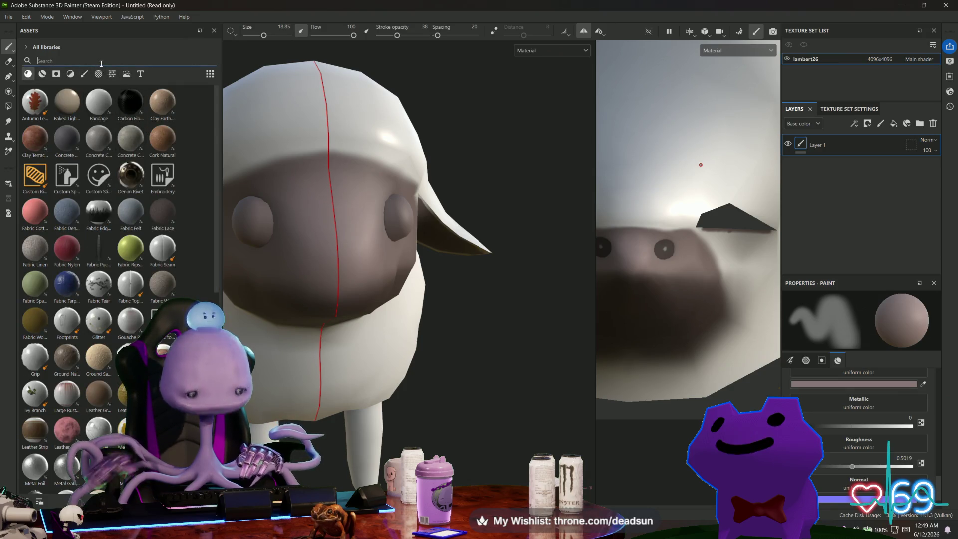
{"action": "type", "text": "duber"}
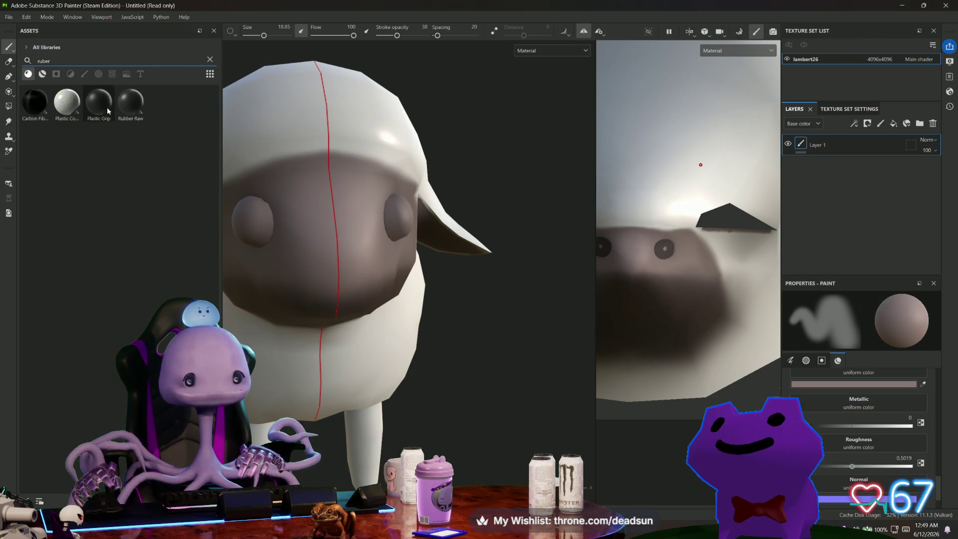
{"action": "mouse_move", "coordinate": [98, 101]}
{"action": "left_mouse_down"}
{"action": "mouse_move", "coordinate": [150, 125]}
{"action": "mouse_move", "coordinate": [833, 175]}
{"action": "mouse_move", "coordinate": [837, 166]}
{"action": "left_mouse_up"}
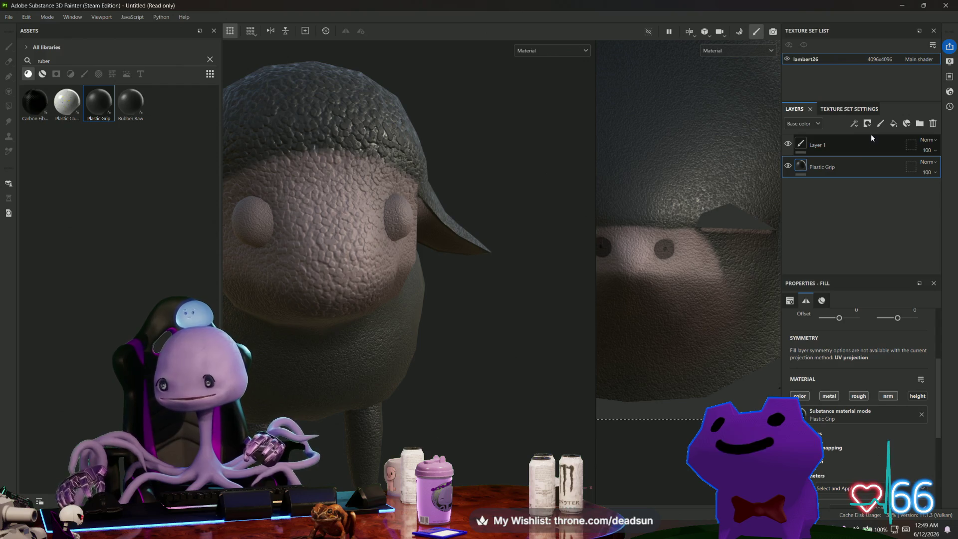
{"action": "key", "text": "ctrl+z"}
- Add a Rubber Raw fill layer to the sheep and bring up its layer options
{"action": "mouse_move", "coordinate": [126, 106]}
{"action": "left_mouse_down"}
{"action": "mouse_move", "coordinate": [661, 188]}
{"action": "mouse_move", "coordinate": [847, 172]}
{"action": "left_mouse_up"}
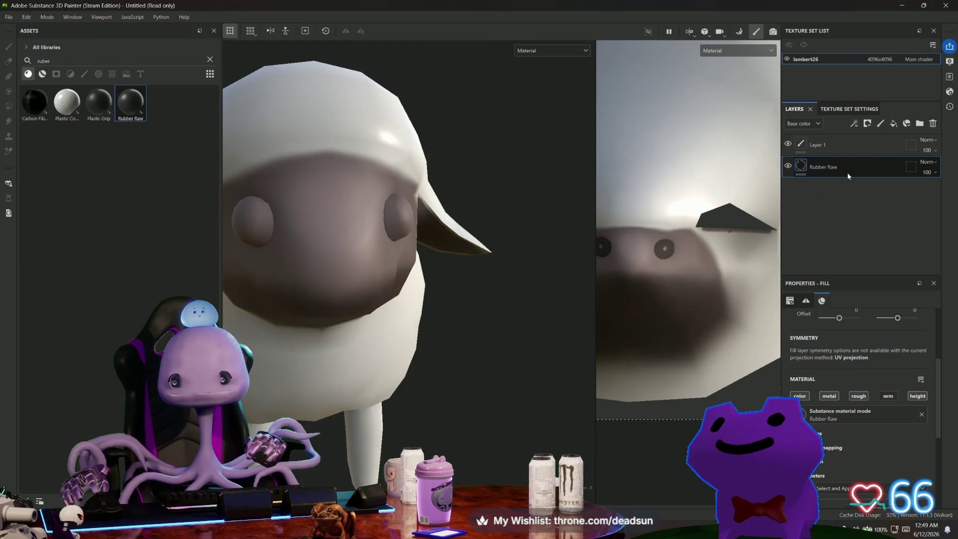
{"action": "left_click_drag", "start_coordinate": [499, 272], "coordinate": [339, 280], "text": "alt"}
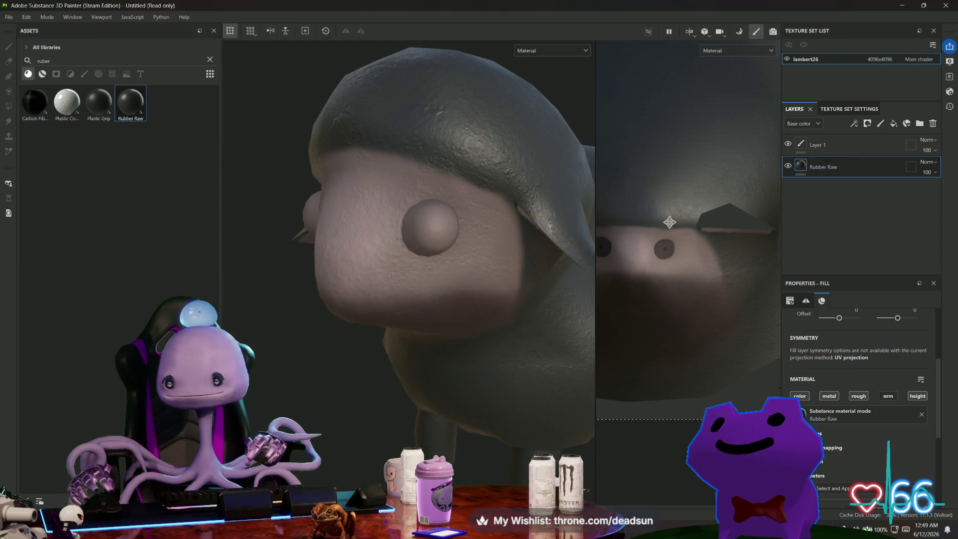
{"action": "right_click", "coordinate": [855, 173]}
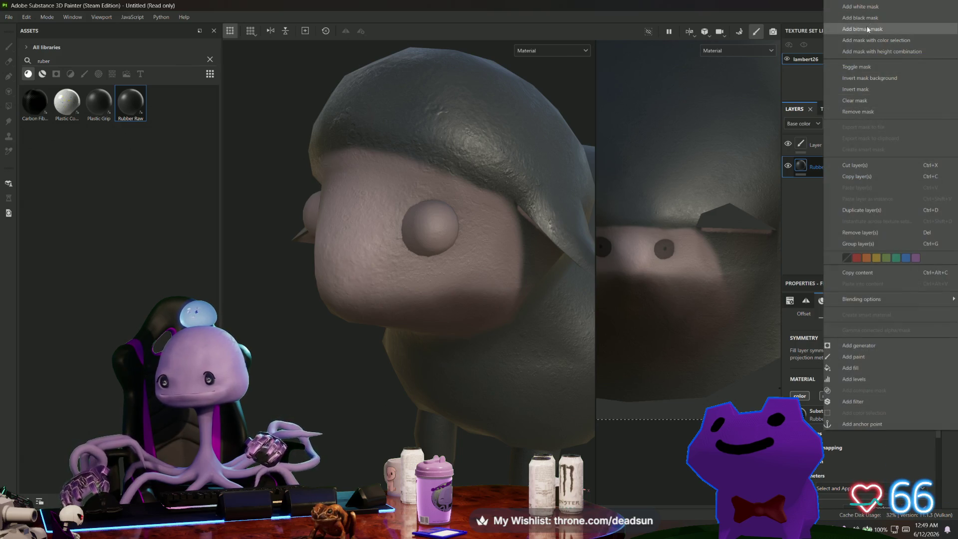
- Give Rubber Raw a black mask, move it above Layer 1, and use polygon fill on the eyes
{"action": "left_click", "coordinate": [854, 17]}
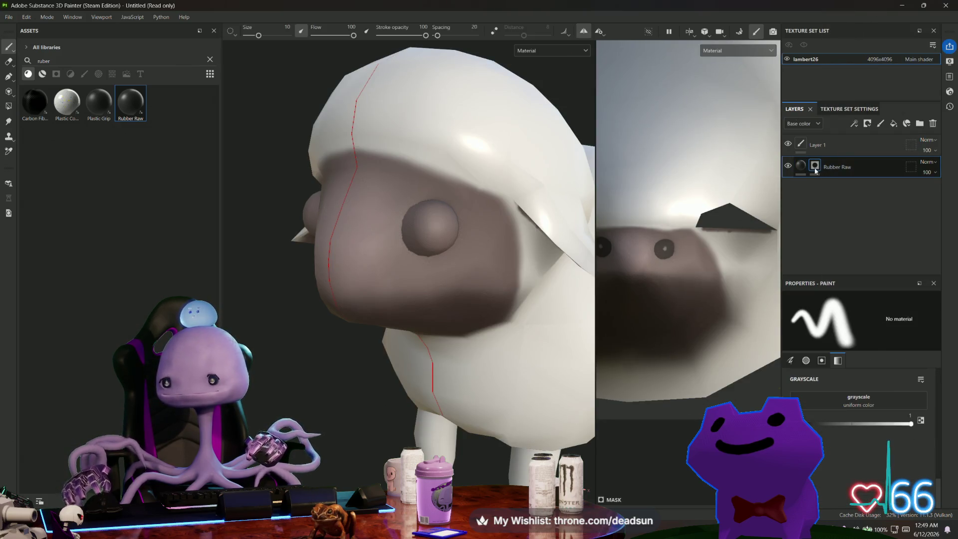
{"action": "left_click_drag", "start_coordinate": [851, 170], "coordinate": [851, 134]}
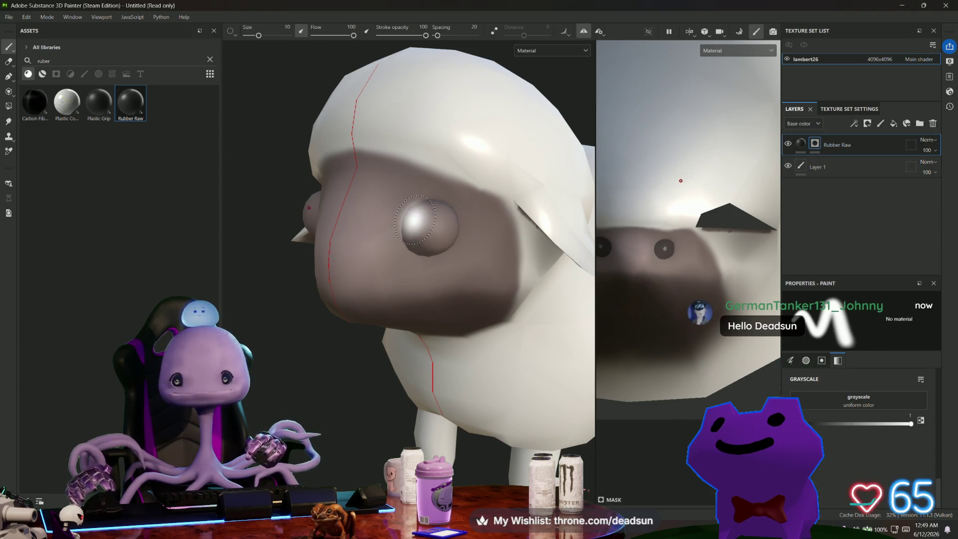
{"action": "left_click", "coordinate": [8, 106]}
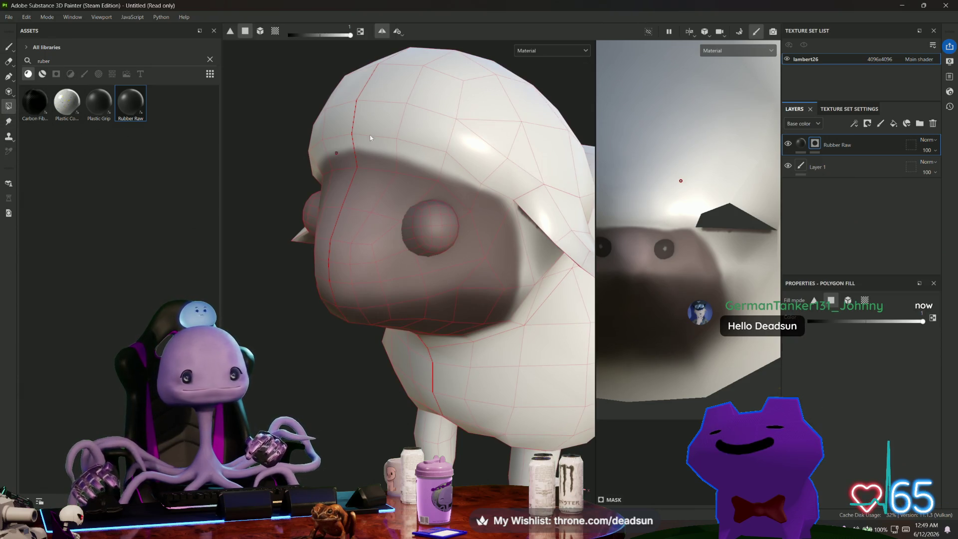
{"action": "mouse_move", "coordinate": [450, 225]}
{"action": "left_mouse_down", "text": "alt"}
{"action": "mouse_move", "coordinate": [490, 274]}
{"action": "mouse_move", "coordinate": [509, 280]}
{"action": "left_mouse_up", "text": "alt"}
{"action": "scroll", "coordinate": [487, 265], "scroll_direction": "up", "scroll_amount": 5}
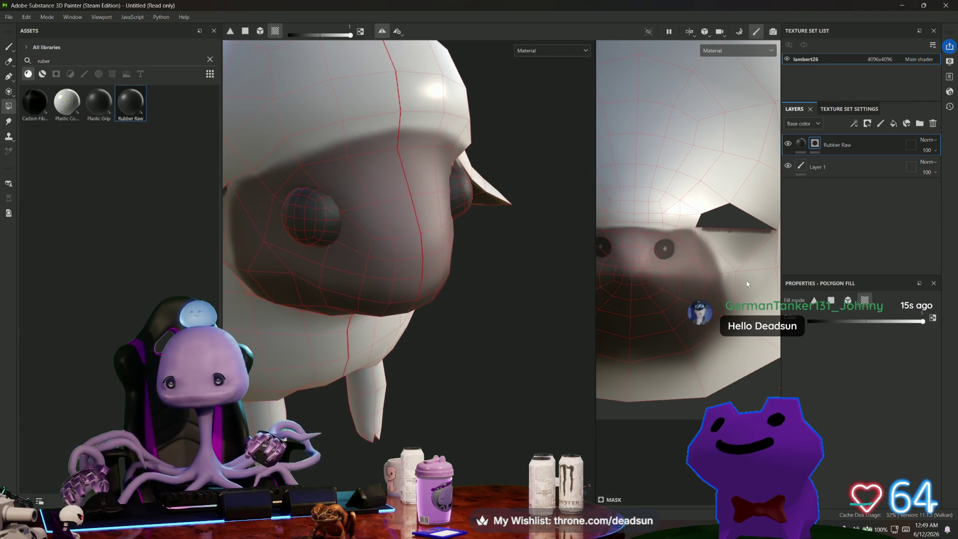
{"action": "left_click", "coordinate": [803, 147]}
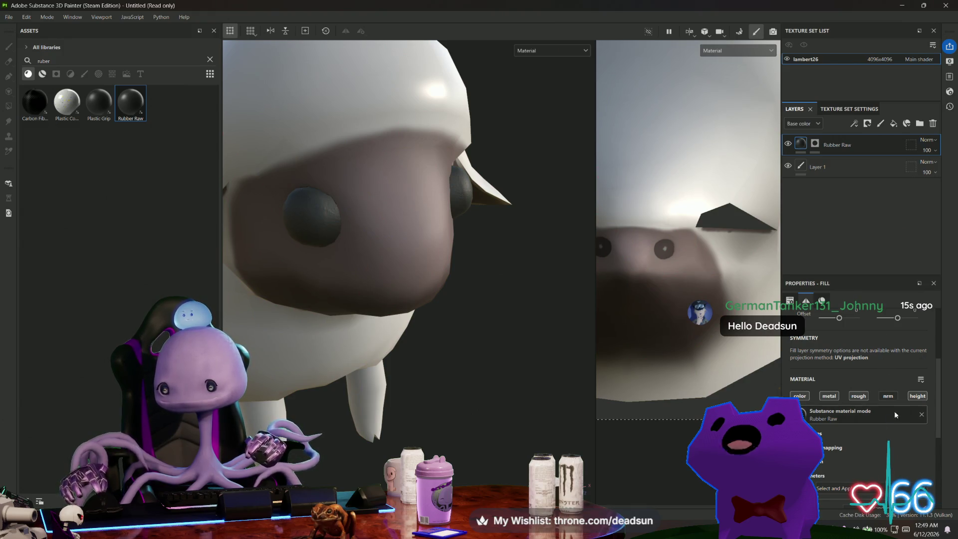
- Scroll through the Rubber Raw fill's material parameters with the sheep viewed front-on
{"action": "scroll", "coordinate": [858, 410], "scroll_direction": "down", "scroll_amount": 3}
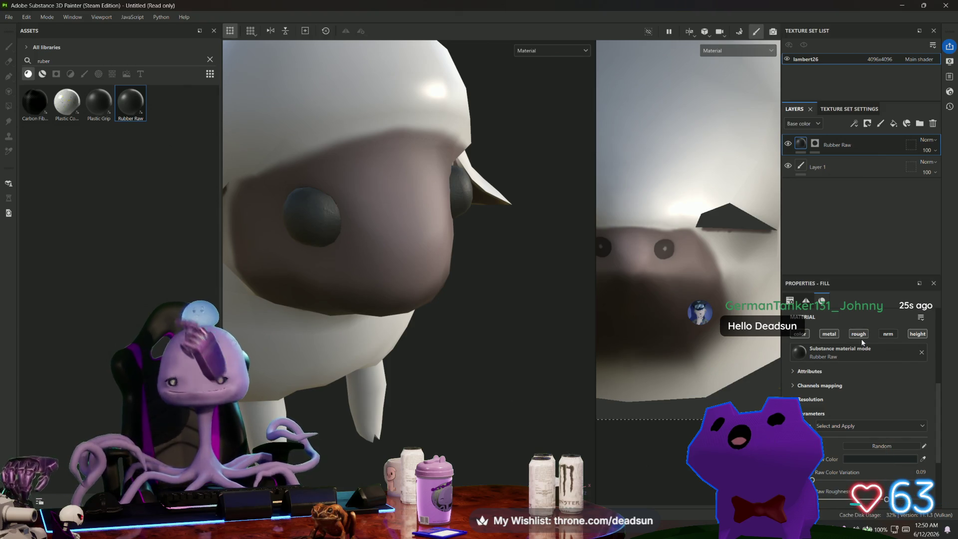
{"action": "scroll", "coordinate": [873, 364], "scroll_direction": "down", "scroll_amount": 5}
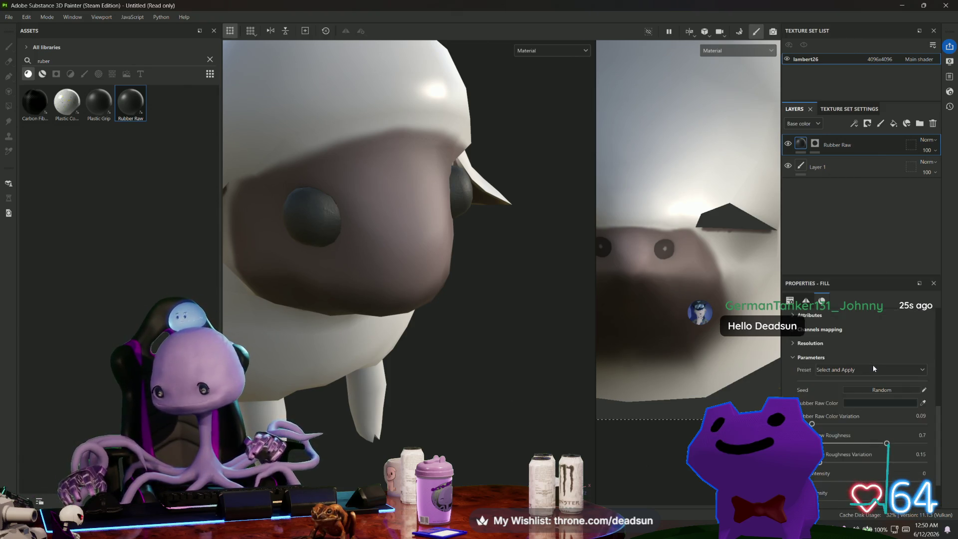
{"action": "scroll", "coordinate": [838, 398], "scroll_direction": "up", "scroll_amount": 5}
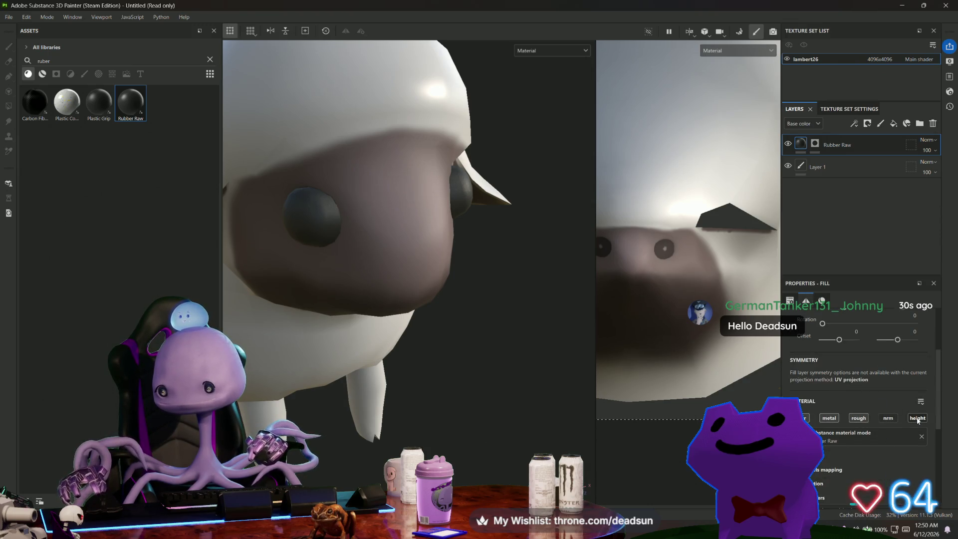
{"action": "scroll", "coordinate": [844, 364], "scroll_direction": "up", "scroll_amount": 3}
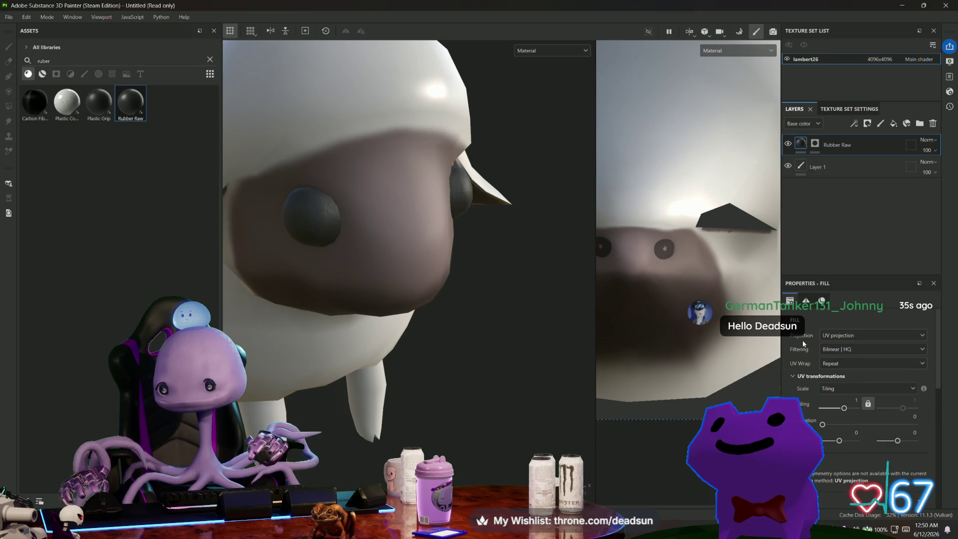
{"action": "scroll", "coordinate": [804, 344], "scroll_direction": "down", "scroll_amount": 2}
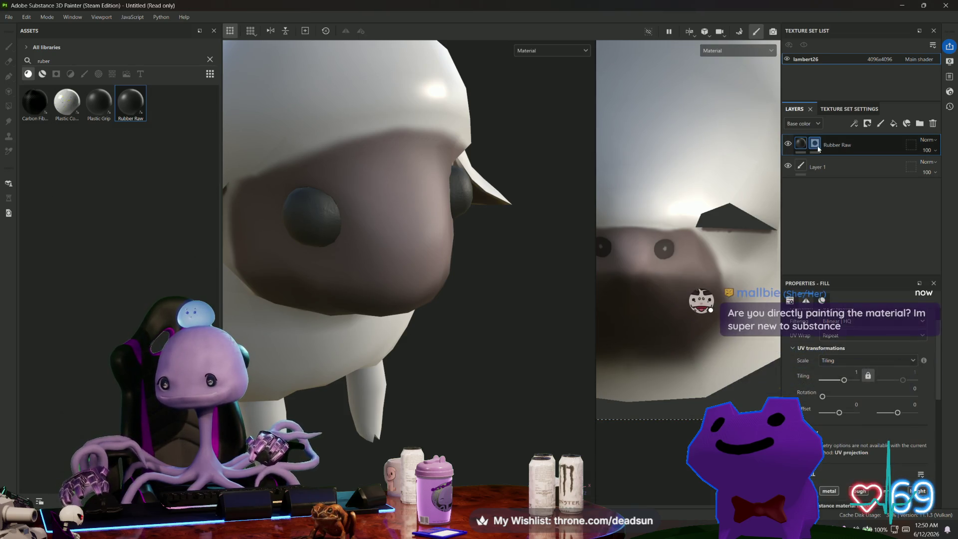
{"action": "scroll", "coordinate": [858, 400], "scroll_direction": "down", "scroll_amount": 3}
{"action": "scroll", "coordinate": [852, 339], "scroll_direction": "down", "scroll_amount": 5}
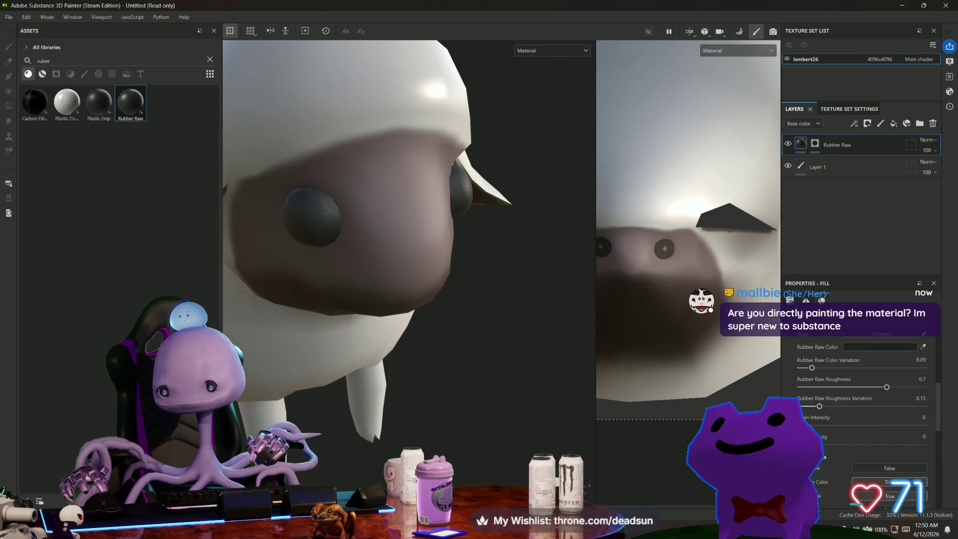
{"action": "scroll", "coordinate": [858, 390], "scroll_direction": "up", "scroll_amount": 5}
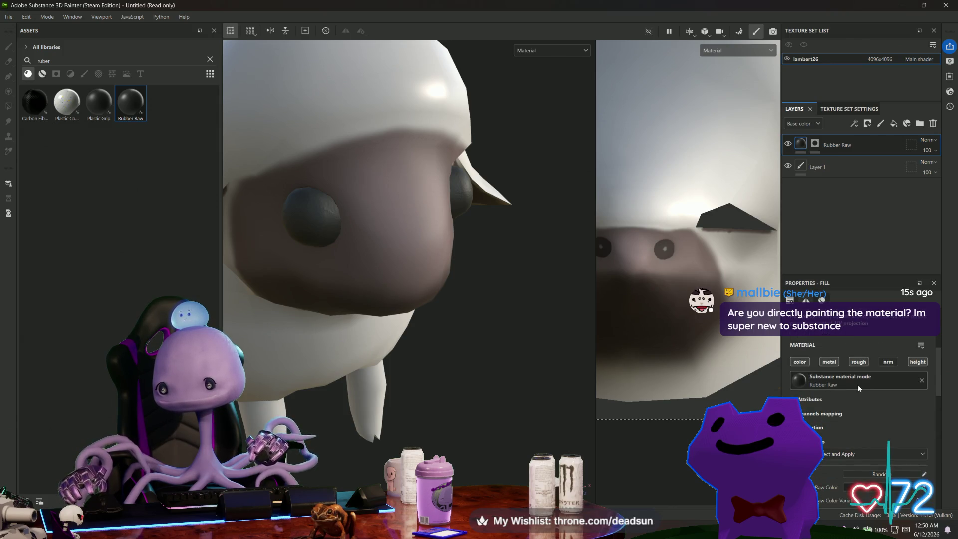
{"action": "mouse_move", "coordinate": [459, 389]}
{"action": "left_mouse_down", "text": "alt"}
{"action": "mouse_move", "coordinate": [338, 368]}
{"action": "mouse_move", "coordinate": [298, 336]}
{"action": "mouse_move", "coordinate": [374, 365]}
{"action": "mouse_move", "coordinate": [445, 409]}
{"action": "mouse_move", "coordinate": [386, 383]}
{"action": "left_mouse_up", "text": "alt"}
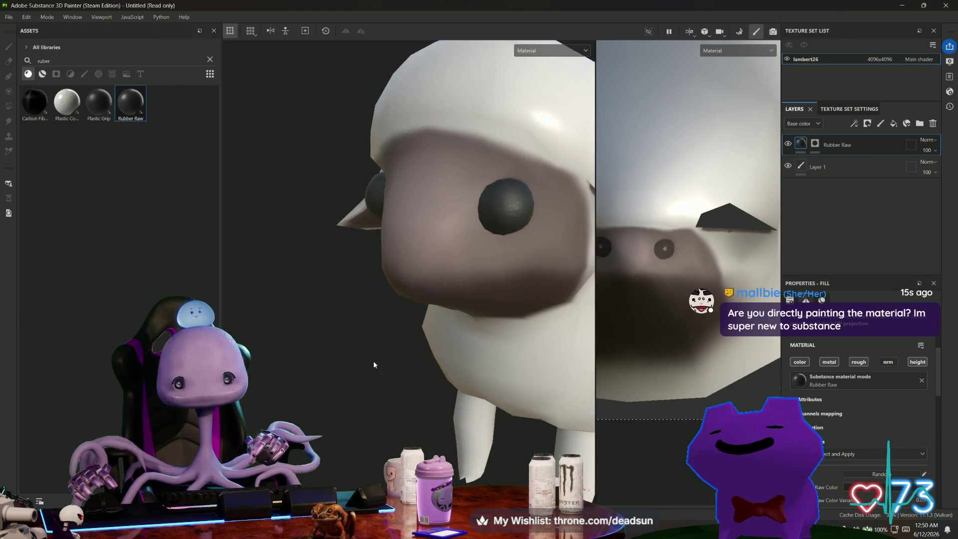
{"action": "scroll", "coordinate": [367, 371], "scroll_direction": "down", "scroll_amount": 5}
{"action": "scroll", "coordinate": [395, 350], "scroll_direction": "up", "scroll_amount": 5}
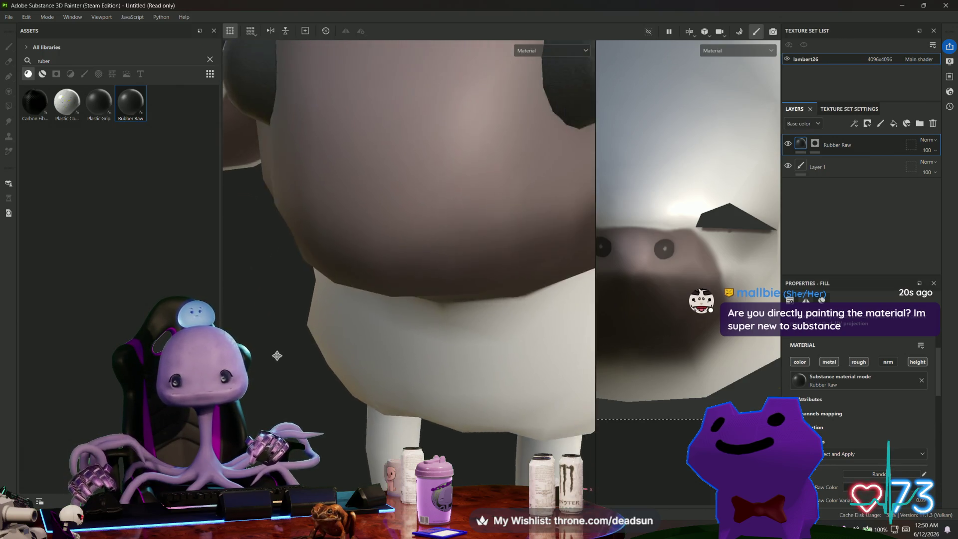
{"action": "scroll", "coordinate": [277, 355], "scroll_direction": "up", "scroll_amount": 3}
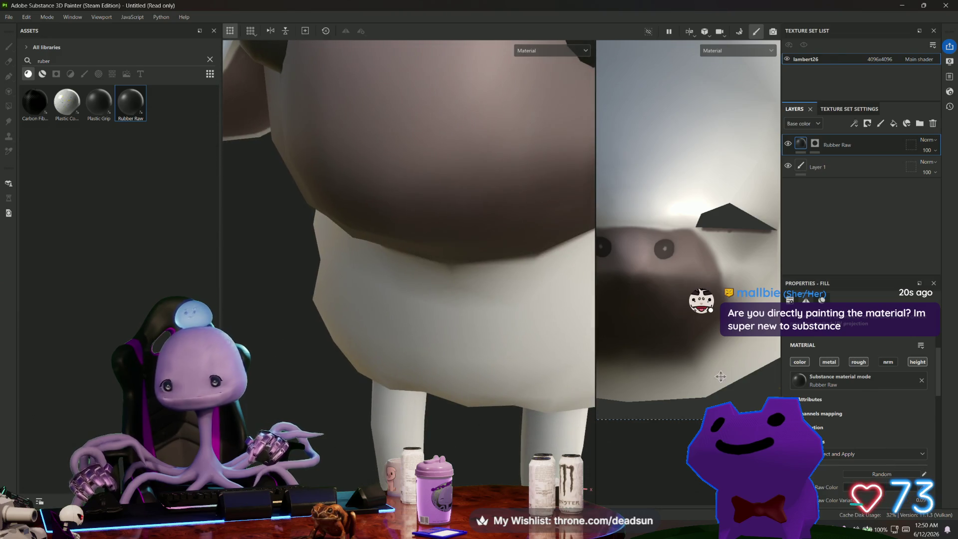
- Check the fill's material picker twice, closing it without changes
{"action": "left_click", "coordinate": [847, 379]}
{"action": "key", "text": "Escape"}
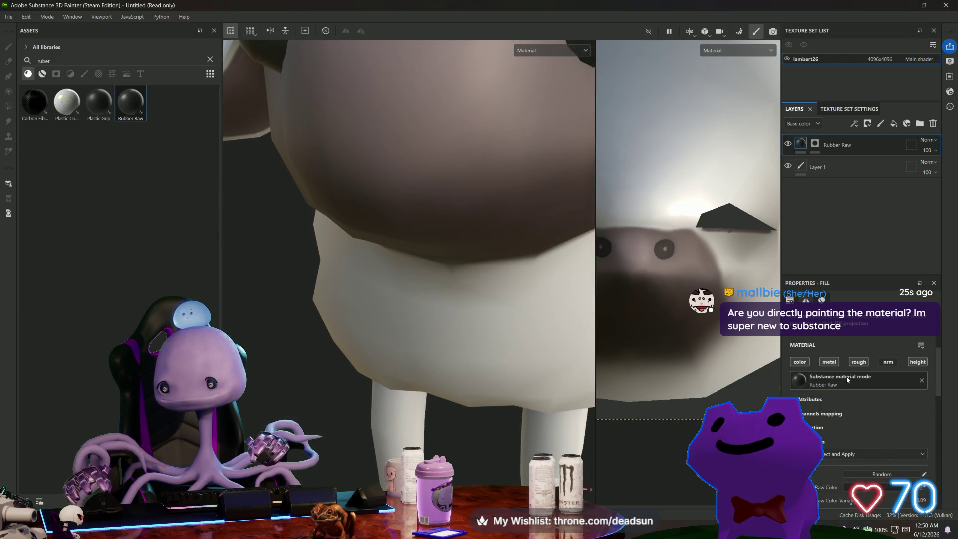
{"action": "left_click", "coordinate": [847, 380]}
{"action": "key", "text": "Escape"}
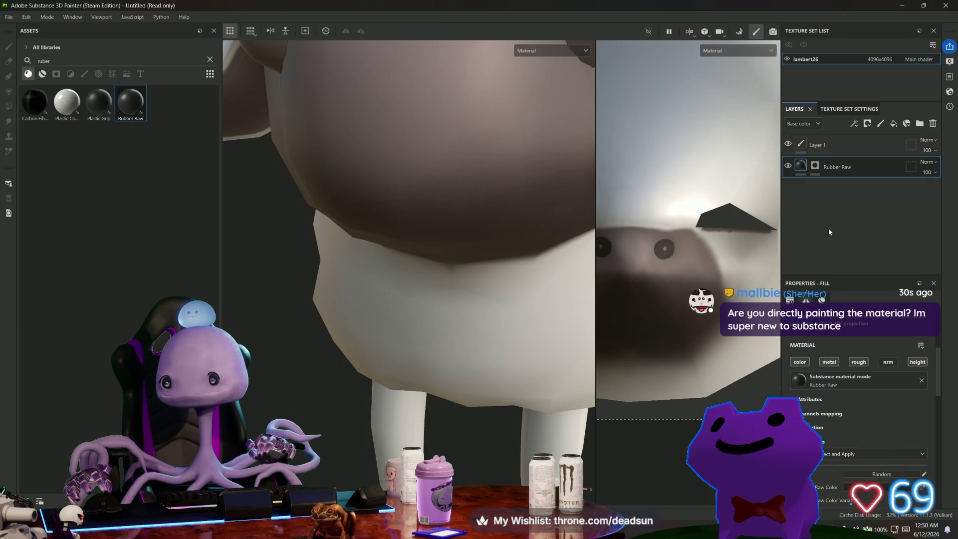
- Select Layer 1 in polygon fill mode and undo a trial white fill on the eye
{"action": "left_click", "coordinate": [819, 145]}
{"action": "scroll", "coordinate": [353, 335], "scroll_direction": "up", "scroll_amount": 5}
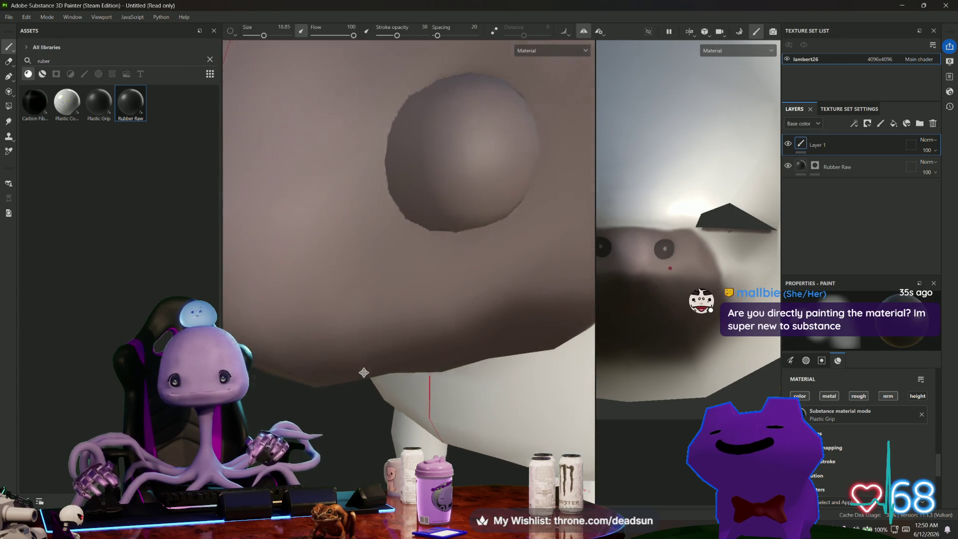
{"action": "left_click", "coordinate": [9, 106]}
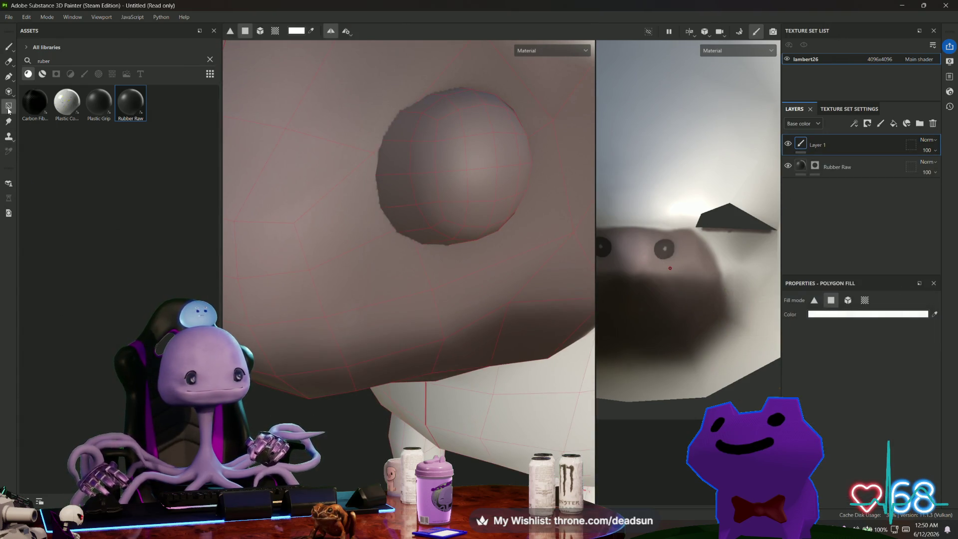
{"action": "left_click", "coordinate": [425, 132]}
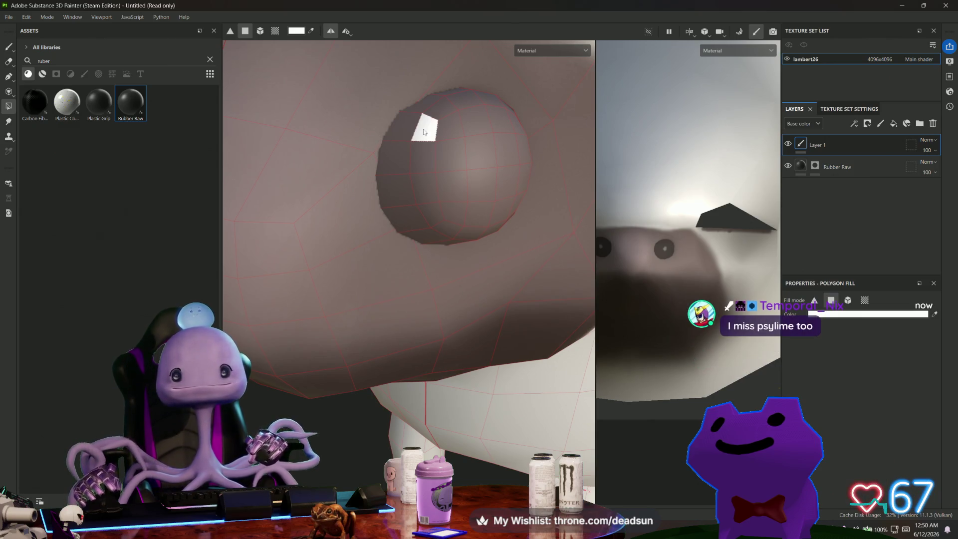
{"action": "key", "text": "ctrl+z"}
- Fill the whole eye sphere mesh with a saturated dark brown
{"action": "left_click", "coordinate": [853, 314]}
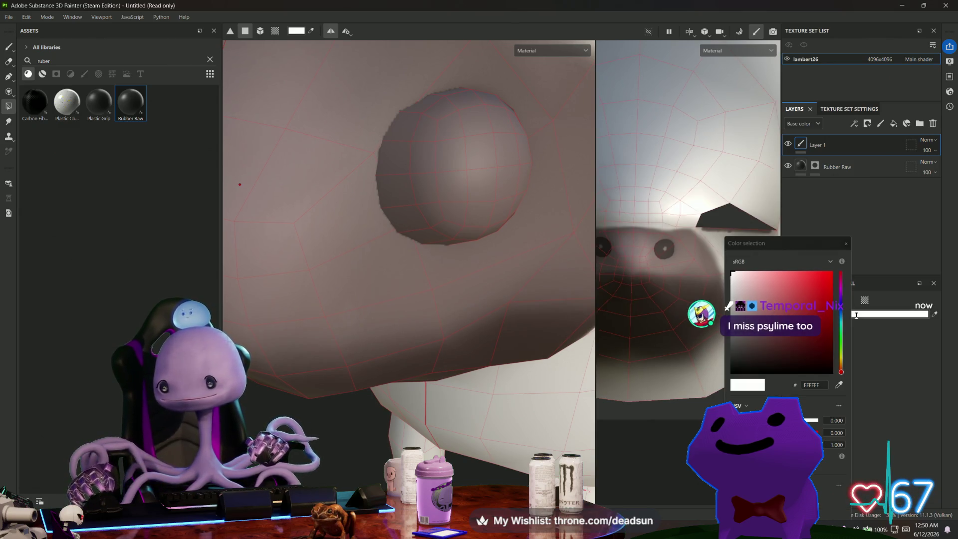
{"action": "left_click", "coordinate": [745, 352]}
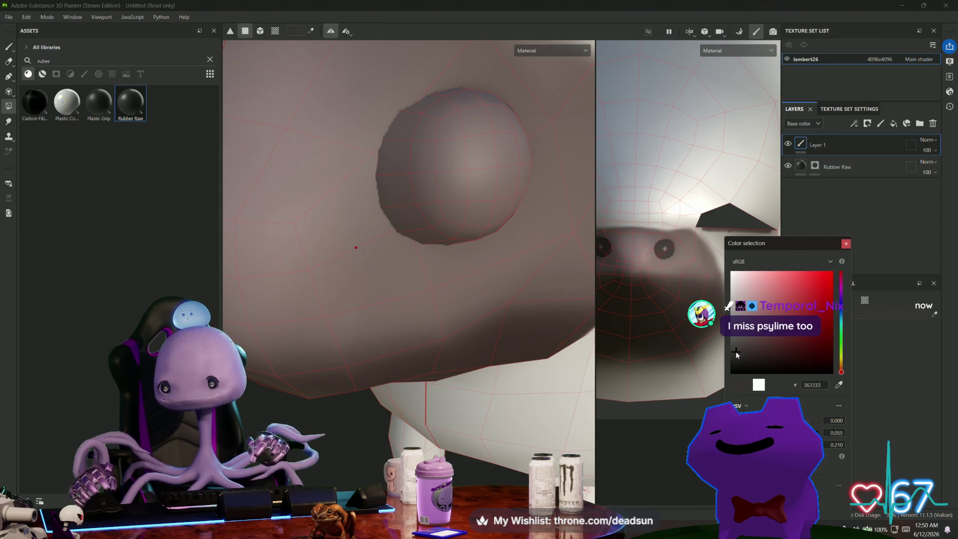
{"action": "left_click", "coordinate": [743, 349]}
{"action": "left_click_drag", "start_coordinate": [844, 367], "coordinate": [842, 367]}
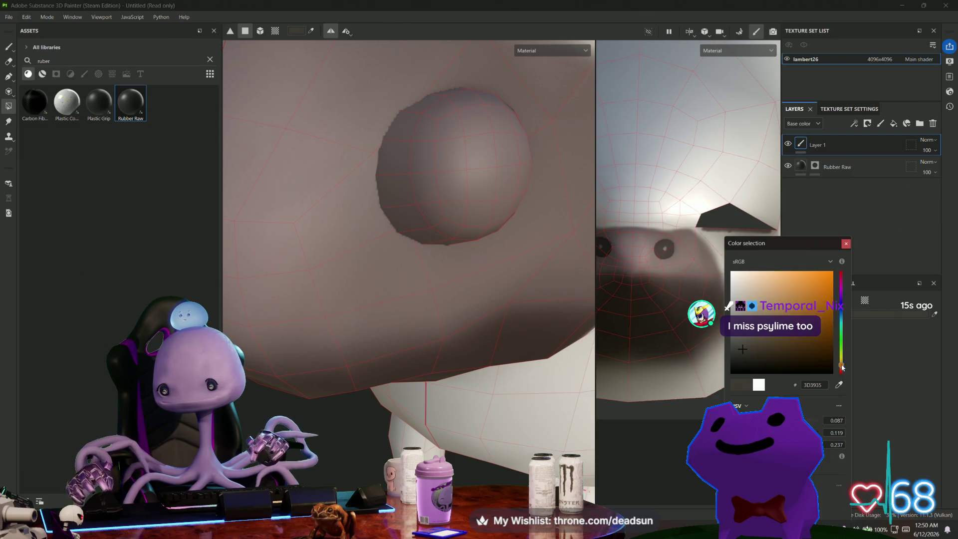
{"action": "left_click", "coordinate": [821, 352]}
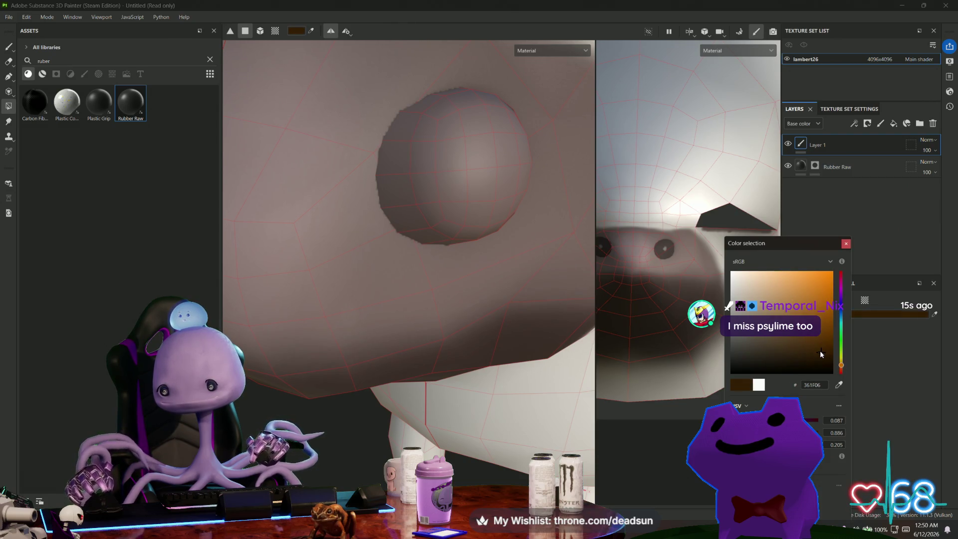
{"action": "left_click", "coordinate": [276, 31]}
{"action": "left_click", "coordinate": [443, 191]}
- Change the colour to near-black grey and return to brush painting at size 1.4
{"action": "mouse_move", "coordinate": [444, 223]}
{"action": "left_mouse_down", "text": "alt"}
{"action": "mouse_move", "coordinate": [417, 237]}
{"action": "mouse_move", "coordinate": [351, 219]}
{"action": "mouse_move", "coordinate": [397, 239]}
{"action": "left_mouse_up", "text": "alt"}
{"action": "scroll", "coordinate": [396, 240], "scroll_direction": "up", "scroll_amount": 5}
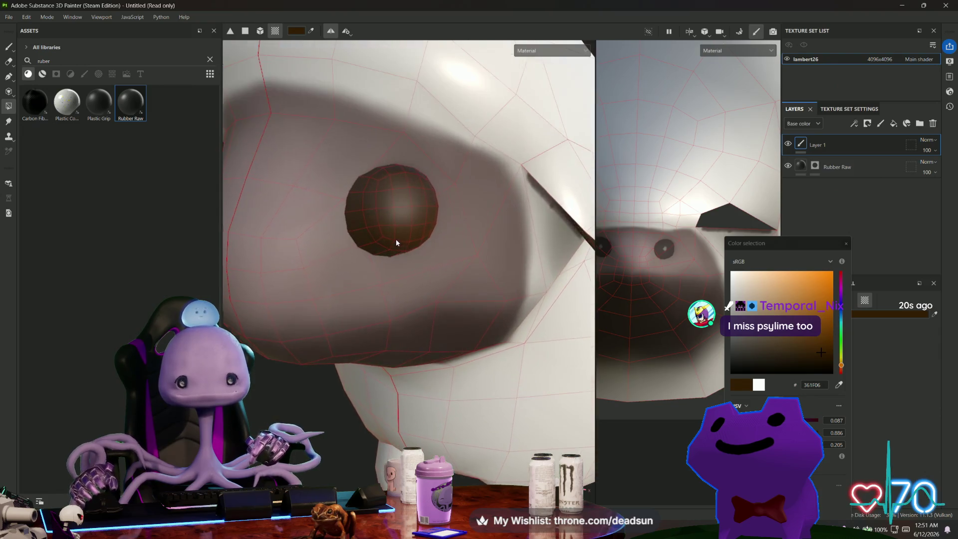
{"action": "left_click", "coordinate": [743, 359]}
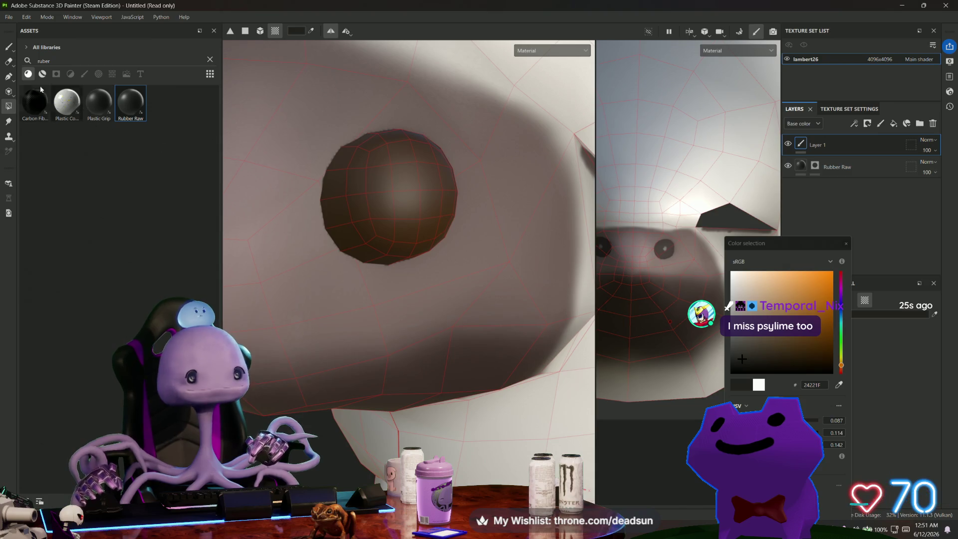
{"action": "left_click", "coordinate": [9, 46]}
{"action": "left_click_drag", "start_coordinate": [264, 35], "coordinate": [251, 36]}
- Orbit around the dark eye sphere to check every side for unpainted spots
{"action": "mouse_move", "coordinate": [372, 125]}
{"action": "left_mouse_down", "text": "alt"}
{"action": "mouse_move", "coordinate": [373, 220]}
{"action": "mouse_move", "coordinate": [377, 198]}
{"action": "left_mouse_up", "text": "alt"}
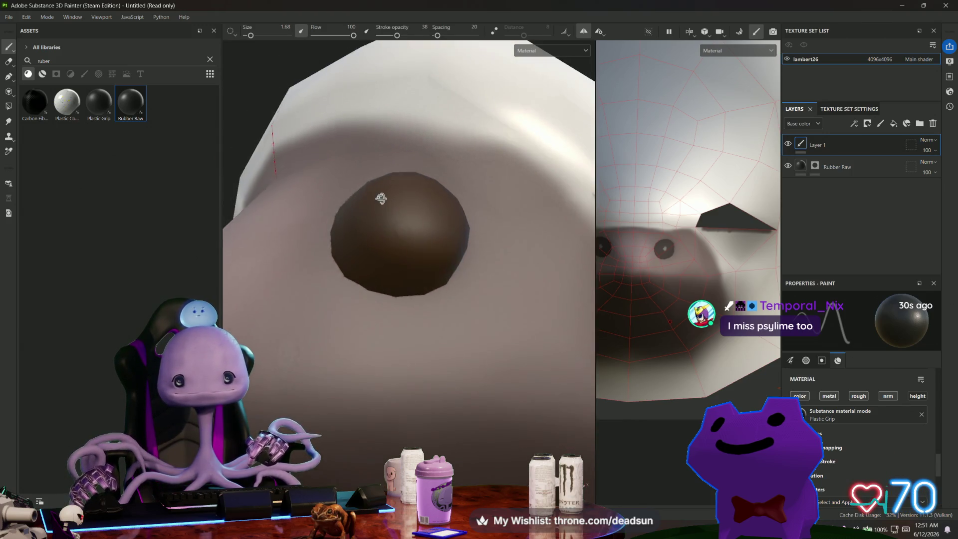
{"action": "scroll", "coordinate": [377, 199], "scroll_direction": "up", "scroll_amount": 5}
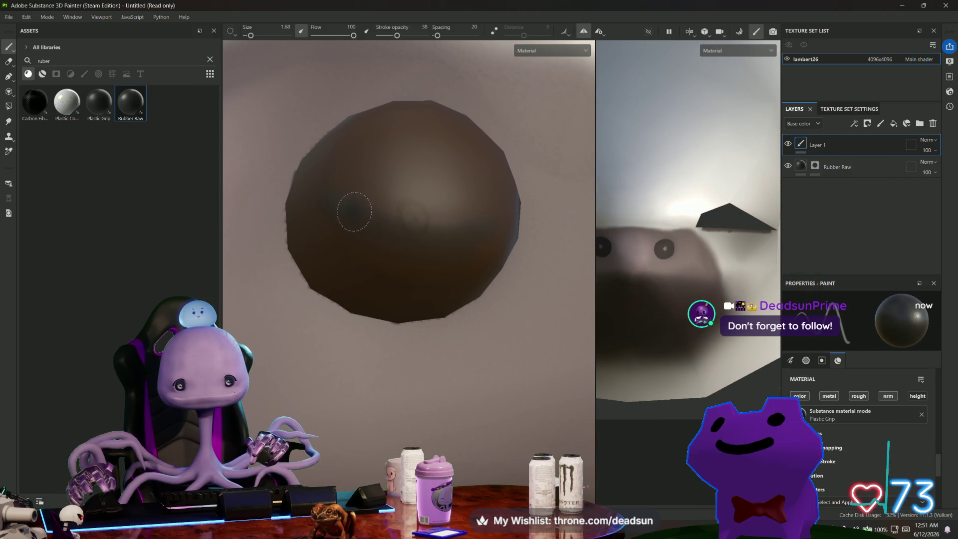
{"action": "left_click_drag", "start_coordinate": [343, 228], "coordinate": [309, 231], "text": "alt"}
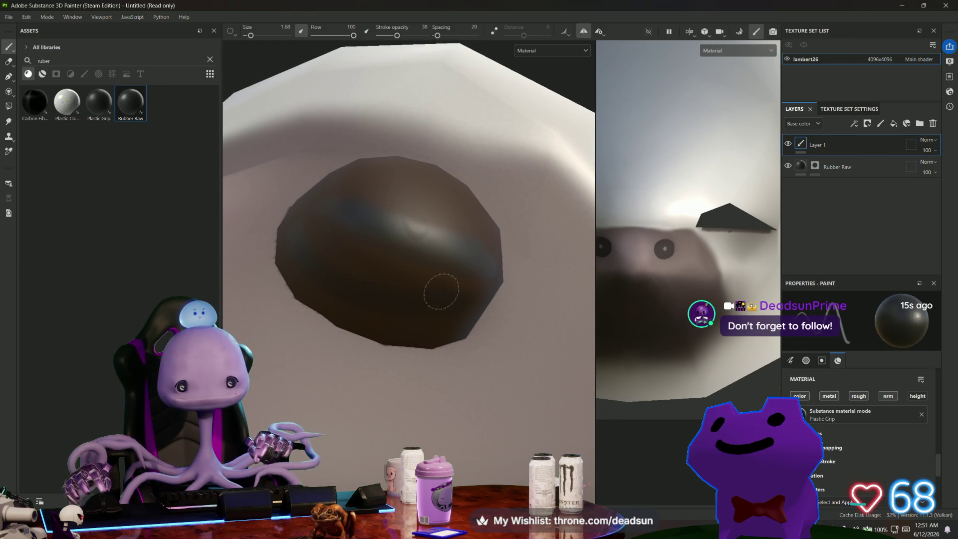
{"action": "left_click_drag", "start_coordinate": [375, 256], "coordinate": [485, 284], "text": "alt"}
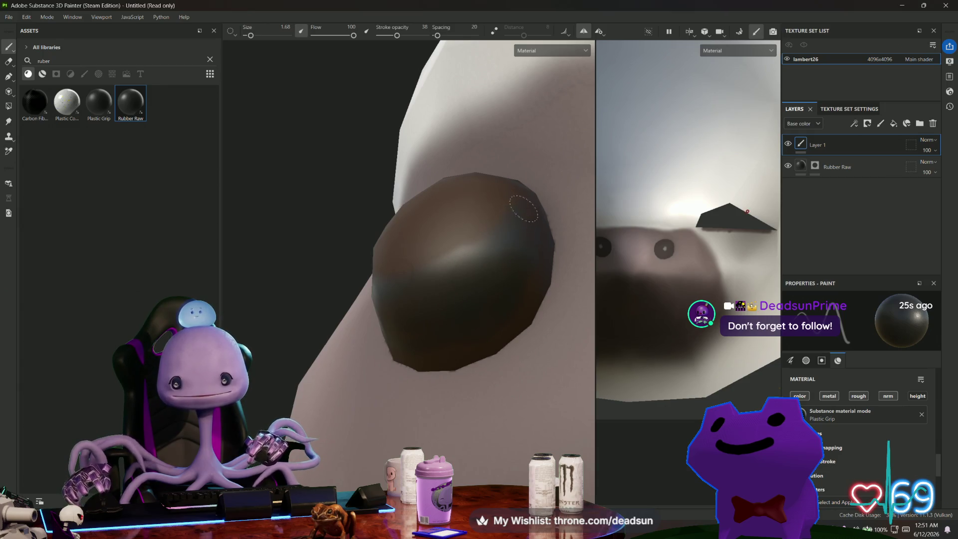
{"action": "mouse_move", "coordinate": [505, 315]}
{"action": "left_mouse_down", "text": "alt"}
{"action": "mouse_move", "coordinate": [567, 310]}
{"action": "mouse_move", "coordinate": [381, 168]}
{"action": "left_mouse_up", "text": "alt"}
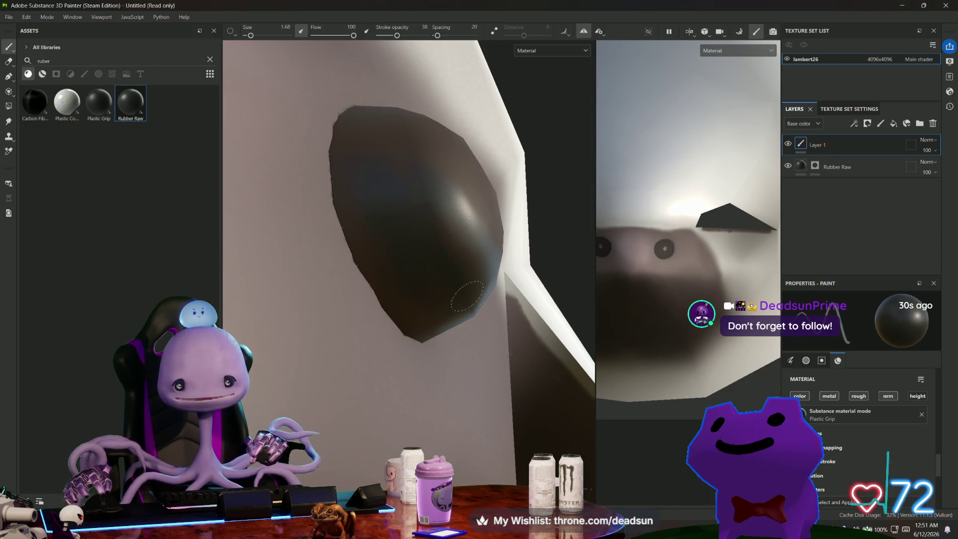
{"action": "mouse_move", "coordinate": [442, 305]}
{"action": "left_mouse_down", "text": "alt"}
{"action": "mouse_move", "coordinate": [426, 215]}
{"action": "mouse_move", "coordinate": [358, 245]}
{"action": "left_mouse_up", "text": "alt"}
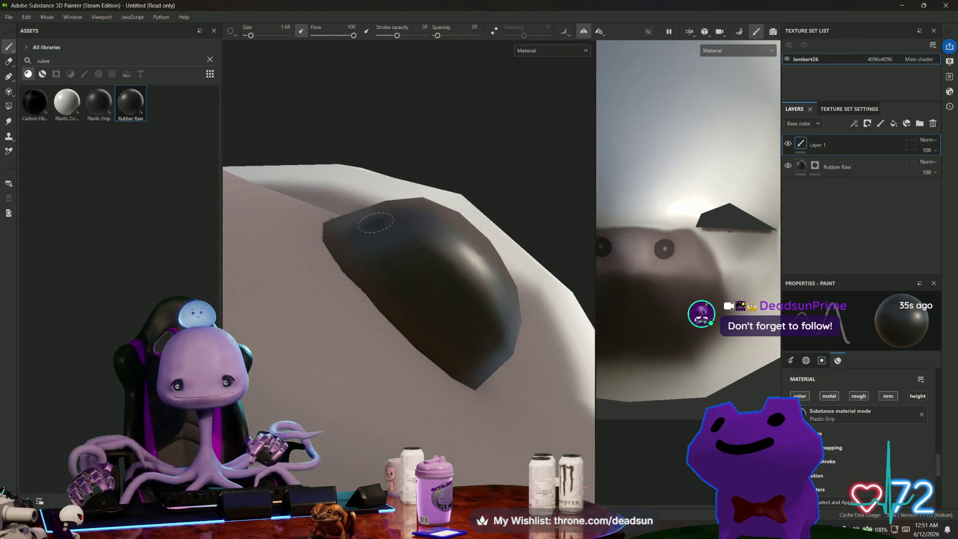
{"action": "mouse_move", "coordinate": [475, 339]}
{"action": "left_mouse_down", "text": "alt"}
{"action": "mouse_move", "coordinate": [460, 336]}
{"action": "mouse_move", "coordinate": [489, 385]}
{"action": "mouse_move", "coordinate": [772, 376]}
{"action": "left_mouse_up", "text": "alt"}
{"action": "scroll", "coordinate": [819, 404], "scroll_direction": "down", "scroll_amount": 3}
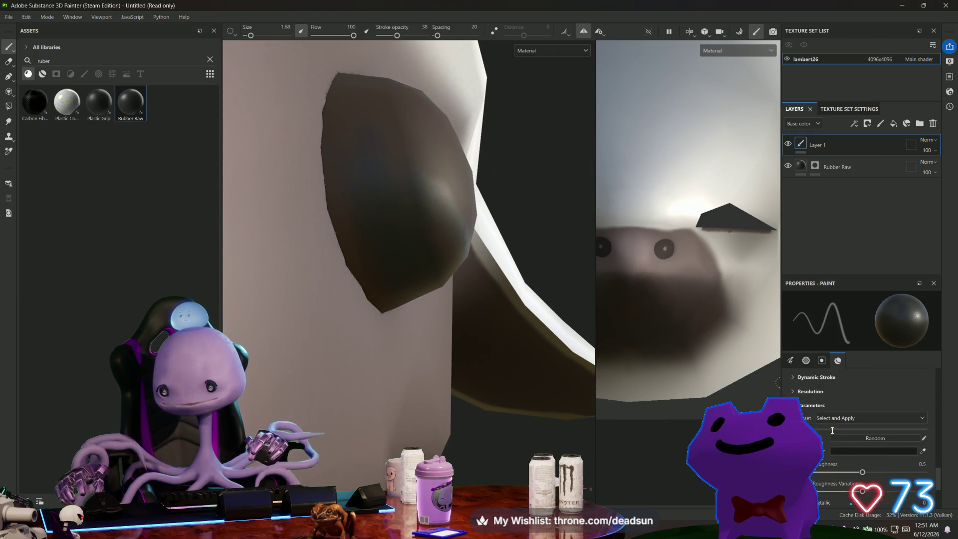
{"action": "left_click", "coordinate": [877, 452]}
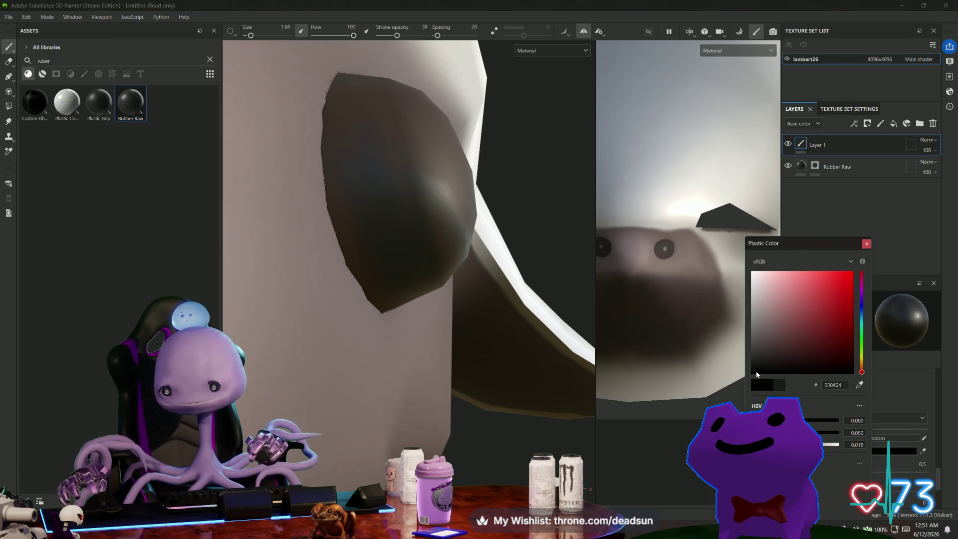
- Paint near-black 060606 over the eye sphere, orbiting to cover it from every angle
{"action": "left_click", "coordinate": [382, 182]}
{"action": "mouse_move", "coordinate": [392, 259]}
{"action": "left_mouse_down", "text": "alt"}
{"action": "mouse_move", "coordinate": [387, 270]}
{"action": "mouse_move", "coordinate": [326, 192]}
{"action": "left_mouse_up", "text": "alt"}
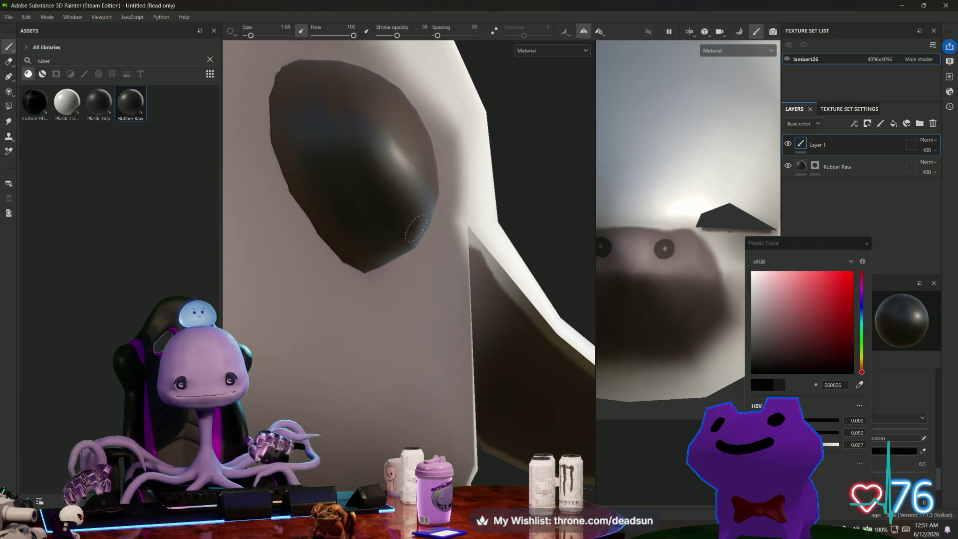
{"action": "mouse_move", "coordinate": [366, 230]}
{"action": "left_mouse_down", "text": "alt"}
{"action": "mouse_move", "coordinate": [331, 163]}
{"action": "mouse_move", "coordinate": [342, 246]}
{"action": "mouse_move", "coordinate": [422, 215]}
{"action": "left_mouse_up", "text": "alt"}
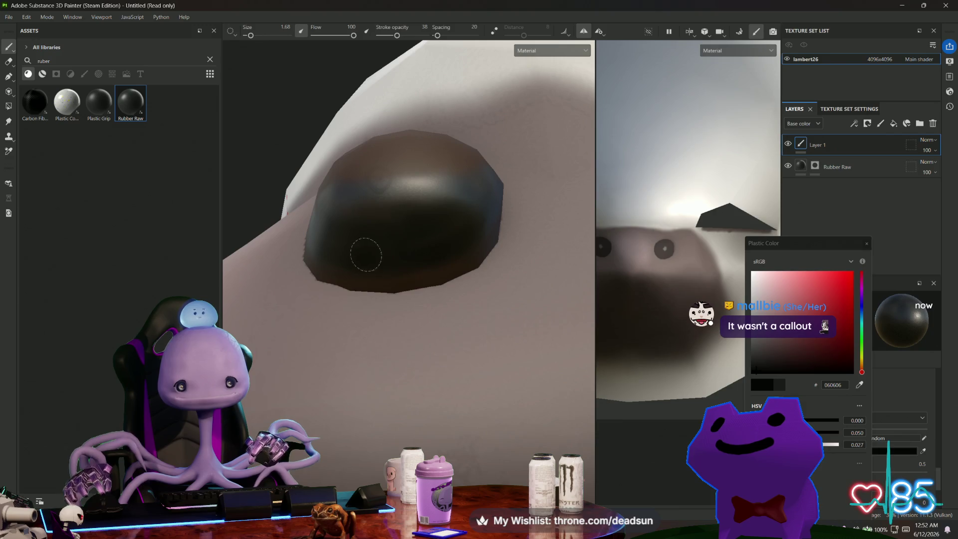
{"action": "mouse_move", "coordinate": [393, 227]}
{"action": "left_mouse_down", "text": "alt"}
{"action": "mouse_move", "coordinate": [428, 364]}
{"action": "mouse_move", "coordinate": [361, 229]}
{"action": "left_mouse_up", "text": "alt"}
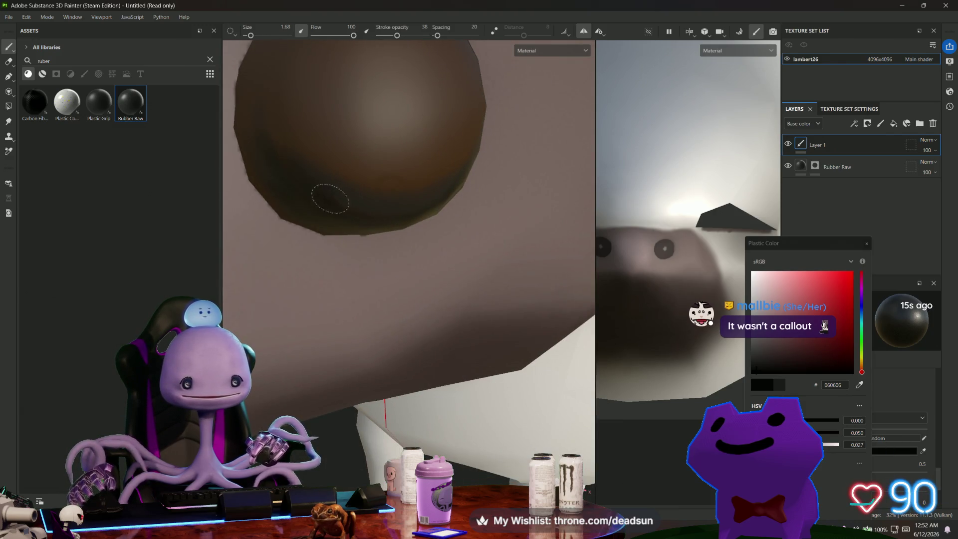
{"action": "mouse_move", "coordinate": [331, 258]}
{"action": "left_mouse_down", "text": "alt"}
{"action": "mouse_move", "coordinate": [428, 338]}
{"action": "mouse_move", "coordinate": [424, 251]}
{"action": "left_mouse_up", "text": "alt"}
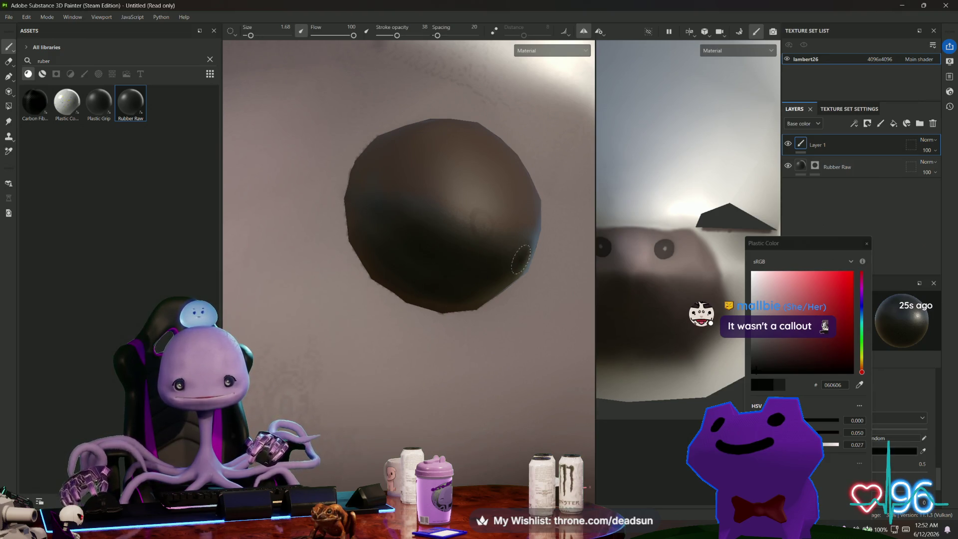
{"action": "left_click_drag", "start_coordinate": [519, 259], "coordinate": [500, 234], "text": "alt"}
{"action": "left_click_drag", "start_coordinate": [526, 288], "coordinate": [482, 248], "text": "alt"}
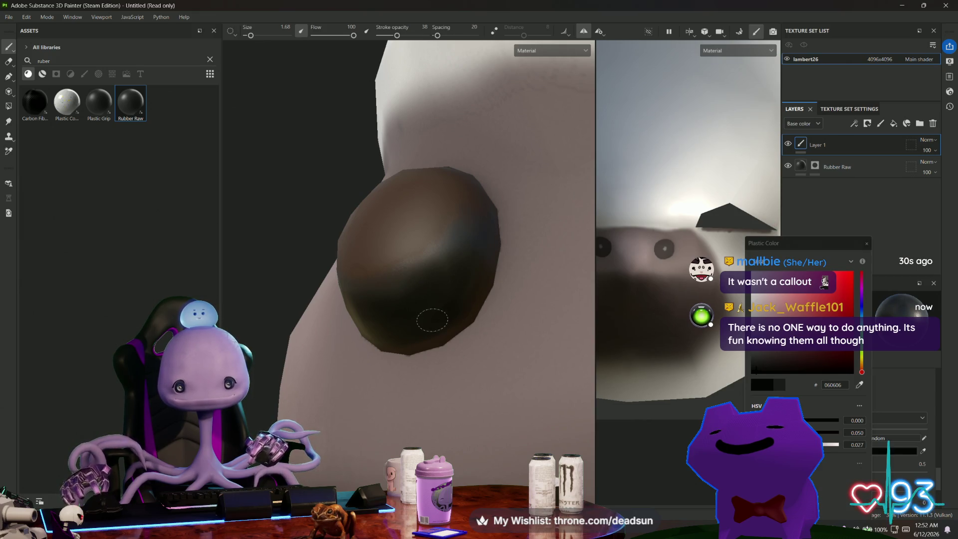
{"action": "mouse_move", "coordinate": [398, 315]}
{"action": "left_mouse_down", "text": "alt"}
{"action": "mouse_move", "coordinate": [325, 223]}
{"action": "mouse_move", "coordinate": [339, 290]}
{"action": "mouse_move", "coordinate": [393, 389]}
{"action": "mouse_move", "coordinate": [435, 408]}
{"action": "mouse_move", "coordinate": [486, 374]}
{"action": "mouse_move", "coordinate": [332, 386]}
{"action": "mouse_move", "coordinate": [329, 353]}
{"action": "left_mouse_up", "text": "alt"}
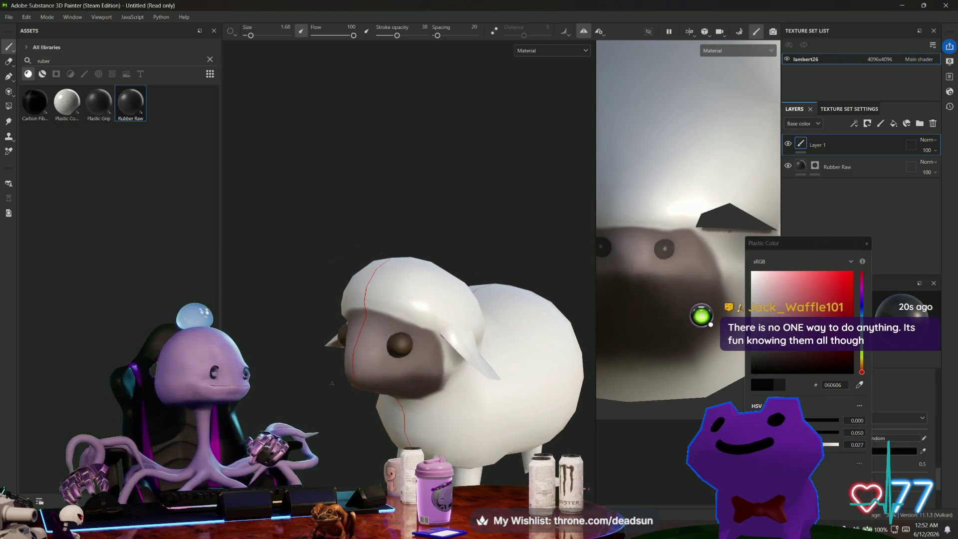
- Save the project as sheep.spp with File > Save As
{"action": "scroll", "coordinate": [332, 382], "scroll_direction": "up", "scroll_amount": 2}
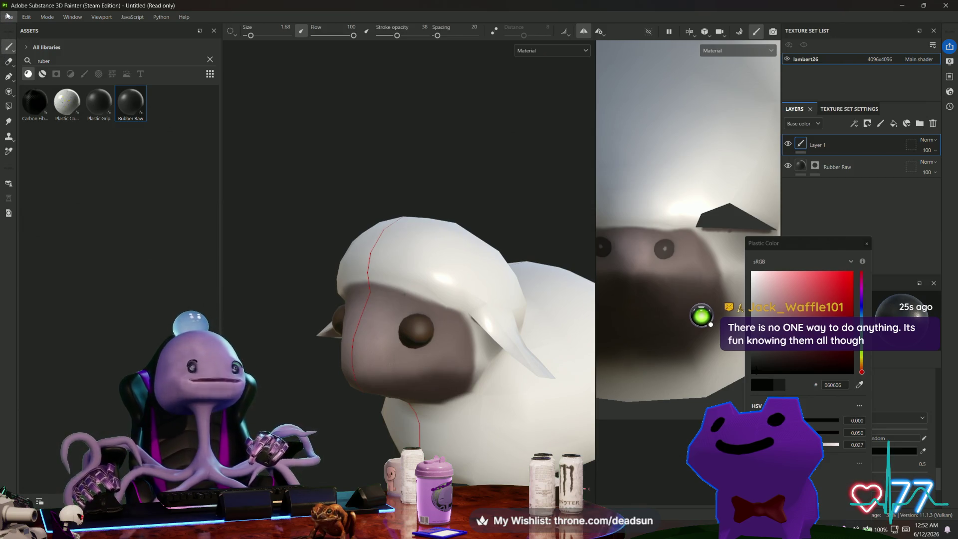
{"action": "left_click", "coordinate": [8, 16]}
{"action": "left_click", "coordinate": [20, 96]}
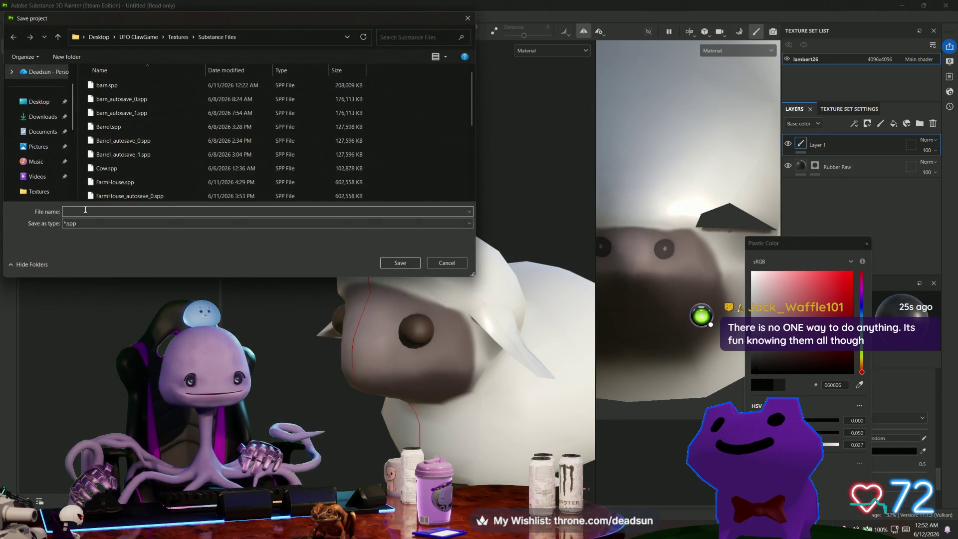
{"action": "type", "text": "sheep"}
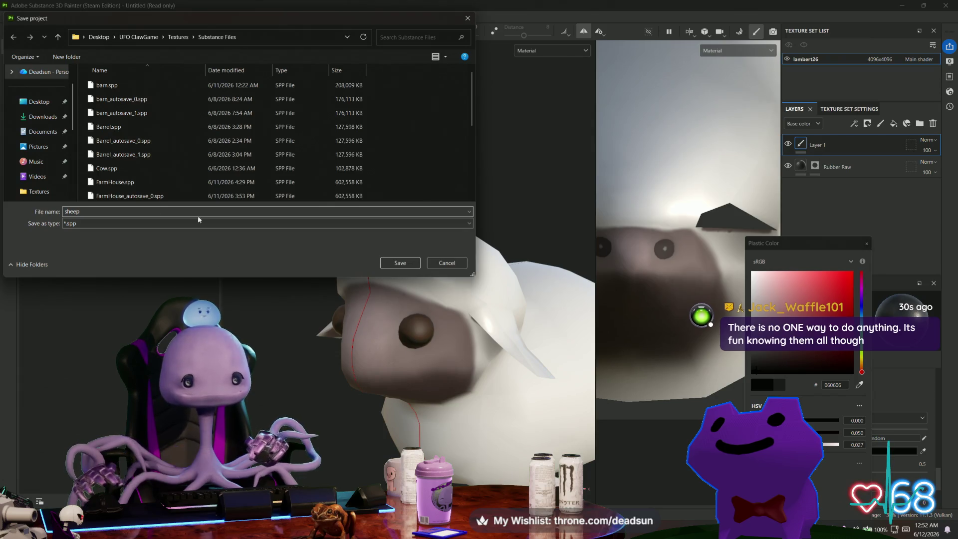
{"action": "left_click", "coordinate": [414, 266]}
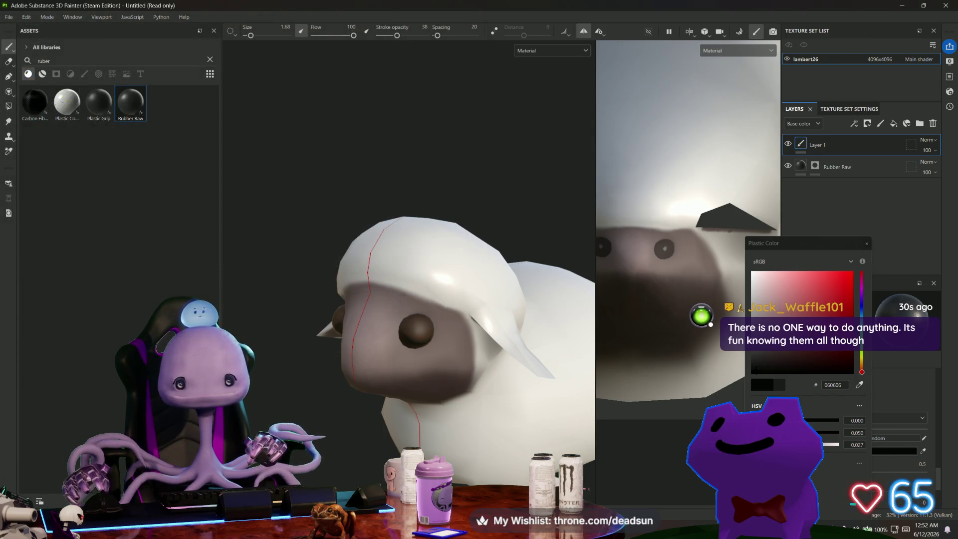
{"action": "left_click_drag", "start_coordinate": [264, 332], "coordinate": [303, 333], "text": "alt"}
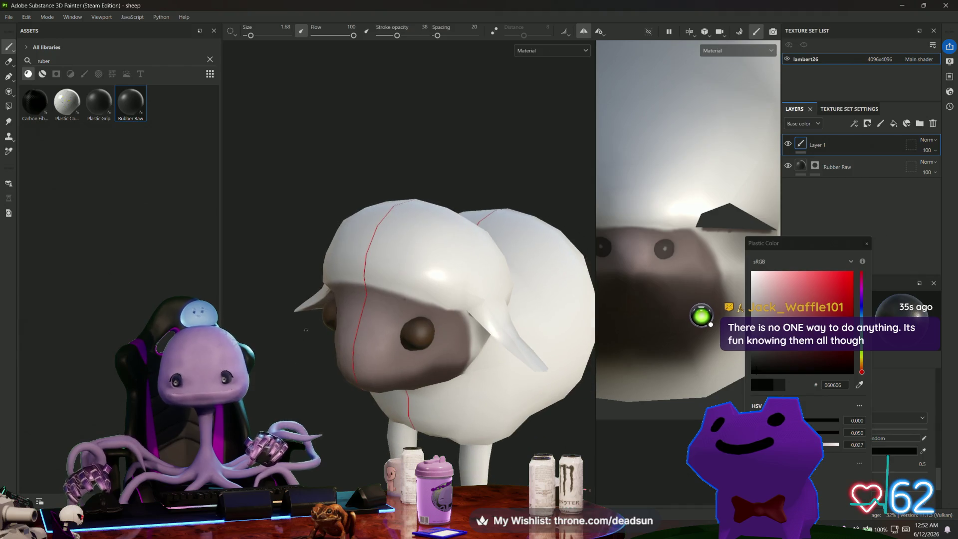
- Set brush size 6.21, stroke opacity 5, and Plastic Color to black 000000
{"action": "left_click_drag", "start_coordinate": [757, 348], "coordinate": [757, 286]}
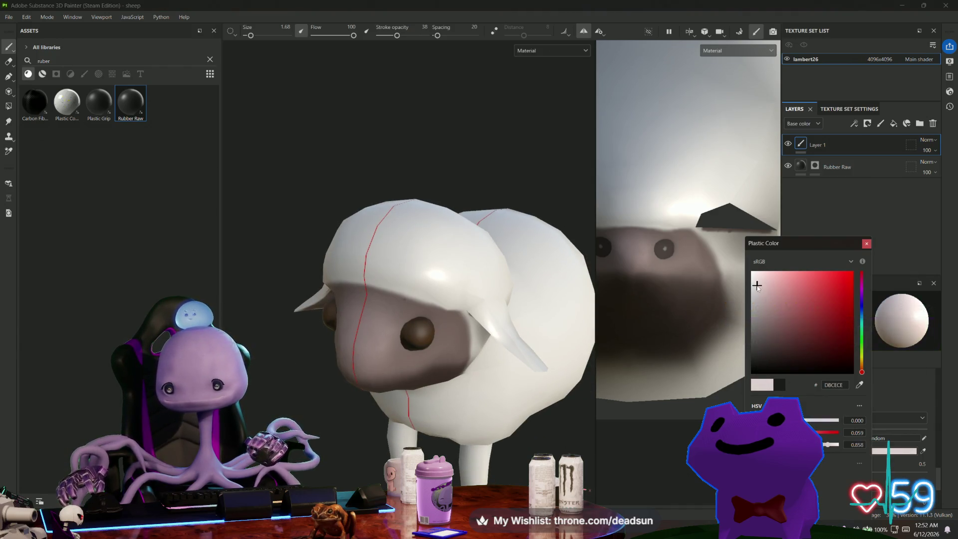
{"action": "scroll", "coordinate": [370, 312], "scroll_direction": "up", "scroll_amount": 5}
{"action": "scroll", "coordinate": [371, 312], "scroll_direction": "up", "scroll_amount": 1}
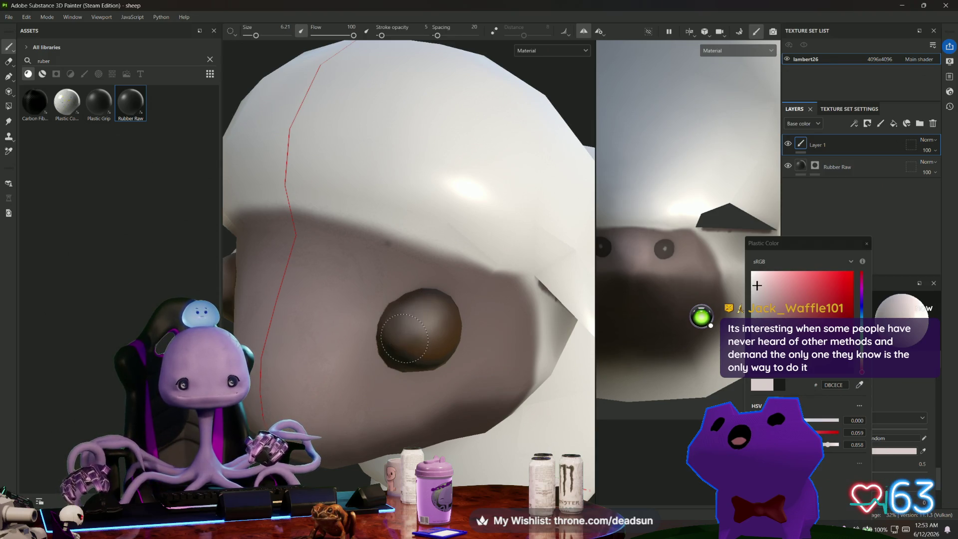
{"action": "scroll", "coordinate": [438, 314], "scroll_direction": "down", "scroll_amount": 10}
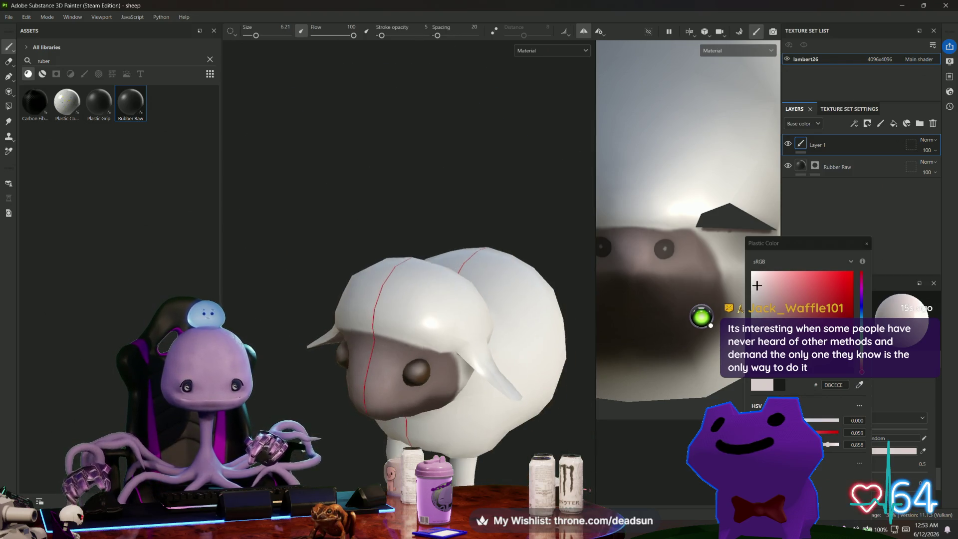
{"action": "mouse_move", "coordinate": [405, 408]}
{"action": "left_mouse_down", "text": "alt"}
{"action": "mouse_move", "coordinate": [456, 389]}
{"action": "mouse_move", "coordinate": [317, 424]}
{"action": "left_mouse_up", "text": "alt"}
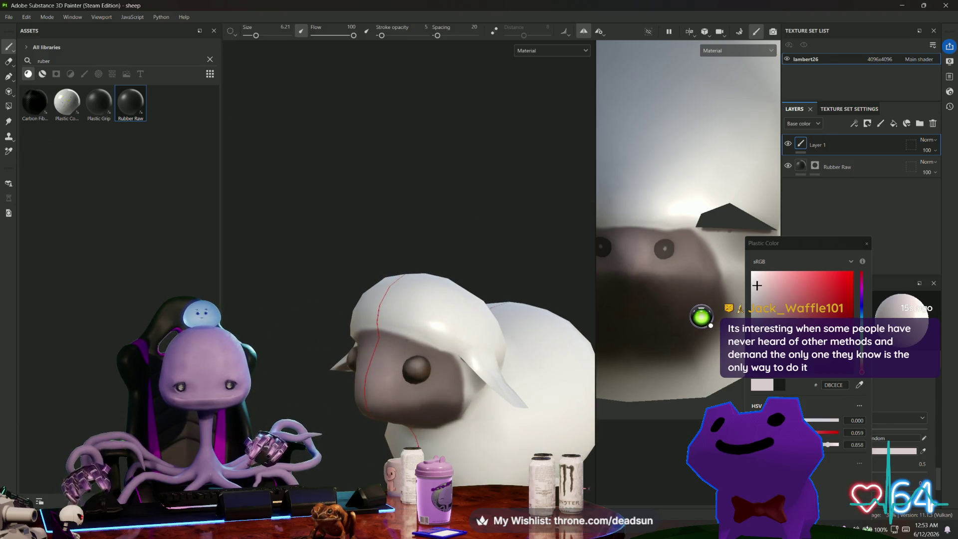
{"action": "scroll", "coordinate": [316, 424], "scroll_direction": "up", "scroll_amount": 5}
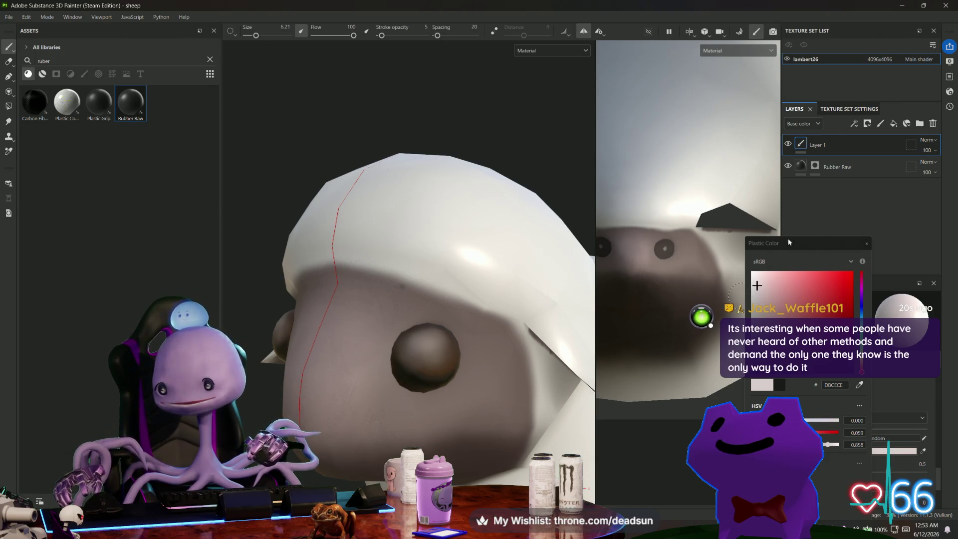
{"action": "left_click", "coordinate": [758, 362]}
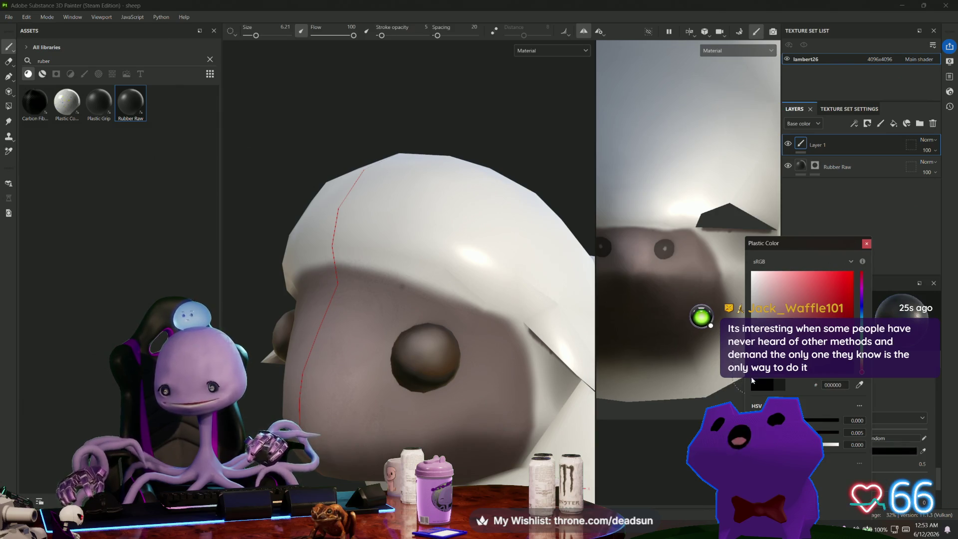
- Raise stroke opacity to 24 and darken the eye with black strokes, zooming in to inspect
{"action": "left_click", "coordinate": [868, 243]}
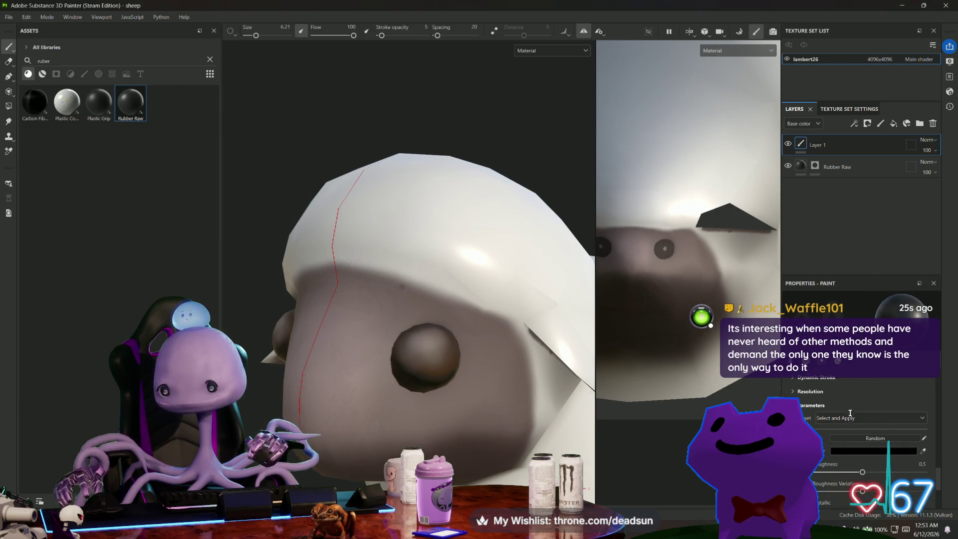
{"action": "scroll", "coordinate": [850, 410], "scroll_direction": "down", "scroll_amount": 5}
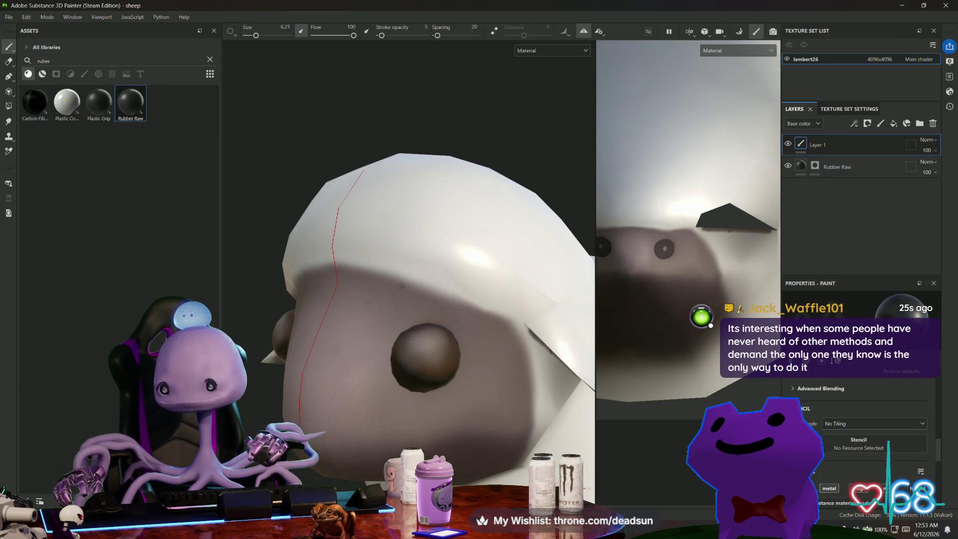
{"action": "scroll", "coordinate": [863, 410], "scroll_direction": "down", "scroll_amount": 3}
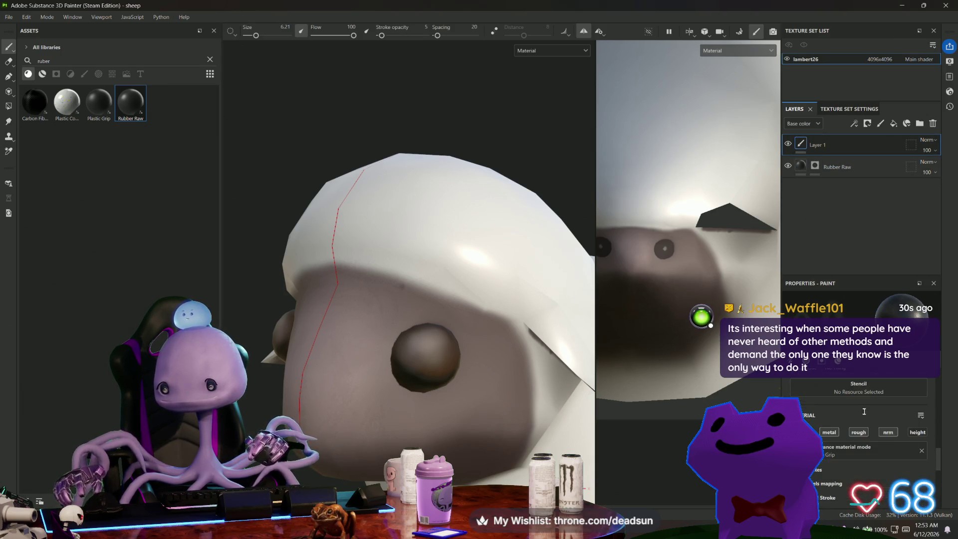
{"action": "scroll", "coordinate": [830, 435], "scroll_direction": "down", "scroll_amount": 4}
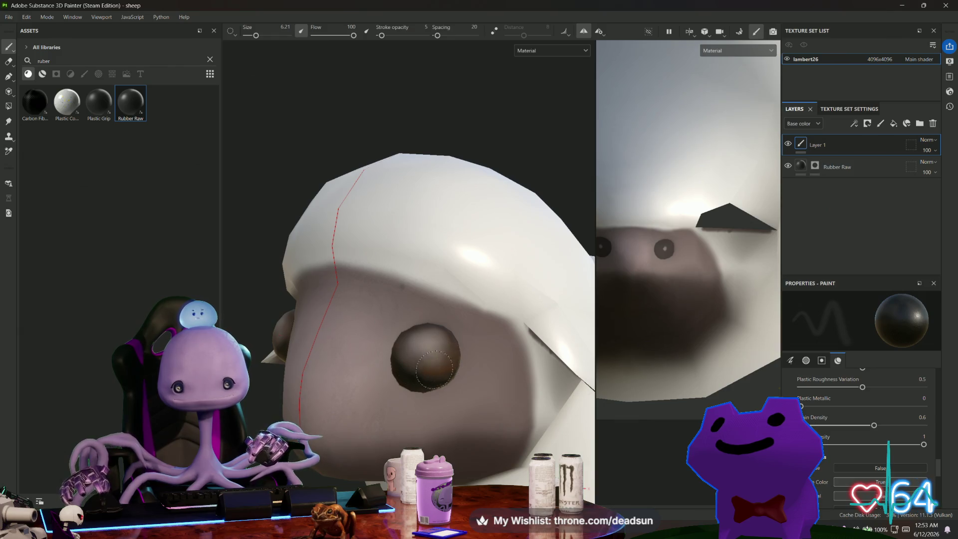
{"action": "scroll", "coordinate": [832, 424], "scroll_direction": "up", "scroll_amount": 5}
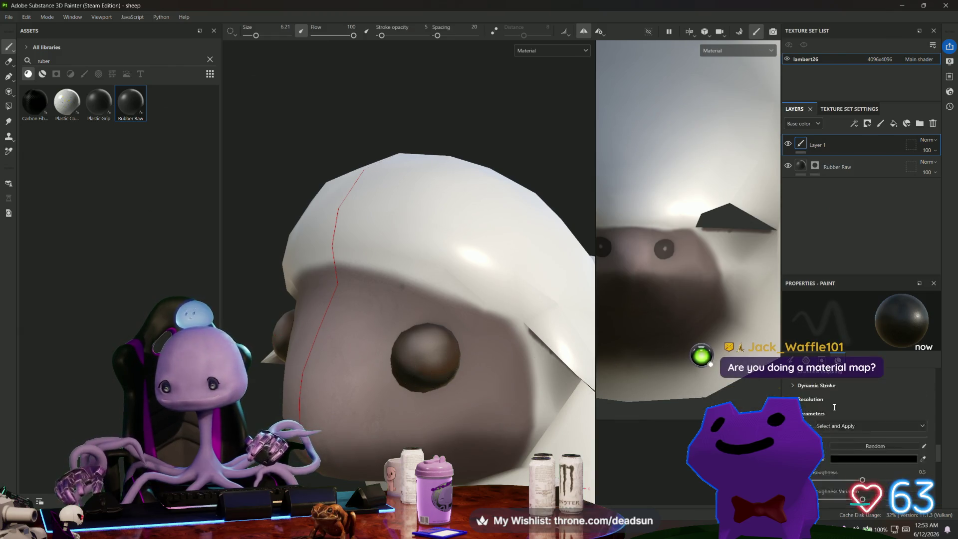
{"action": "scroll", "coordinate": [832, 423], "scroll_direction": "up", "scroll_amount": 3}
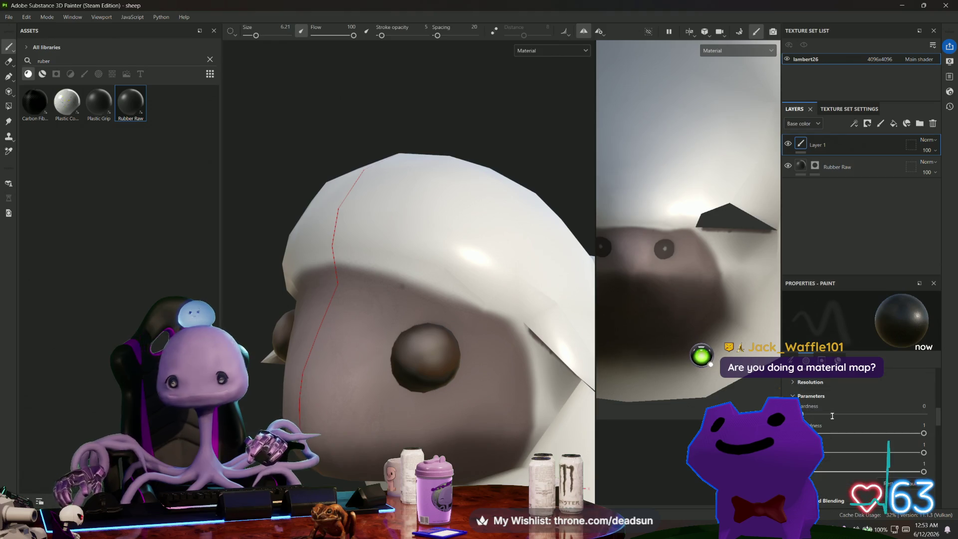
{"action": "left_click_drag", "start_coordinate": [383, 36], "coordinate": [390, 38]}
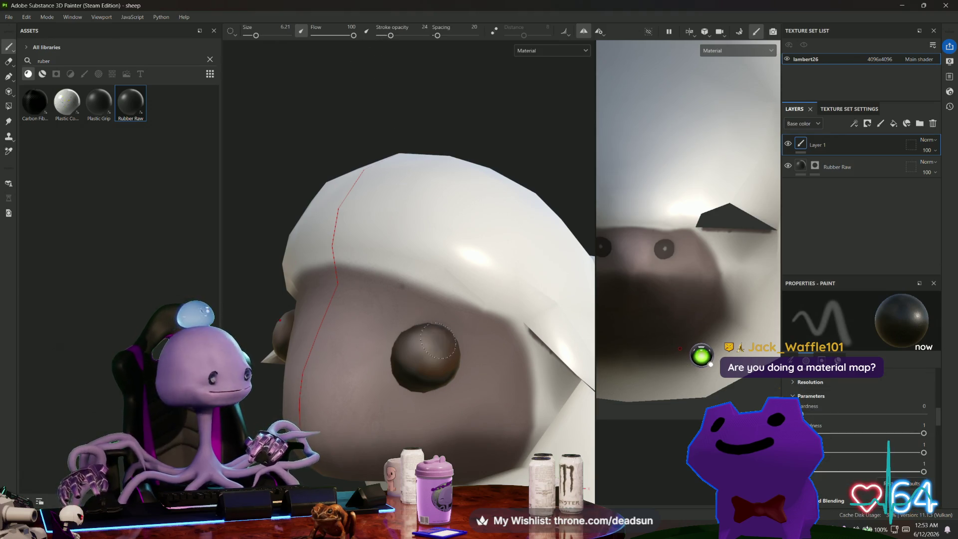
{"action": "left_click_drag", "start_coordinate": [399, 397], "coordinate": [364, 370], "text": "alt"}
{"action": "scroll", "coordinate": [357, 361], "scroll_direction": "up", "scroll_amount": 5}
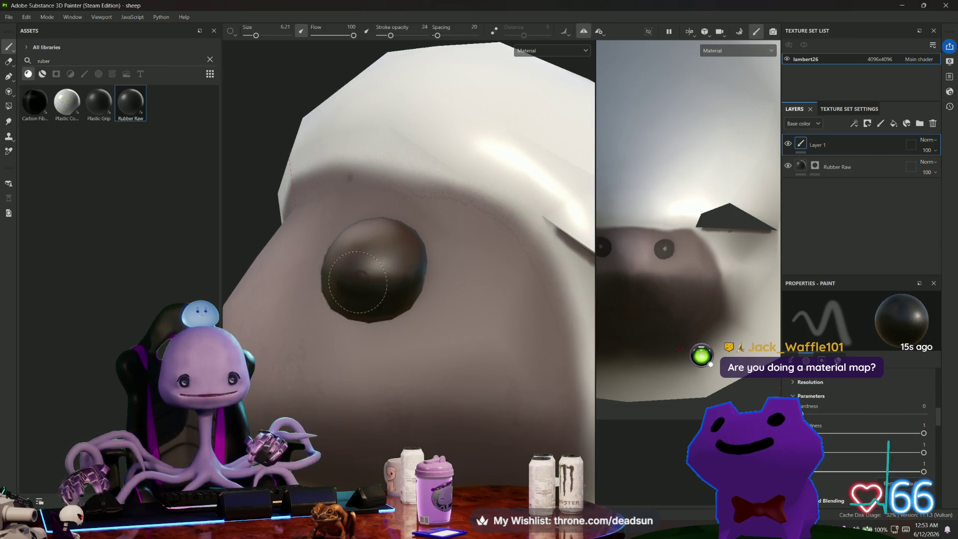
{"action": "scroll", "coordinate": [392, 277], "scroll_direction": "up", "scroll_amount": 5}
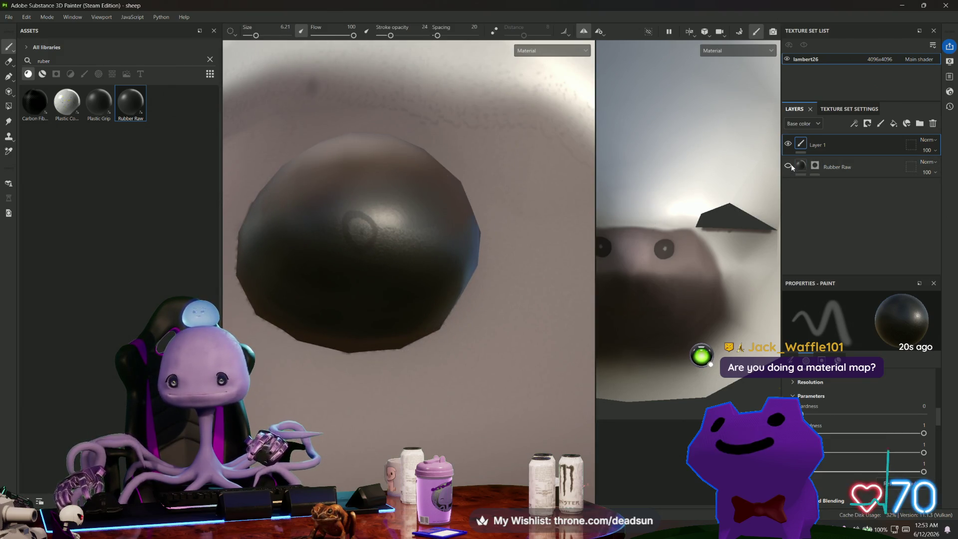
{"action": "left_click", "coordinate": [789, 144]}
{"action": "left_click", "coordinate": [789, 144]}
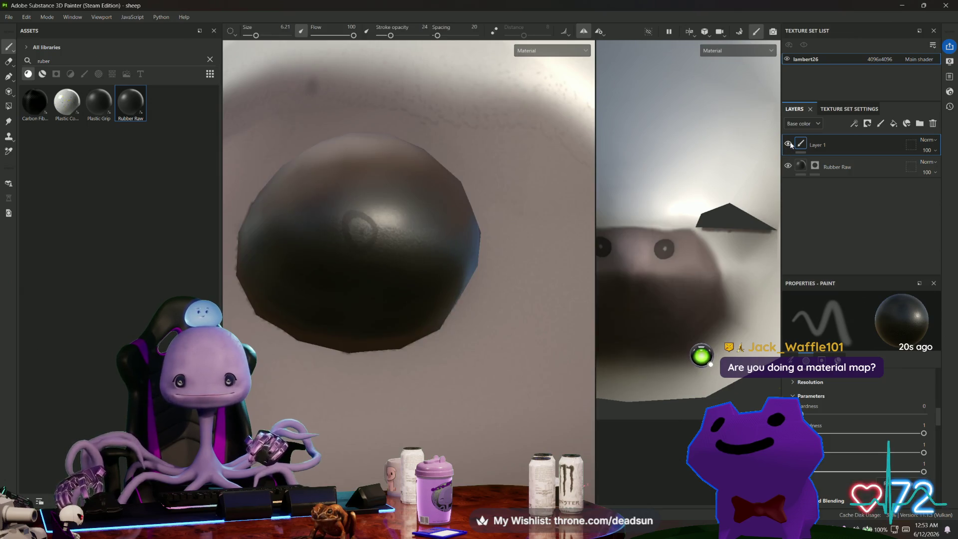
{"action": "left_click", "coordinate": [788, 144]}
{"action": "left_click", "coordinate": [790, 144]}
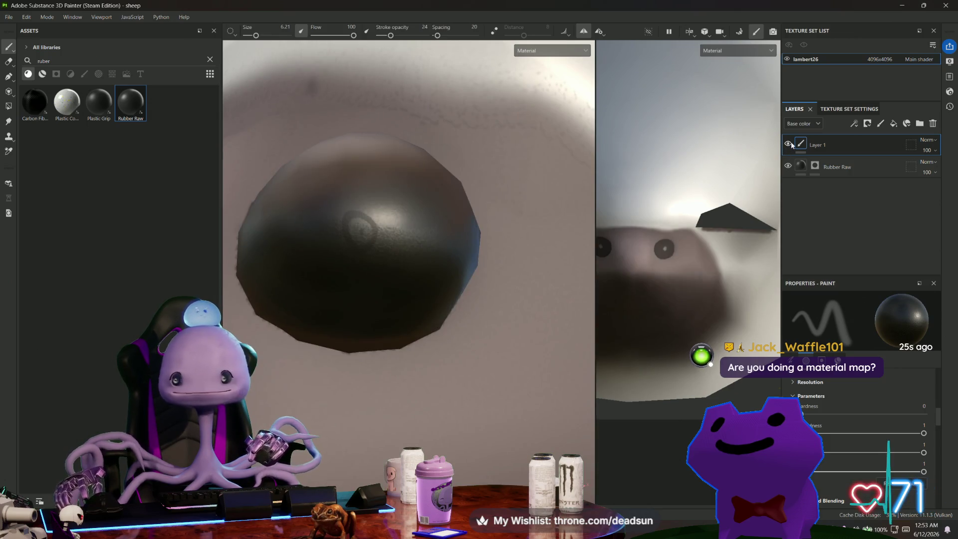
{"action": "left_click", "coordinate": [789, 144]}
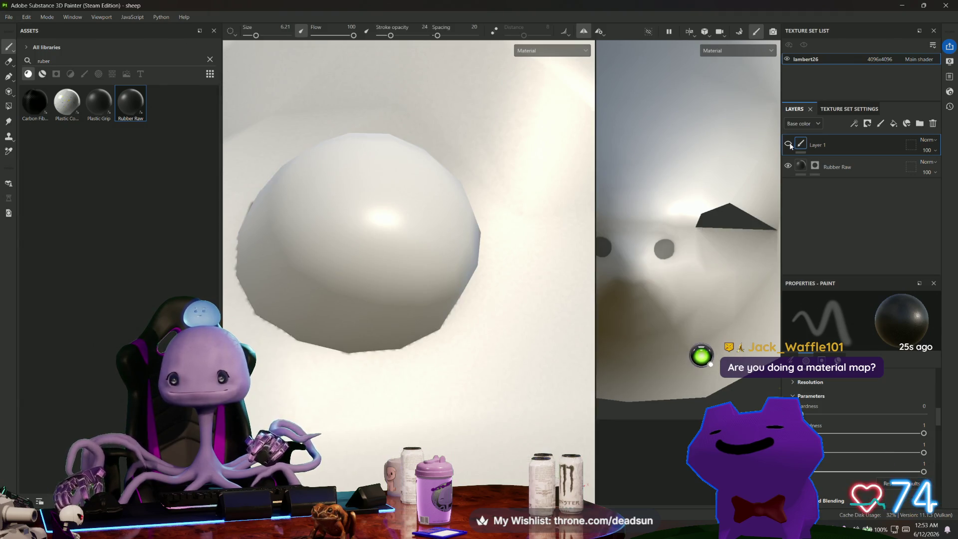
{"action": "left_click", "coordinate": [789, 144]}
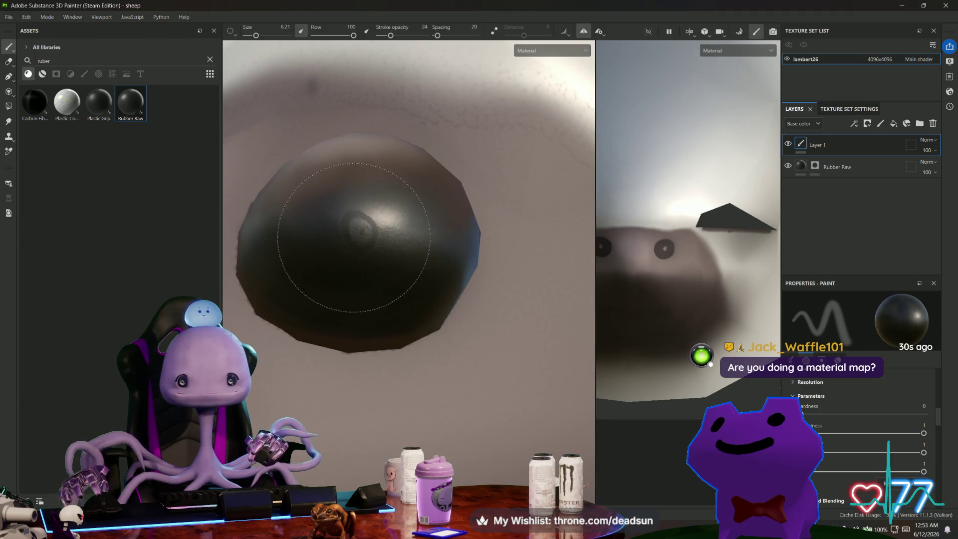
{"action": "mouse_move", "coordinate": [354, 237]}
{"action": "left_mouse_down", "text": "alt"}
{"action": "mouse_move", "coordinate": [375, 316]}
{"action": "mouse_move", "coordinate": [436, 374]}
{"action": "mouse_move", "coordinate": [424, 360]}
{"action": "left_mouse_up", "text": "alt"}
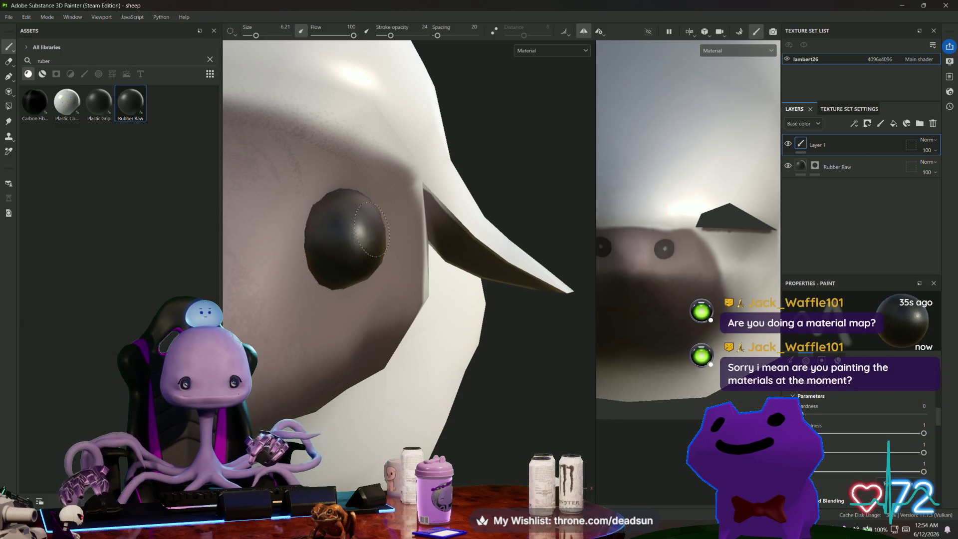
{"action": "left_click_drag", "start_coordinate": [371, 231], "coordinate": [396, 232], "text": "alt"}
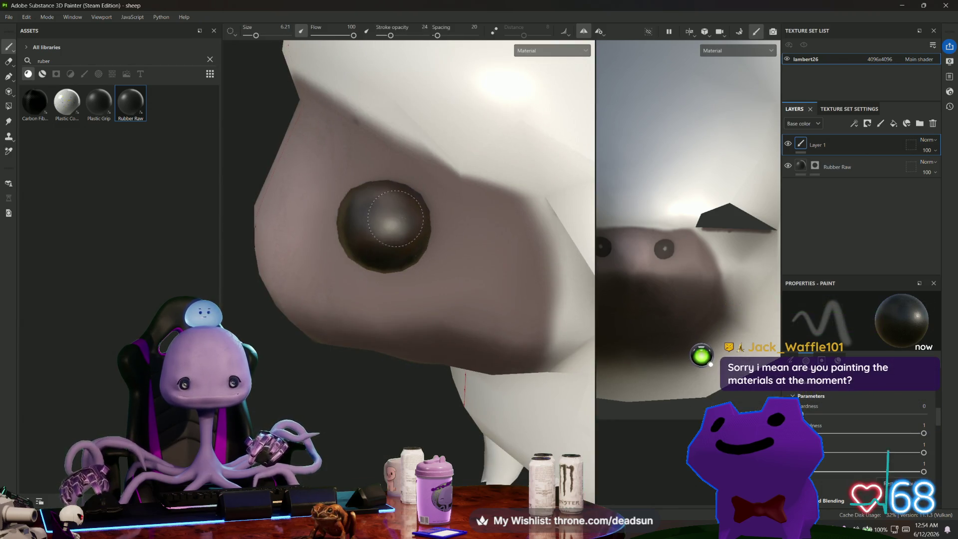
{"action": "mouse_move", "coordinate": [394, 236]}
{"action": "left_mouse_down", "text": "alt"}
{"action": "mouse_move", "coordinate": [360, 327]}
{"action": "mouse_move", "coordinate": [347, 294]}
{"action": "left_mouse_up", "text": "alt"}
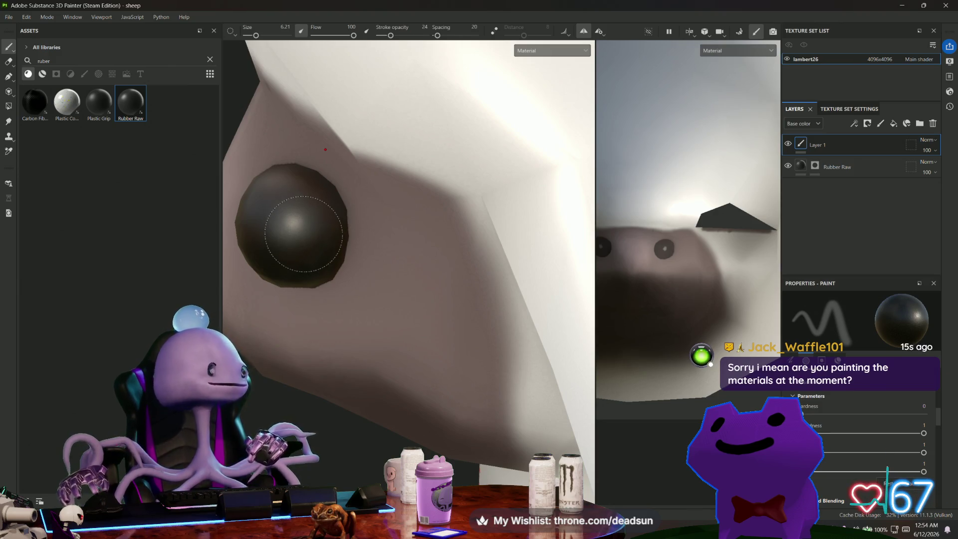
{"action": "left_click_drag", "start_coordinate": [304, 234], "coordinate": [368, 317], "text": "alt"}
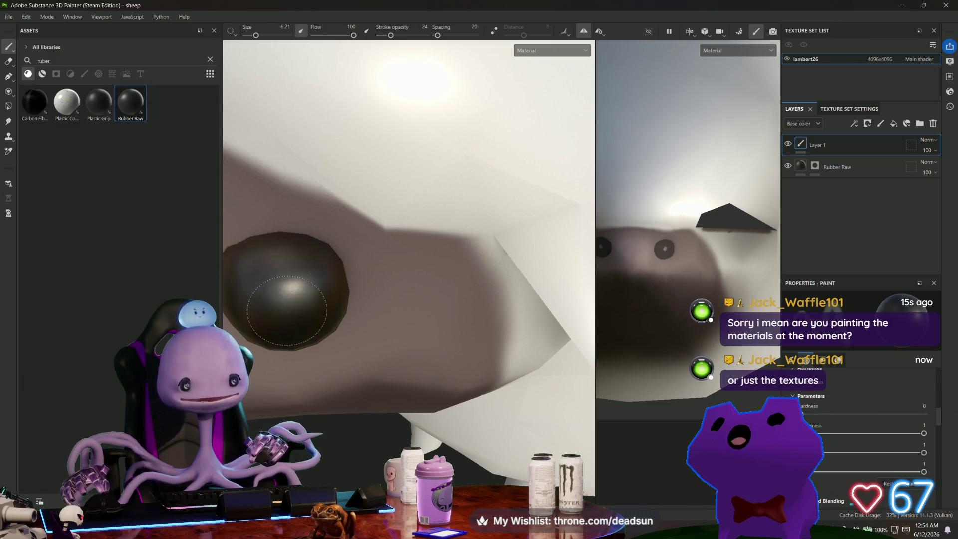
{"action": "mouse_move", "coordinate": [300, 292]}
{"action": "left_mouse_down", "text": "alt"}
{"action": "mouse_move", "coordinate": [410, 287]}
{"action": "mouse_move", "coordinate": [384, 274]}
{"action": "left_mouse_up", "text": "alt"}
{"action": "scroll", "coordinate": [394, 285], "scroll_direction": "down", "scroll_amount": 2}
{"action": "scroll", "coordinate": [394, 284], "scroll_direction": "down", "scroll_amount": 2}
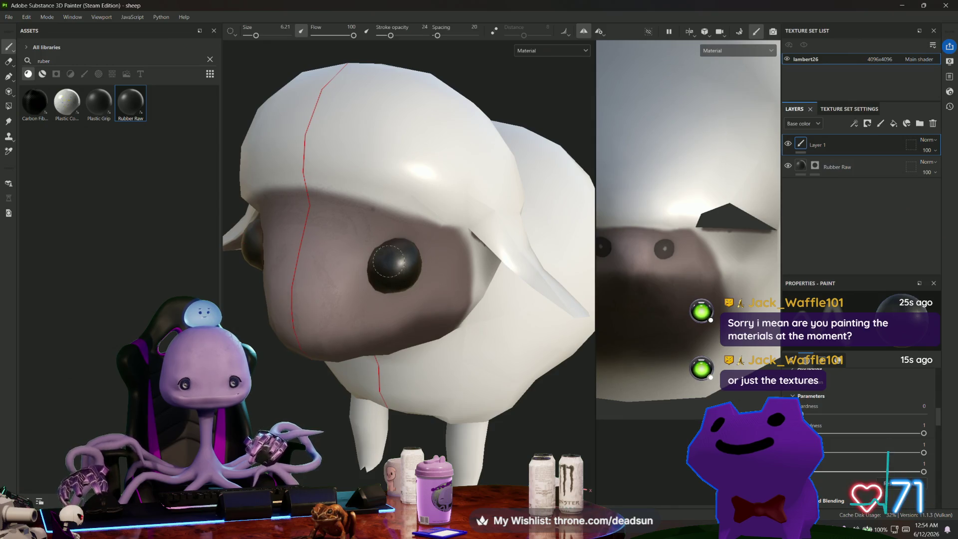
{"action": "scroll", "coordinate": [401, 370], "scroll_direction": "down", "scroll_amount": 5}
{"action": "mouse_move", "coordinate": [401, 369]}
{"action": "left_mouse_down", "text": "alt"}
{"action": "mouse_move", "coordinate": [447, 355]}
{"action": "mouse_move", "coordinate": [476, 387]}
{"action": "mouse_move", "coordinate": [364, 403]}
{"action": "mouse_move", "coordinate": [484, 387]}
{"action": "mouse_move", "coordinate": [280, 384]}
{"action": "left_mouse_up", "text": "alt"}
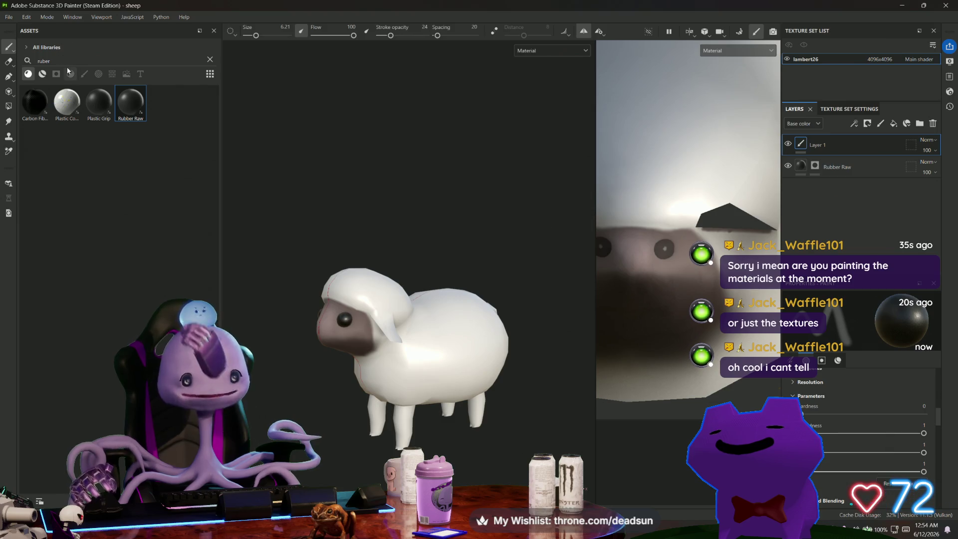
{"action": "left_click_drag", "start_coordinate": [69, 62], "coordinate": [2, 62]}
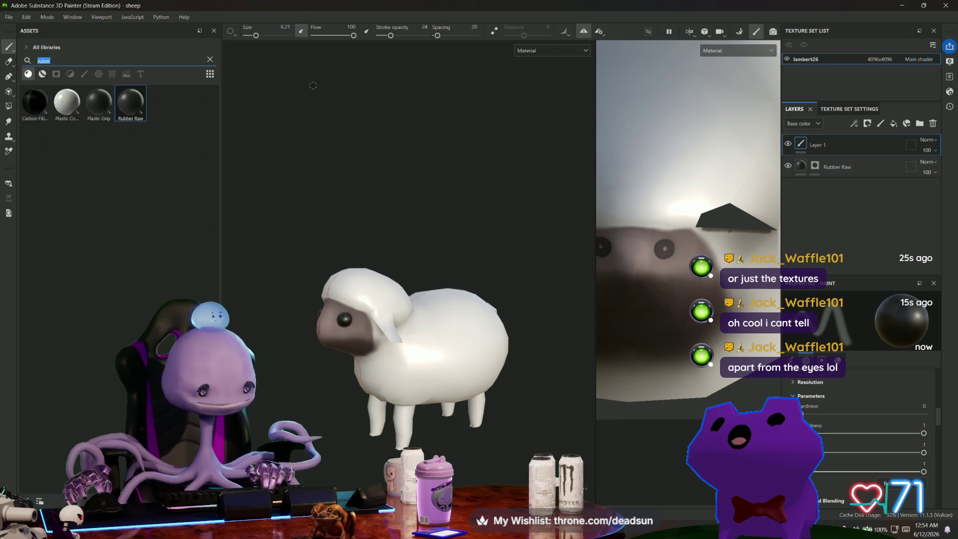
- Add a Fabric Felt fill layer and shrink its UV transform so the felt tiles finely
{"action": "scroll", "coordinate": [378, 166], "scroll_direction": "up", "scroll_amount": 2}
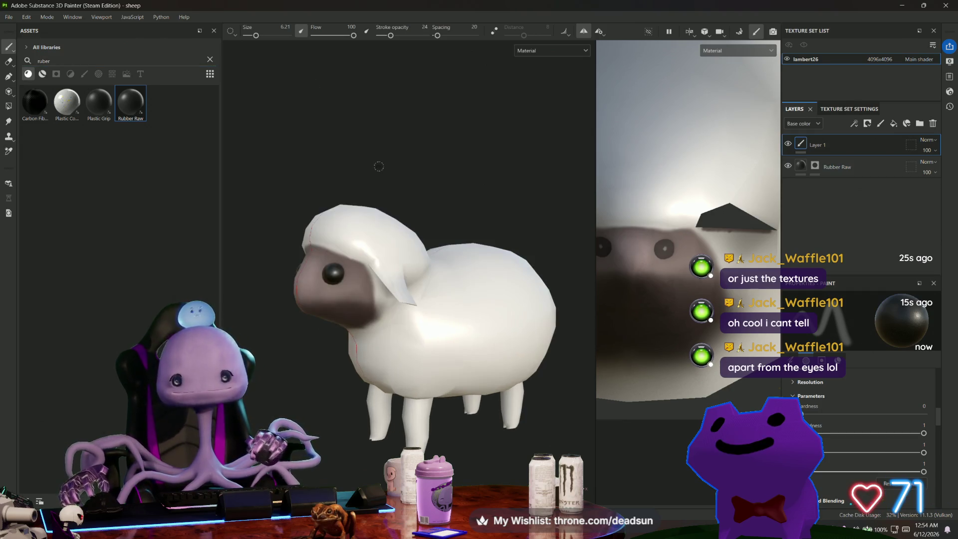
{"action": "left_click", "coordinate": [66, 58]}
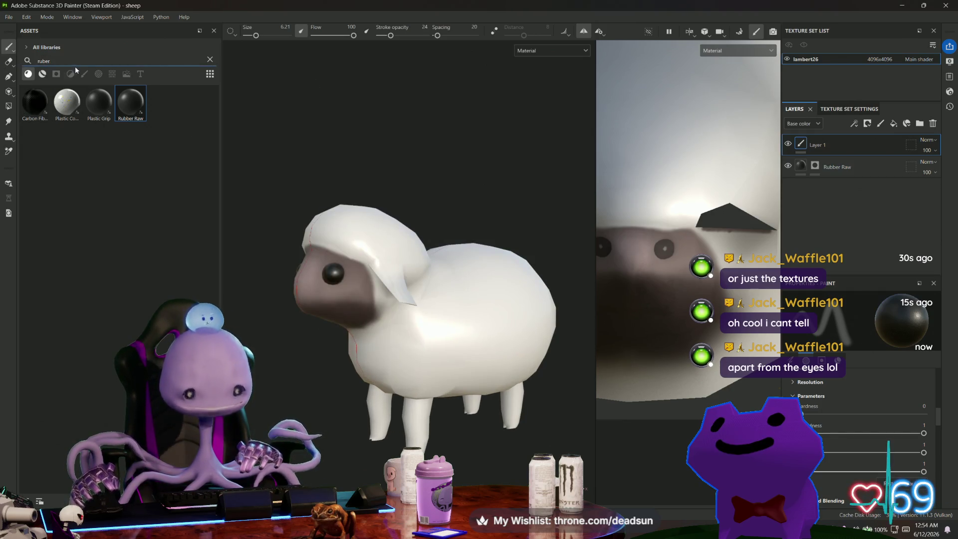
{"action": "type", "text": "felt"}
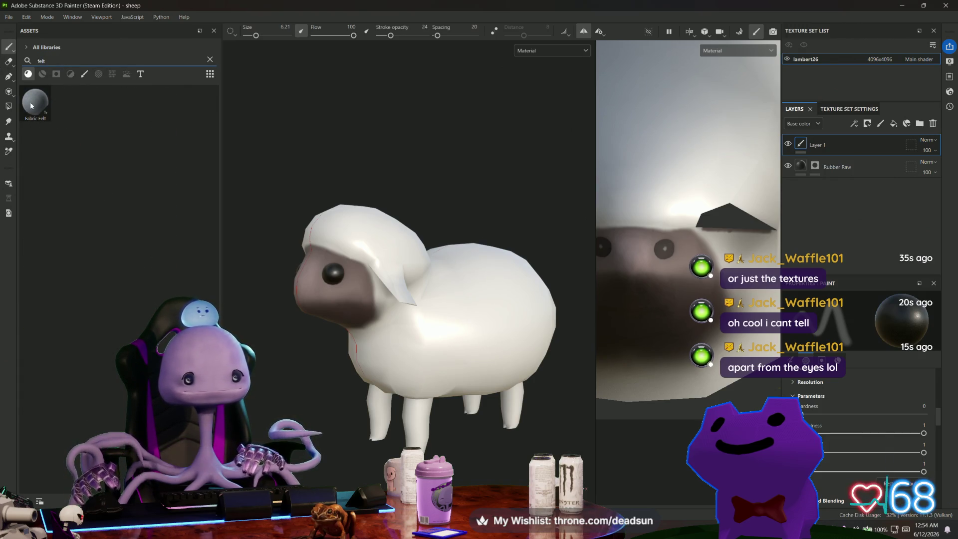
{"action": "mouse_move", "coordinate": [31, 107]}
{"action": "left_mouse_down"}
{"action": "mouse_move", "coordinate": [294, 175]}
{"action": "mouse_move", "coordinate": [723, 172]}
{"action": "mouse_move", "coordinate": [830, 192]}
{"action": "mouse_move", "coordinate": [838, 147]}
{"action": "left_mouse_up"}
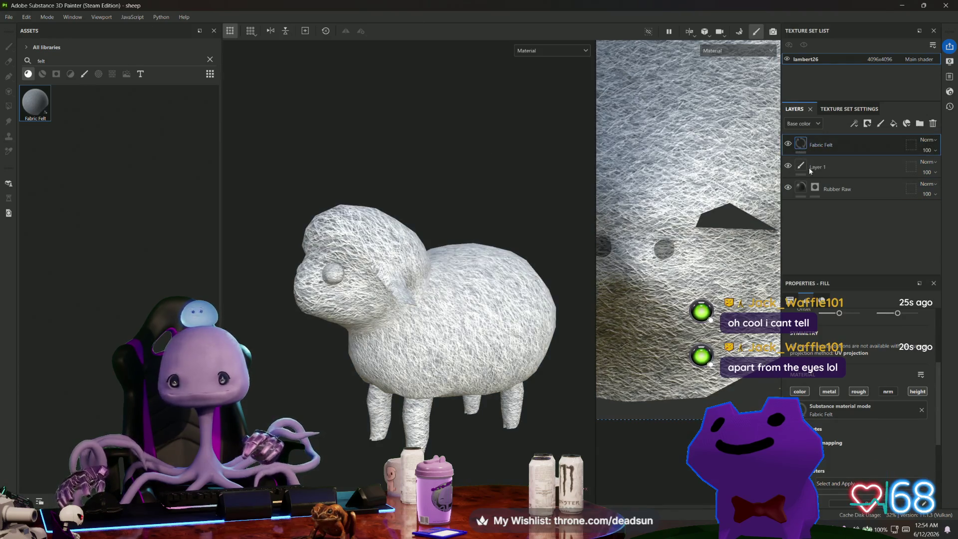
{"action": "scroll", "coordinate": [652, 255], "scroll_direction": "down", "scroll_amount": 8}
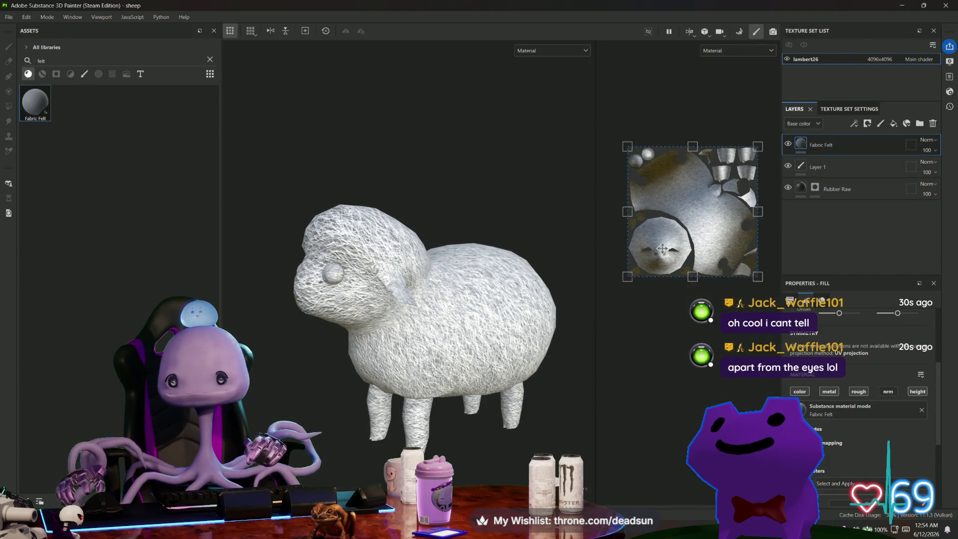
{"action": "mouse_move", "coordinate": [617, 170]}
{"action": "left_mouse_down"}
{"action": "mouse_move", "coordinate": [743, 258]}
{"action": "mouse_move", "coordinate": [744, 287]}
{"action": "mouse_move", "coordinate": [764, 289]}
{"action": "mouse_move", "coordinate": [721, 277]}
{"action": "left_mouse_up"}
- Lighten the Fabric Color slightly to pale D2D9E0
{"action": "left_click_drag", "start_coordinate": [589, 269], "coordinate": [577, 269], "text": "alt"}
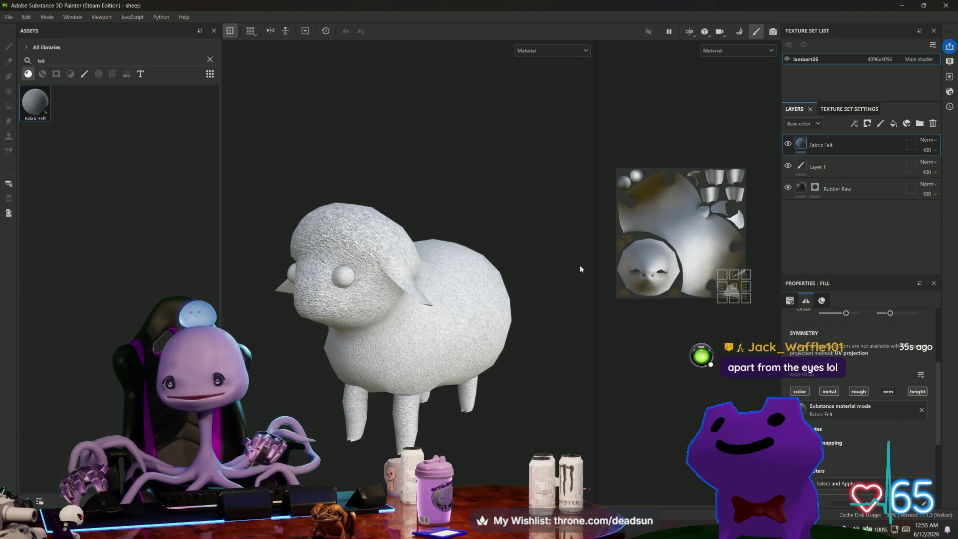
{"action": "scroll", "coordinate": [422, 358], "scroll_direction": "up", "scroll_amount": 8}
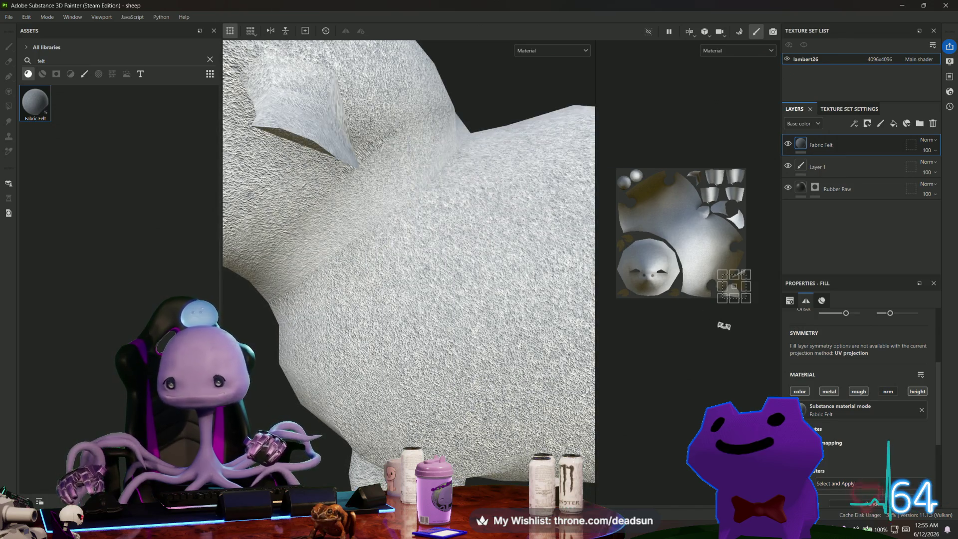
{"action": "scroll", "coordinate": [816, 394], "scroll_direction": "down", "scroll_amount": 5}
{"action": "left_click", "coordinate": [852, 366]}
{"action": "left_click_drag", "start_coordinate": [744, 286], "coordinate": [742, 284]}
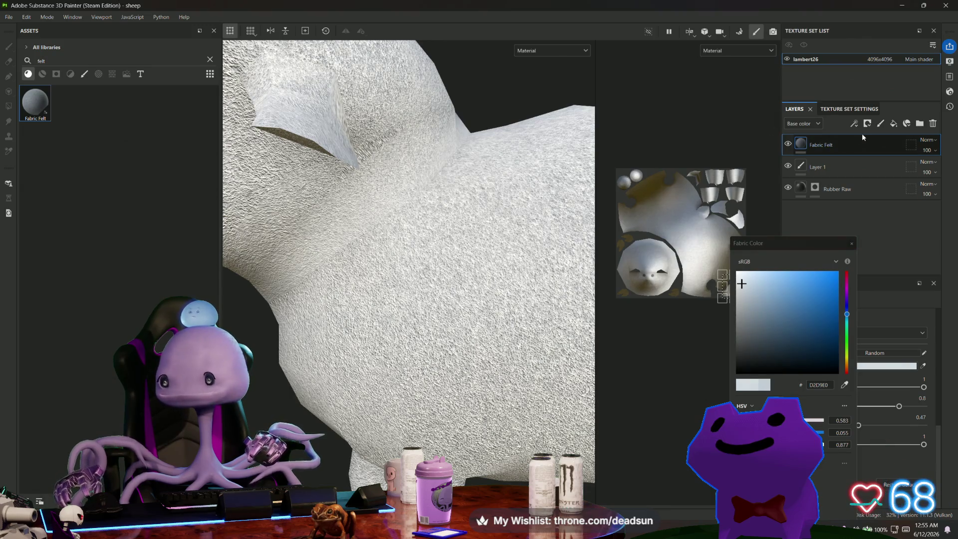
- Add a black mask to the Fabric Felt layer and move it below Layer 1
{"action": "right_click", "coordinate": [824, 146]}
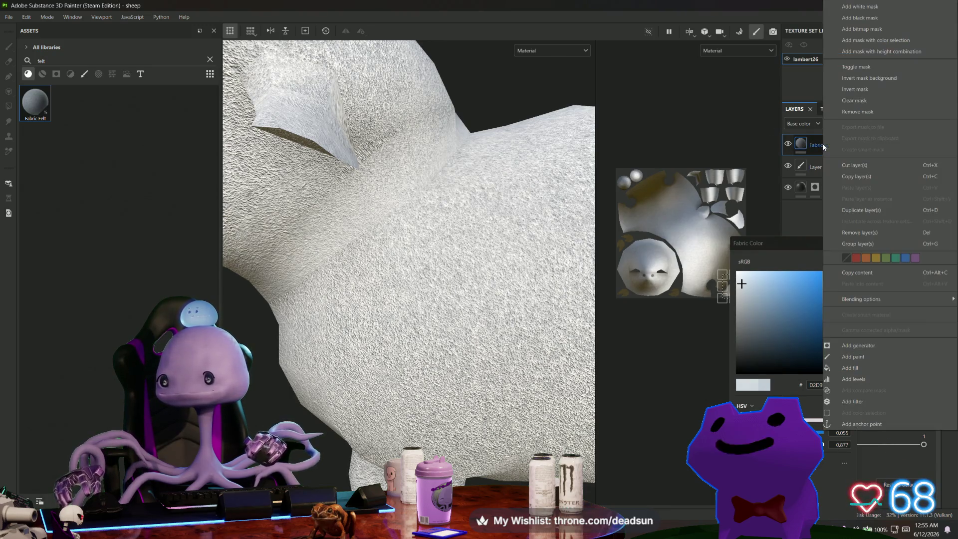
{"action": "left_click", "coordinate": [860, 18]}
{"action": "key", "text": "4"}
{"action": "key", "text": "f"}
{"action": "mouse_move", "coordinate": [400, 311]}
{"action": "left_mouse_down", "text": "alt"}
{"action": "mouse_move", "coordinate": [415, 358]}
{"action": "mouse_move", "coordinate": [335, 355]}
{"action": "mouse_move", "coordinate": [404, 341]}
{"action": "mouse_move", "coordinate": [389, 351]}
{"action": "left_mouse_up", "text": "alt"}
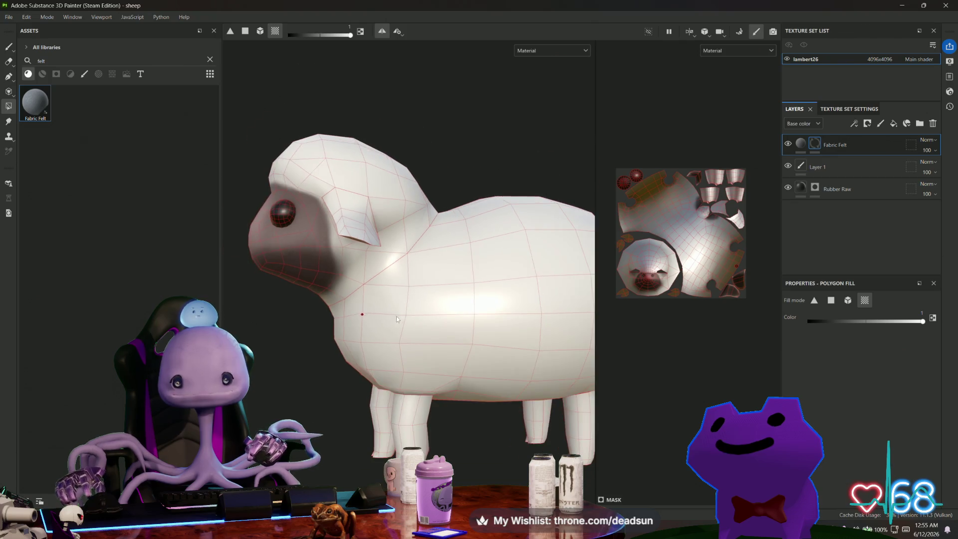
{"action": "left_click_drag", "start_coordinate": [857, 145], "coordinate": [844, 177]}
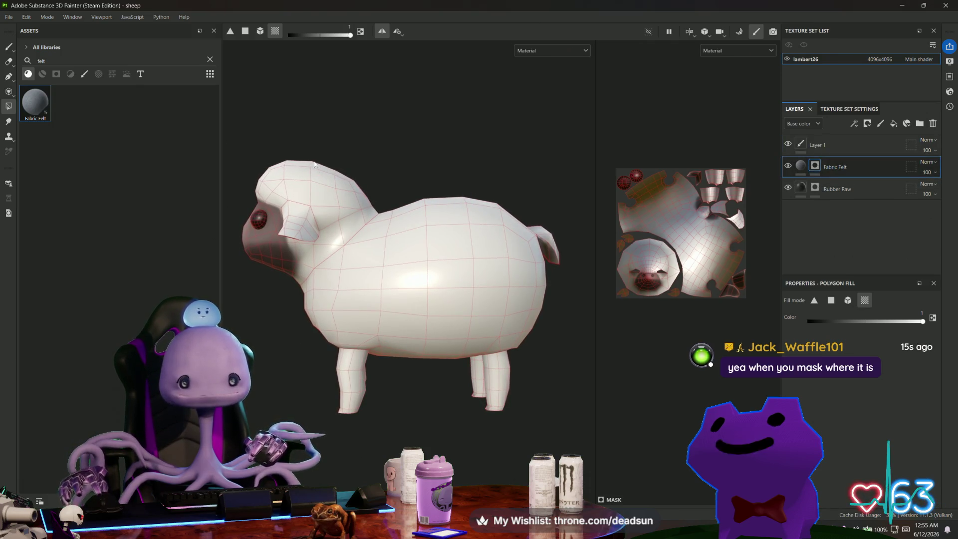
- Polygon-fill the sheep's wool polygons in the Fabric Felt mask to reveal the felt there
{"action": "left_click_drag", "start_coordinate": [229, 179], "coordinate": [133, 133], "text": "alt"}
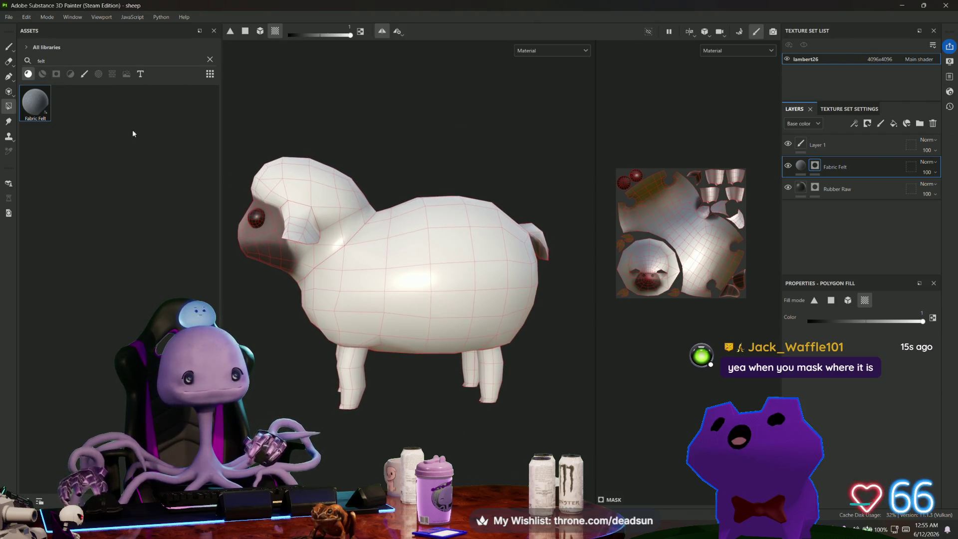
{"action": "left_click_drag", "start_coordinate": [312, 153], "coordinate": [580, 415]}
{"action": "mouse_move", "coordinate": [413, 381]}
{"action": "left_mouse_down", "text": "alt"}
{"action": "mouse_move", "coordinate": [453, 385]}
{"action": "mouse_move", "coordinate": [419, 383]}
{"action": "left_mouse_up", "text": "alt"}
{"action": "scroll", "coordinate": [363, 333], "scroll_direction": "up", "scroll_amount": 5}
{"action": "scroll", "coordinate": [362, 334], "scroll_direction": "down", "scroll_amount": 5}
{"action": "mouse_move", "coordinate": [363, 334]}
{"action": "left_mouse_down", "text": "alt"}
{"action": "mouse_move", "coordinate": [438, 355]}
{"action": "mouse_move", "coordinate": [538, 324]}
{"action": "left_mouse_up", "text": "alt"}
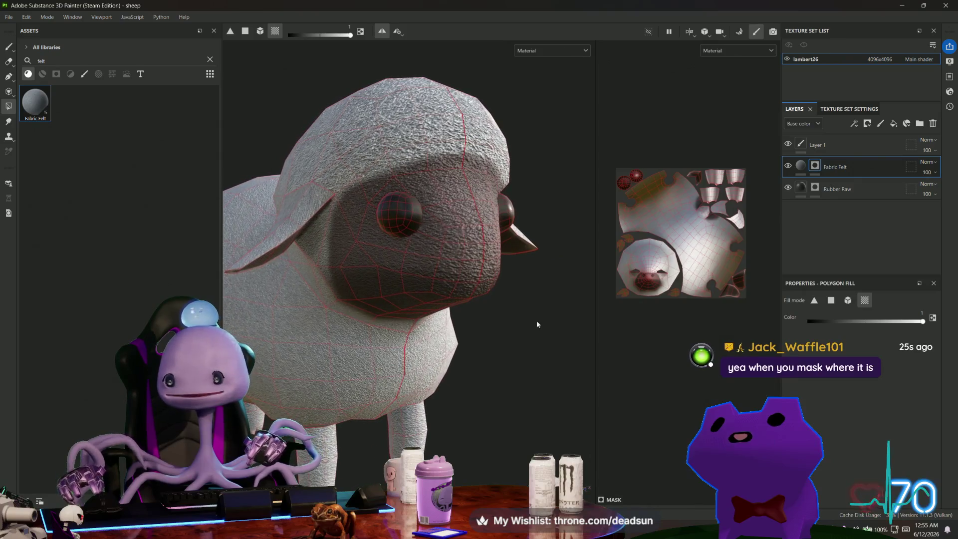
- Toggle Fabric Felt visibility to check coverage, then erase a stray felt patch near the face
{"action": "left_click", "coordinate": [789, 166]}
{"action": "left_click", "coordinate": [788, 166]}
{"action": "left_click", "coordinate": [816, 167]}
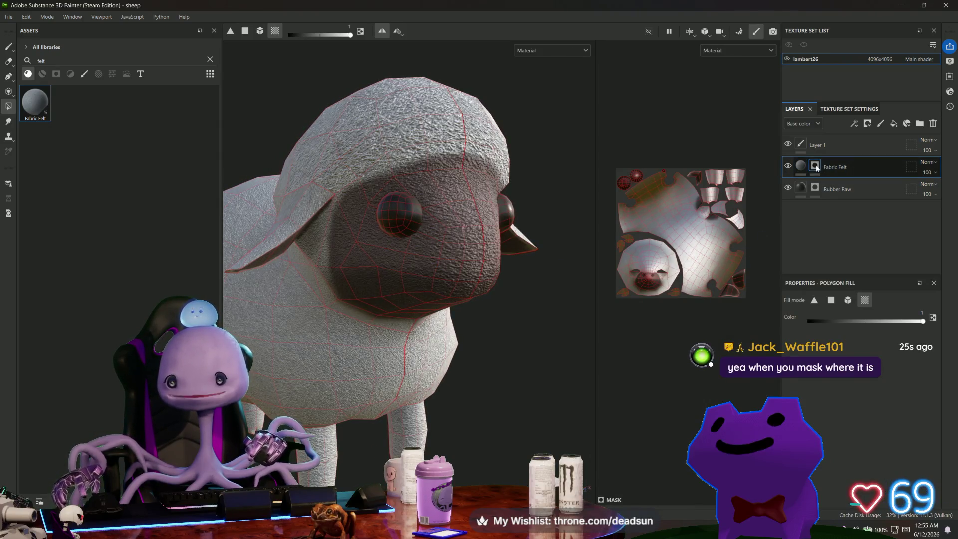
{"action": "left_click", "coordinate": [8, 61]}
{"action": "left_click_drag", "start_coordinate": [477, 176], "coordinate": [439, 174]}
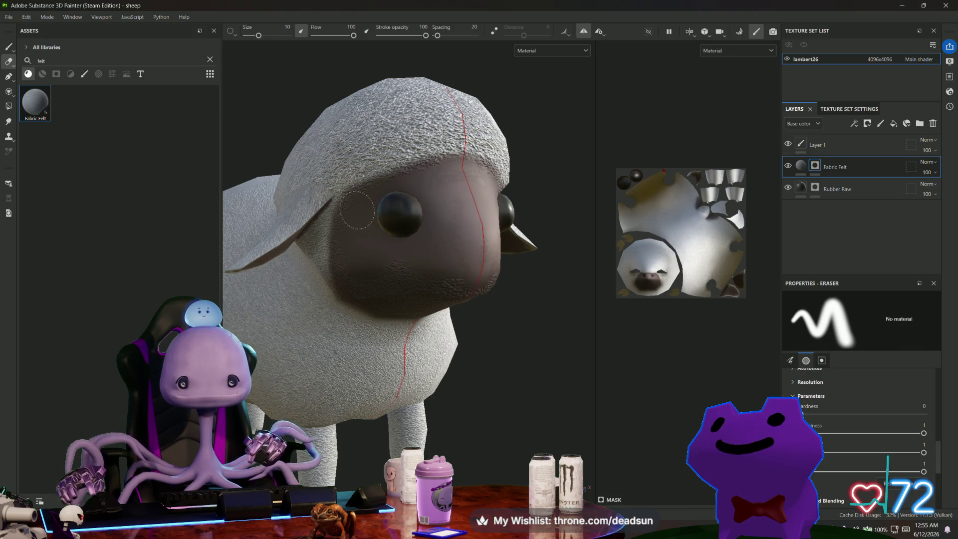
- Inspect the cleaned face from several angles, then select Layer 1 and return to painting
{"action": "left_click_drag", "start_coordinate": [460, 288], "coordinate": [475, 289], "text": "alt"}
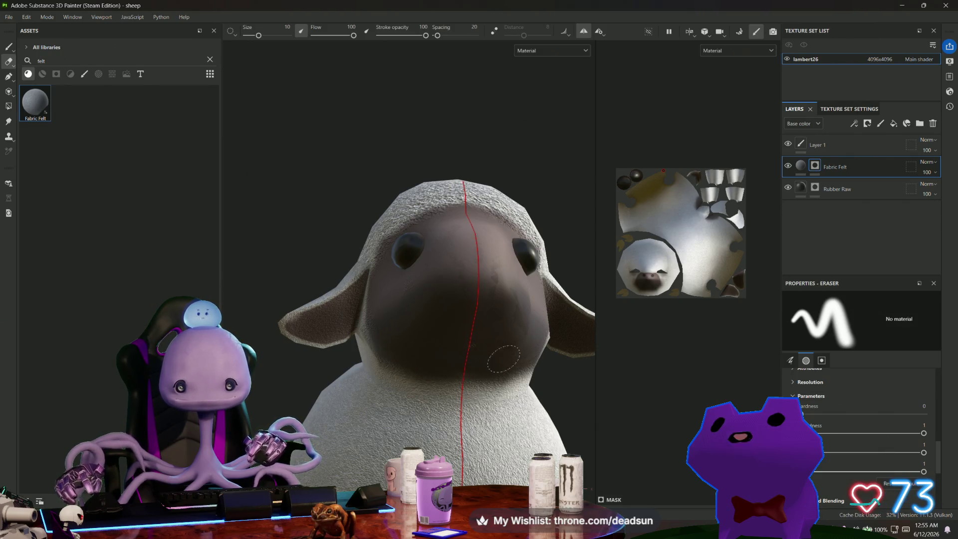
{"action": "mouse_move", "coordinate": [425, 352]}
{"action": "left_mouse_down", "text": "alt"}
{"action": "mouse_move", "coordinate": [532, 317]}
{"action": "mouse_move", "coordinate": [522, 351]}
{"action": "mouse_move", "coordinate": [489, 340]}
{"action": "left_mouse_up", "text": "alt"}
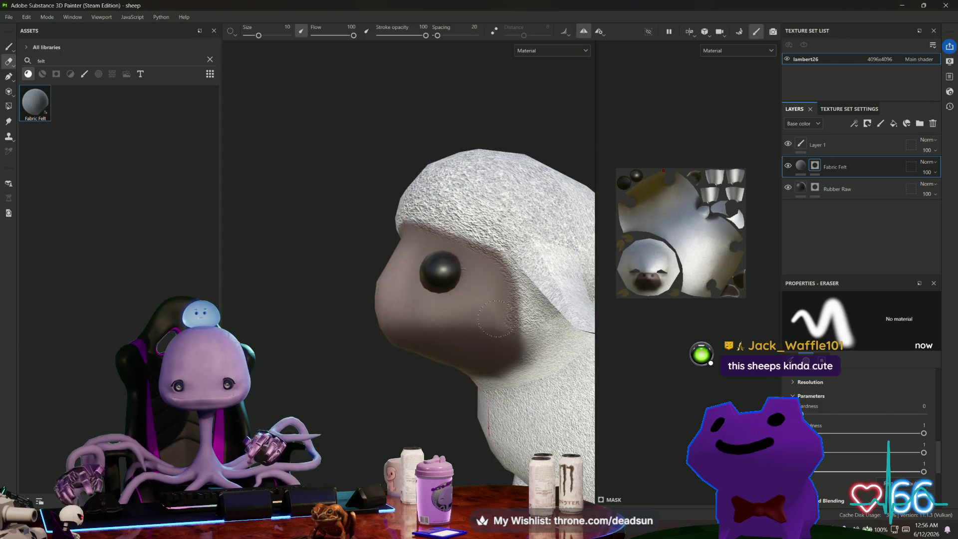
{"action": "left_click_drag", "start_coordinate": [435, 309], "coordinate": [464, 300], "text": "alt"}
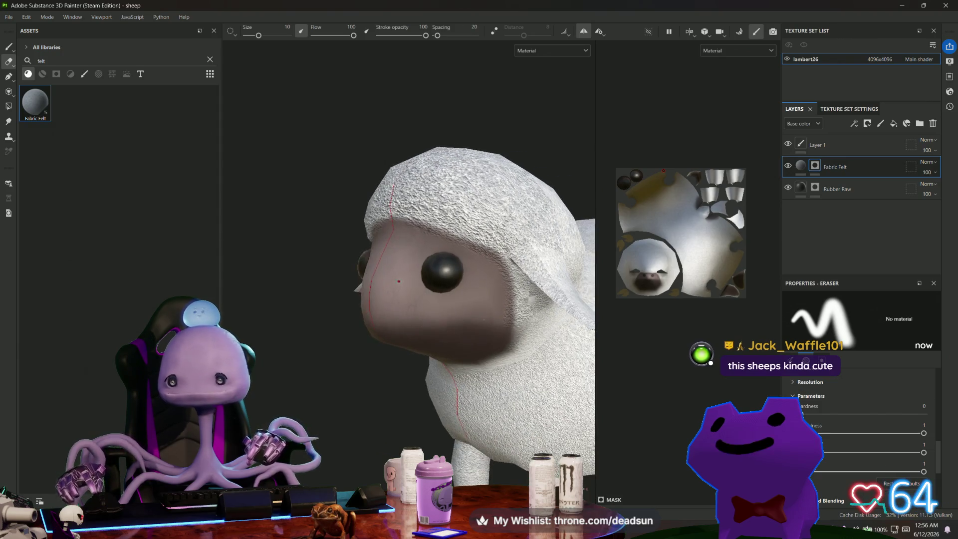
{"action": "left_click", "coordinate": [828, 145]}
{"action": "key", "text": "1"}
{"action": "scroll", "coordinate": [832, 402], "scroll_direction": "down", "scroll_amount": 3}
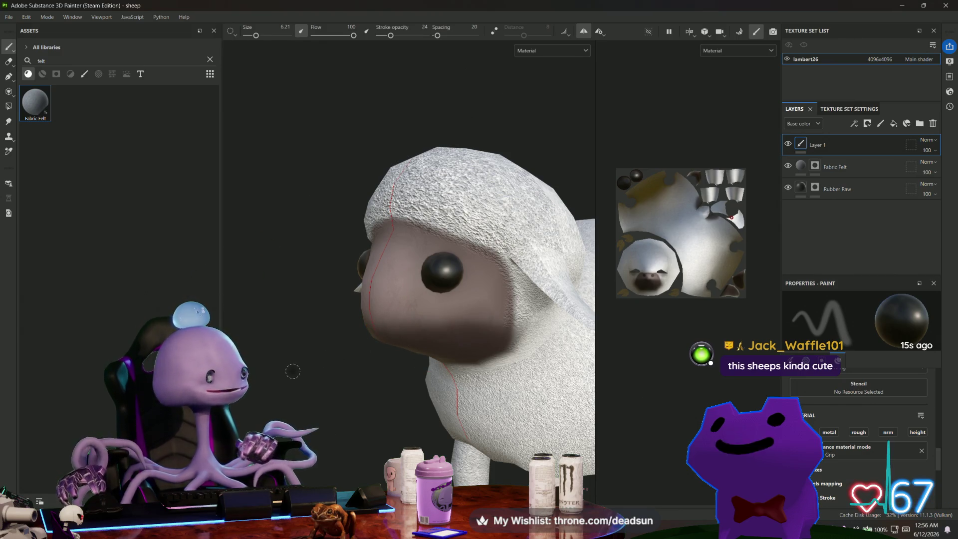
- Create Layer 2 above Layer 1 and set the brush to stroke opacity 100, size 0.74
{"action": "scroll", "coordinate": [292, 371], "scroll_direction": "down", "scroll_amount": 3}
{"action": "mouse_move", "coordinate": [292, 372]}
{"action": "left_mouse_down", "text": "alt"}
{"action": "mouse_move", "coordinate": [418, 385]}
{"action": "mouse_move", "coordinate": [468, 375]}
{"action": "mouse_move", "coordinate": [505, 379]}
{"action": "mouse_move", "coordinate": [456, 387]}
{"action": "mouse_move", "coordinate": [414, 369]}
{"action": "mouse_move", "coordinate": [524, 396]}
{"action": "mouse_move", "coordinate": [599, 379]}
{"action": "mouse_move", "coordinate": [613, 343]}
{"action": "mouse_move", "coordinate": [453, 398]}
{"action": "mouse_move", "coordinate": [505, 436]}
{"action": "left_mouse_up", "text": "alt"}
{"action": "scroll", "coordinate": [420, 395], "scroll_direction": "down", "scroll_amount": 2}
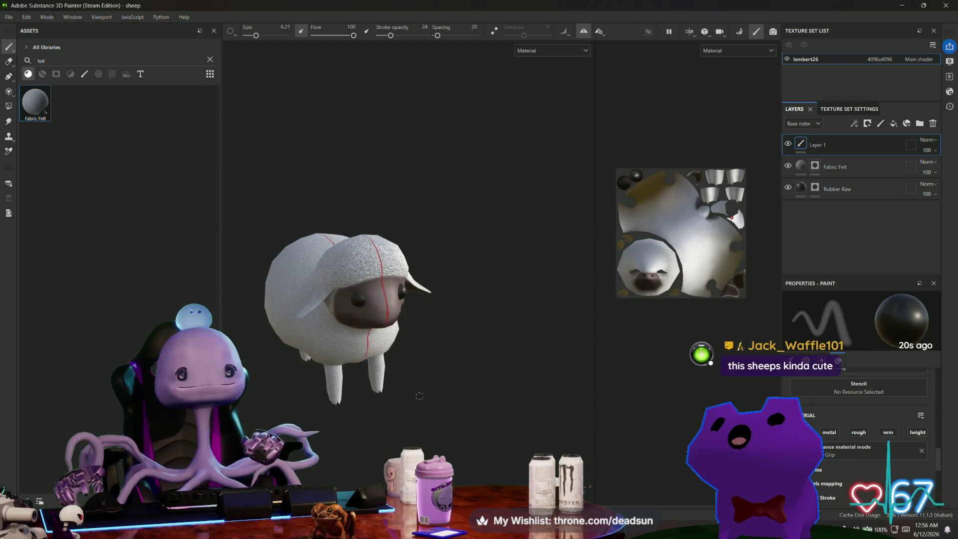
{"action": "scroll", "coordinate": [504, 436], "scroll_direction": "up", "scroll_amount": 3}
{"action": "left_click_drag", "start_coordinate": [323, 201], "coordinate": [323, 281], "text": "alt"}
{"action": "scroll", "coordinate": [415, 315], "scroll_direction": "up", "scroll_amount": 5}
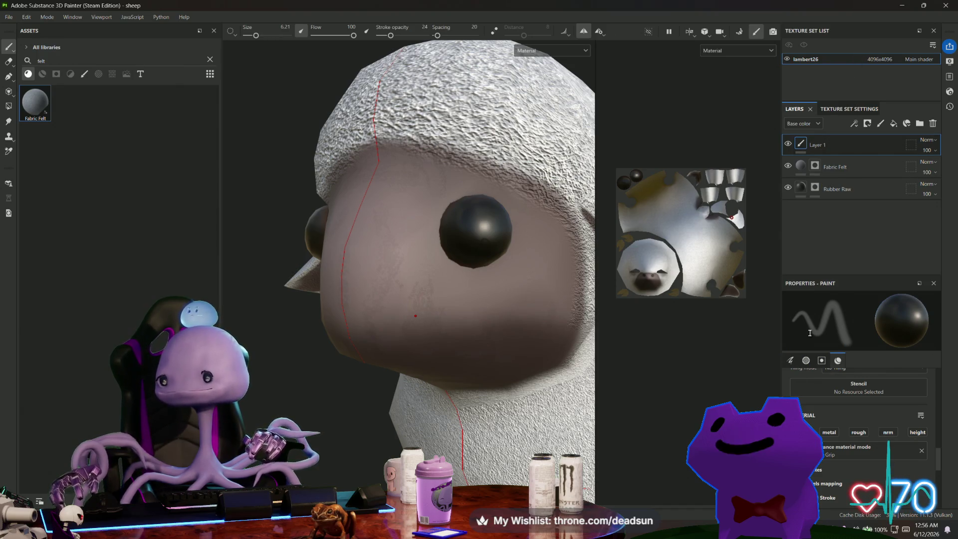
{"action": "scroll", "coordinate": [824, 378], "scroll_direction": "down", "scroll_amount": 1}
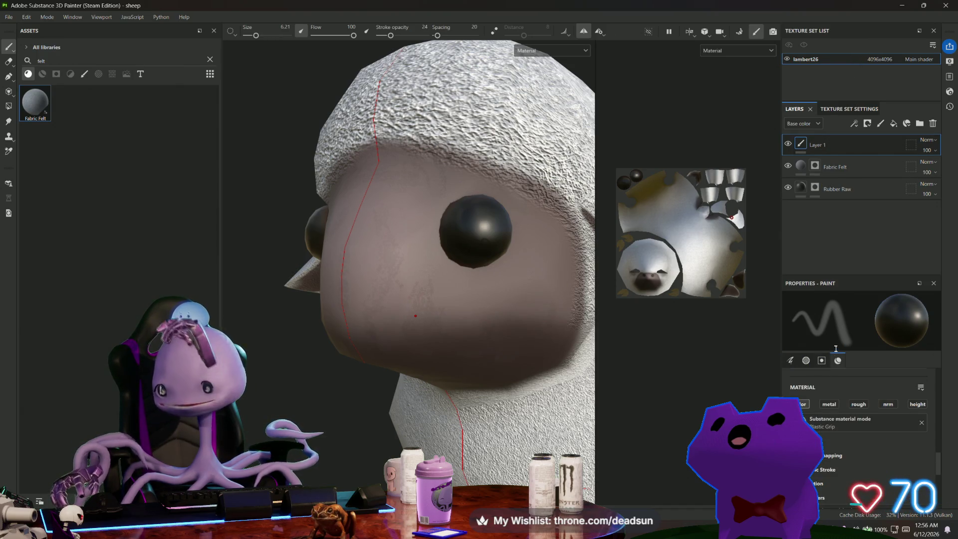
{"action": "left_click", "coordinate": [881, 123]}
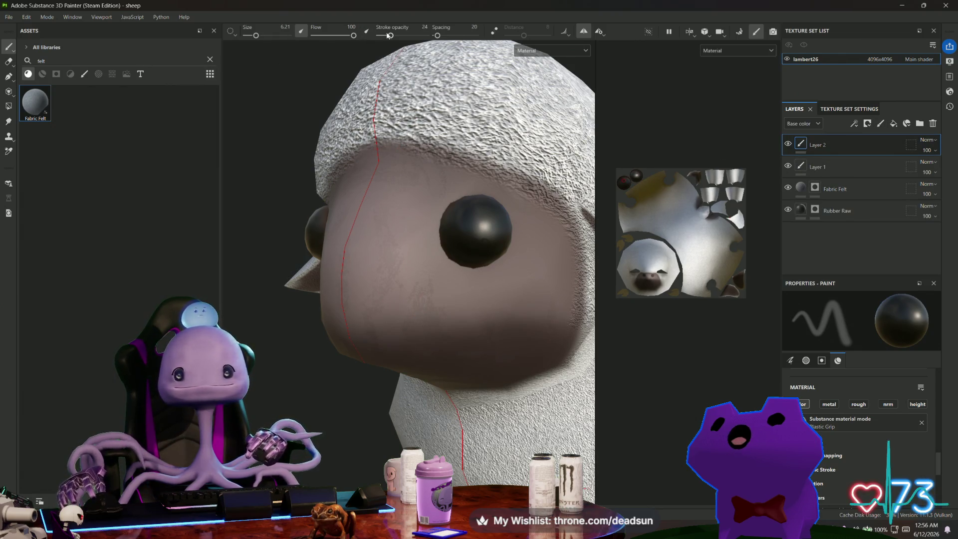
{"action": "left_click_drag", "start_coordinate": [390, 36], "coordinate": [426, 36]}
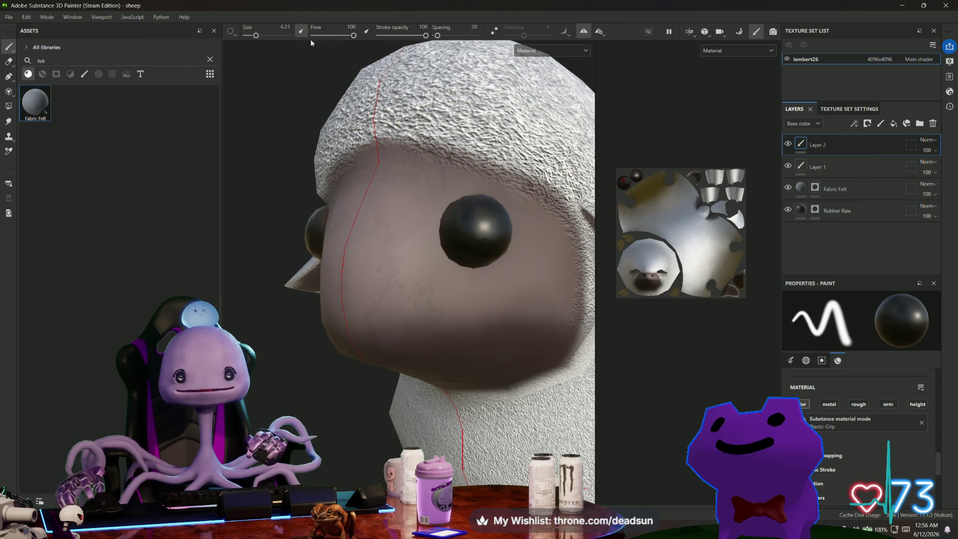
{"action": "left_click_drag", "start_coordinate": [255, 38], "coordinate": [251, 37]}
- Paint a short dark outline stroke up from the curve beside the face, redoing it once
{"action": "left_click_drag", "start_coordinate": [349, 209], "coordinate": [296, 217], "text": "alt"}
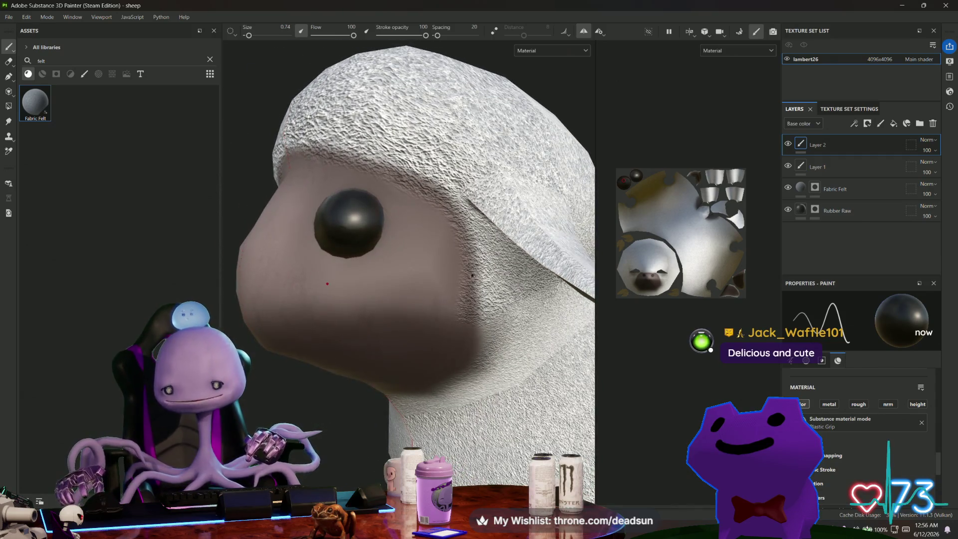
{"action": "scroll", "coordinate": [296, 218], "scroll_direction": "up", "scroll_amount": 3}
{"action": "scroll", "coordinate": [455, 302], "scroll_direction": "up", "scroll_amount": 1}
{"action": "left_click_drag", "start_coordinate": [456, 302], "coordinate": [457, 267], "text": "alt"}
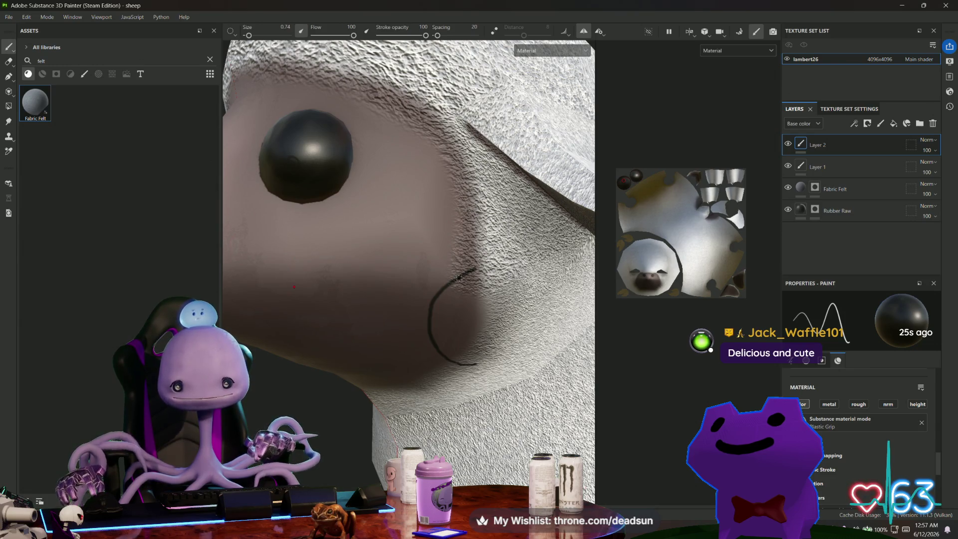
{"action": "left_click_drag", "start_coordinate": [455, 273], "coordinate": [442, 241]}
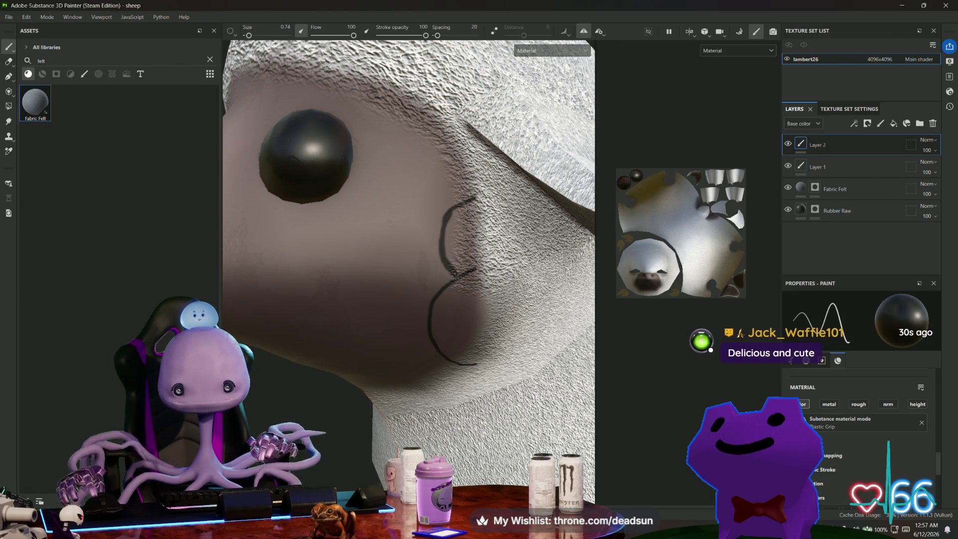
{"action": "key", "text": "ctrl+z"}
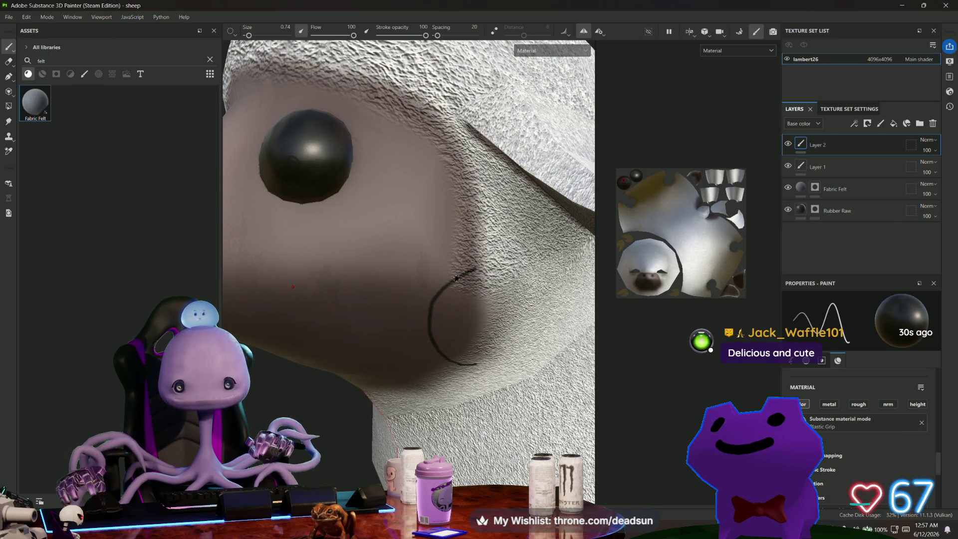
{"action": "left_click_drag", "start_coordinate": [456, 278], "coordinate": [448, 255]}
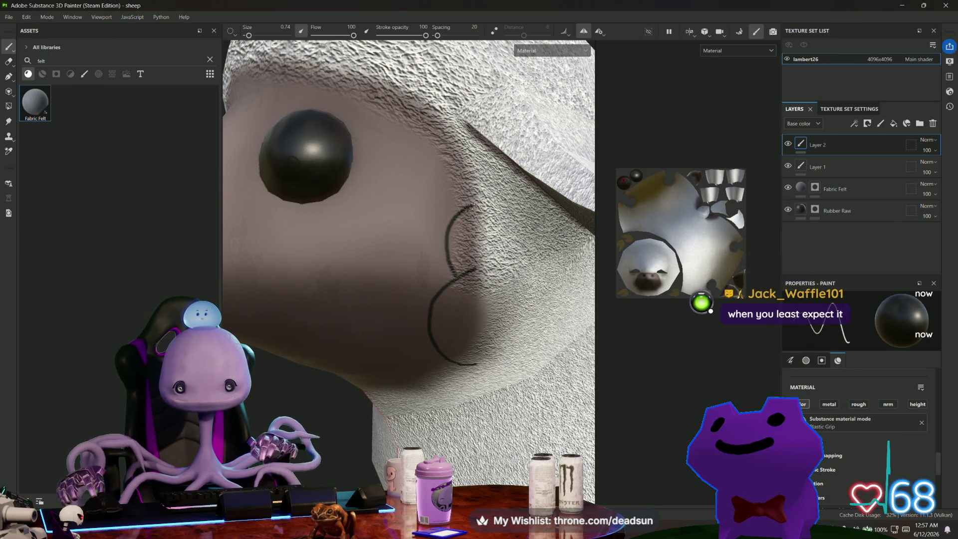
- Paint a dark curved outline along the wool edge near the eye
{"action": "mouse_move", "coordinate": [452, 221]}
{"action": "left_mouse_down", "text": "alt"}
{"action": "mouse_move", "coordinate": [322, 305]}
{"action": "mouse_move", "coordinate": [277, 295]}
{"action": "left_mouse_up", "text": "alt"}
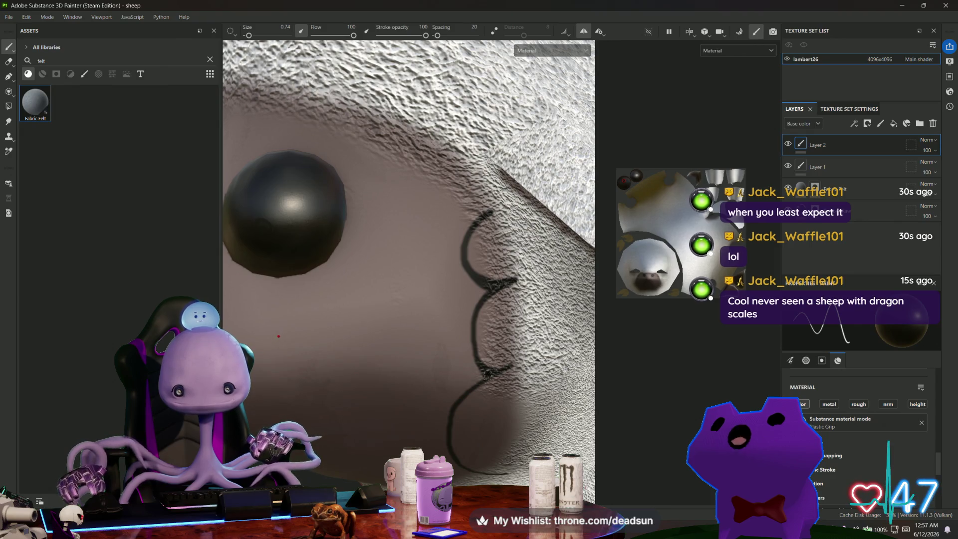
{"action": "mouse_move", "coordinate": [474, 422]}
{"action": "left_mouse_down", "text": "alt"}
{"action": "mouse_move", "coordinate": [381, 310]}
{"action": "mouse_move", "coordinate": [496, 322]}
{"action": "mouse_move", "coordinate": [465, 273]}
{"action": "mouse_move", "coordinate": [476, 300]}
{"action": "left_mouse_up", "text": "alt"}
{"action": "left_click_drag", "start_coordinate": [357, 212], "coordinate": [489, 260]}
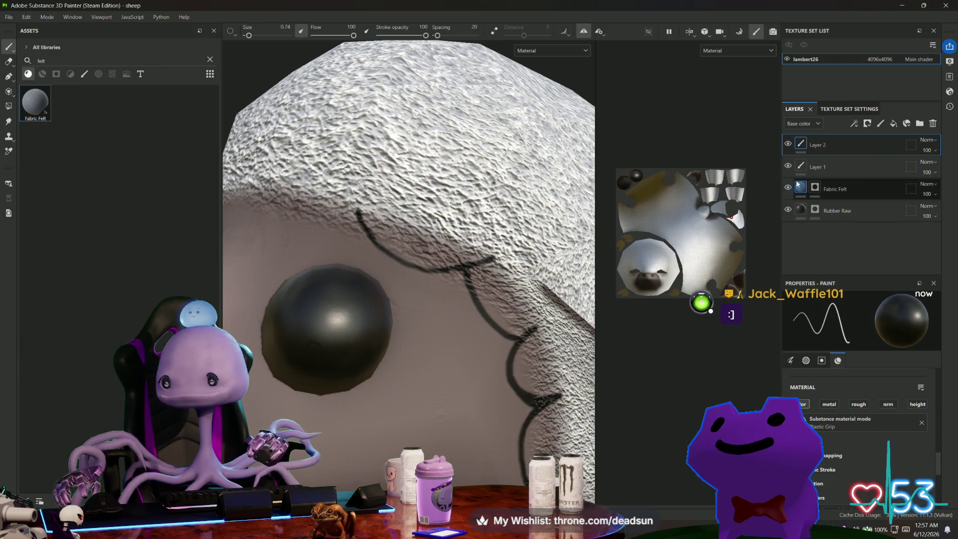
- Select the Fabric Felt mask and pick the Basic Hard brush from the full brush library
{"action": "left_click", "coordinate": [834, 190]}
{"action": "key", "text": "e"}
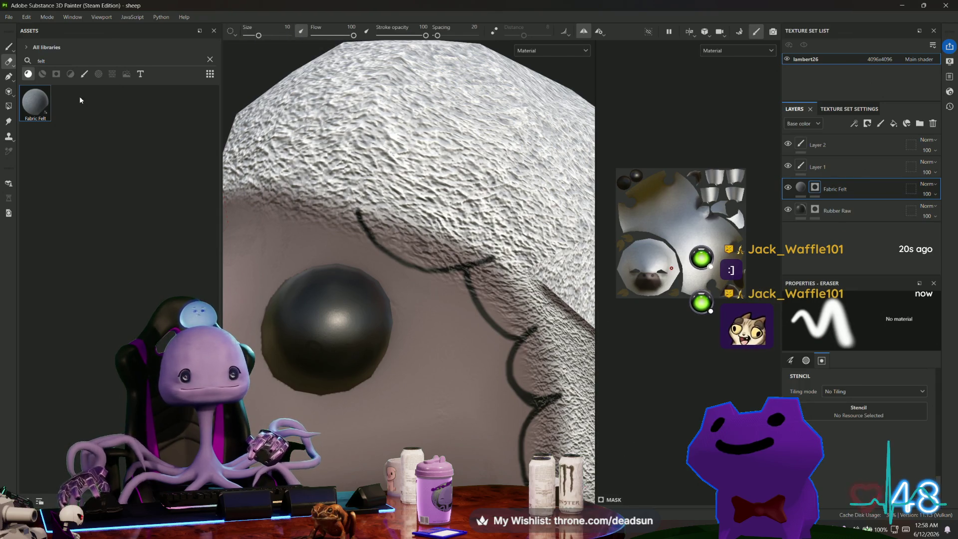
{"action": "left_click", "coordinate": [84, 74]}
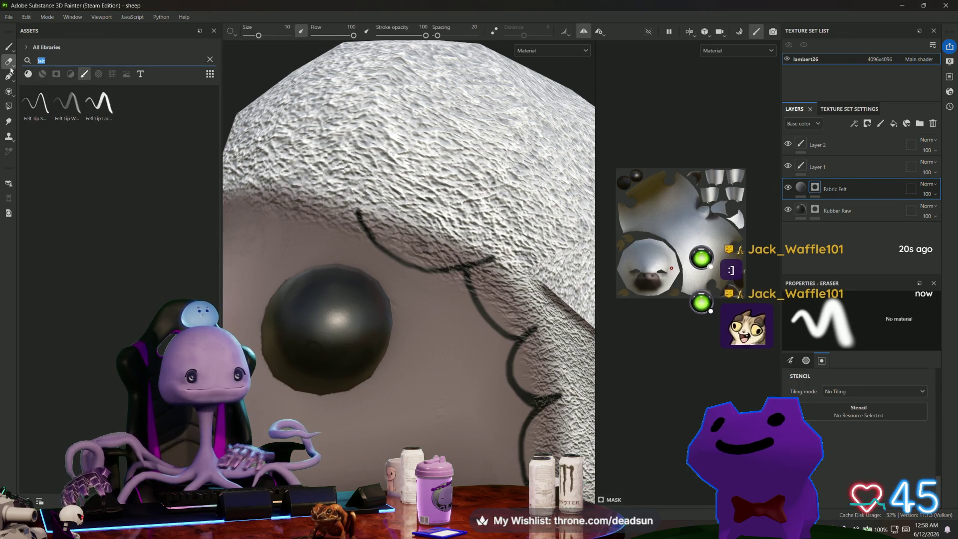
{"action": "key", "text": "BackSpace"}
{"action": "key", "text": "BackSpace"}
{"action": "key", "text": "BackSpace"}
{"action": "left_click", "coordinate": [99, 176]}
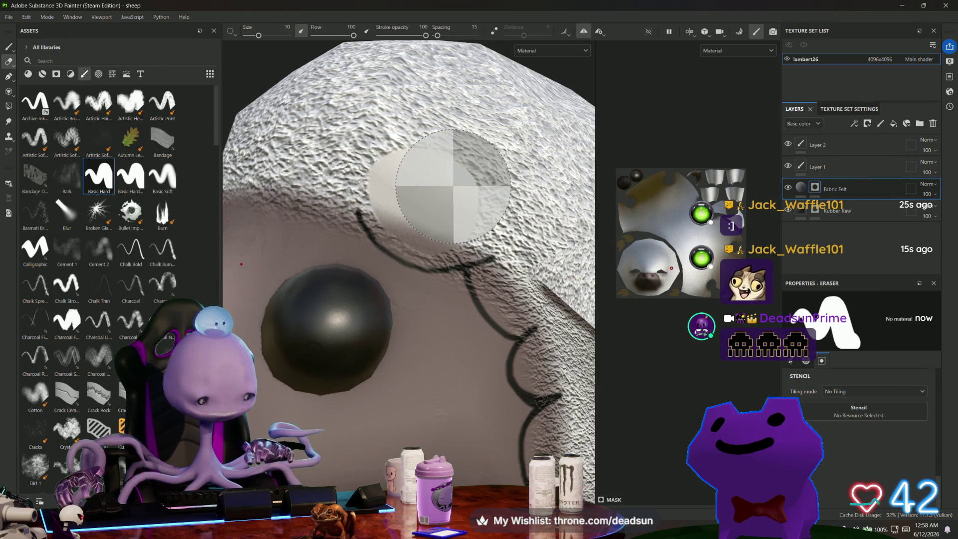
{"action": "key", "text": "space"}
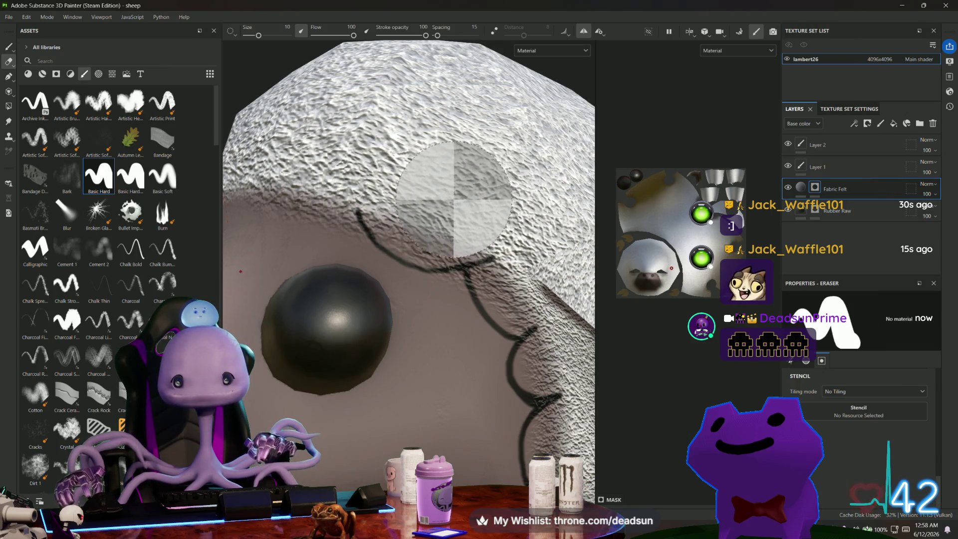
{"action": "left_click", "coordinate": [8, 47]}
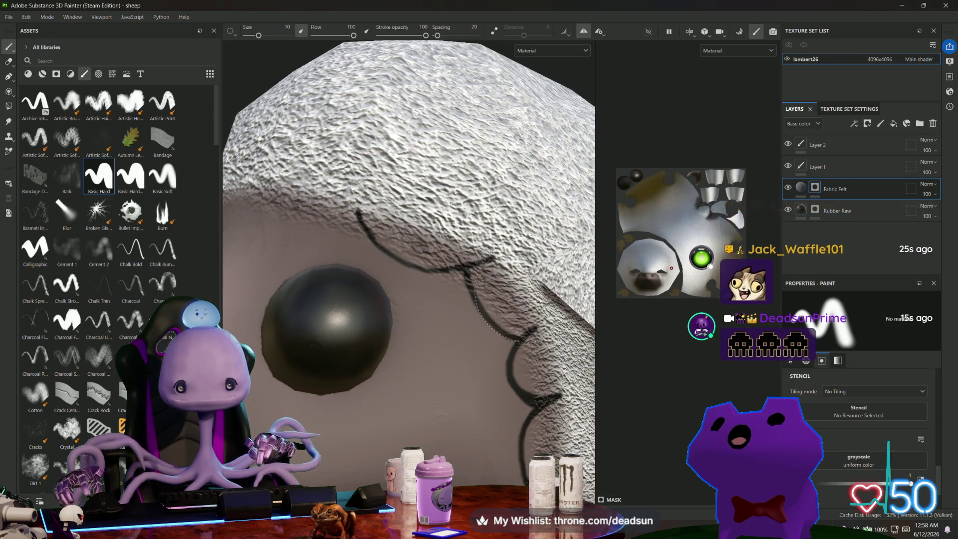
- Rotate the environment lighting across the felt around the eye, then select Layer 1
{"action": "left_click_drag", "start_coordinate": [513, 332], "coordinate": [456, 289], "text": "alt"}
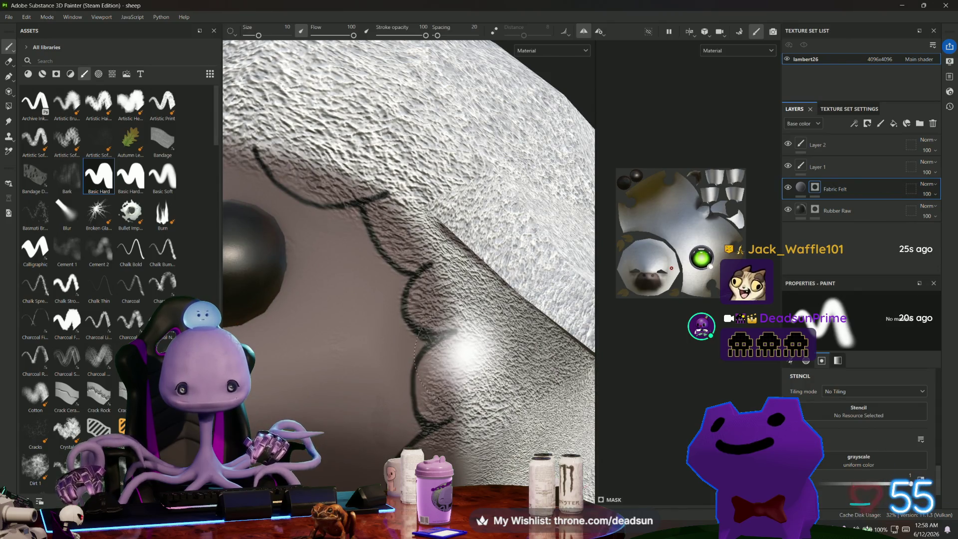
{"action": "left_click_drag", "start_coordinate": [457, 375], "coordinate": [450, 363], "text": "alt"}
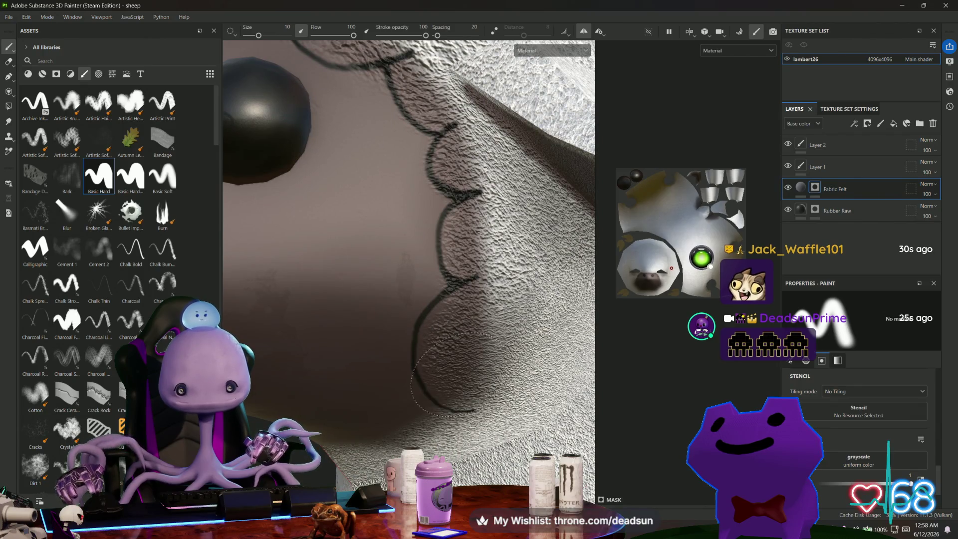
{"action": "right_click_drag", "start_coordinate": [440, 337], "coordinate": [465, 371], "text": "shift"}
{"action": "left_click_drag", "start_coordinate": [464, 372], "coordinate": [436, 342], "text": "alt"}
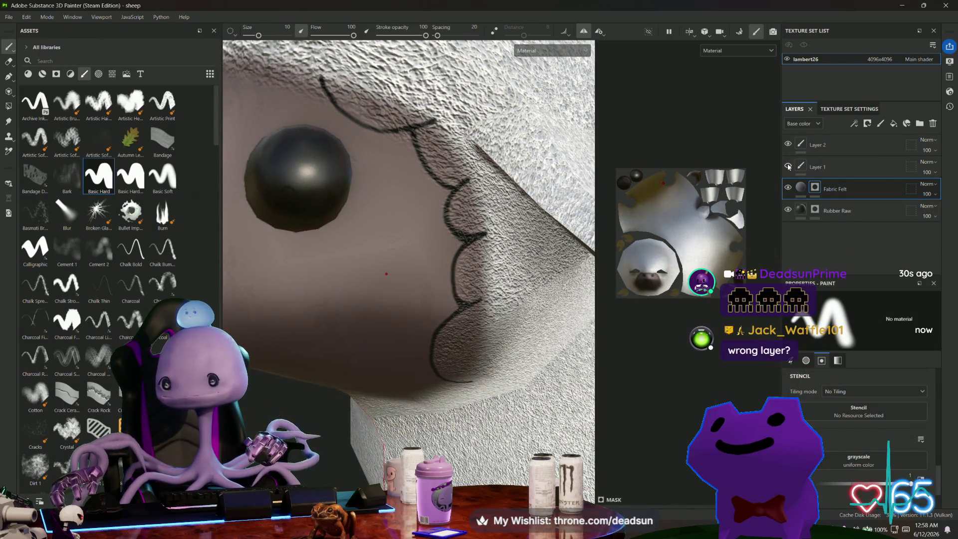
{"action": "left_click", "coordinate": [831, 170]}
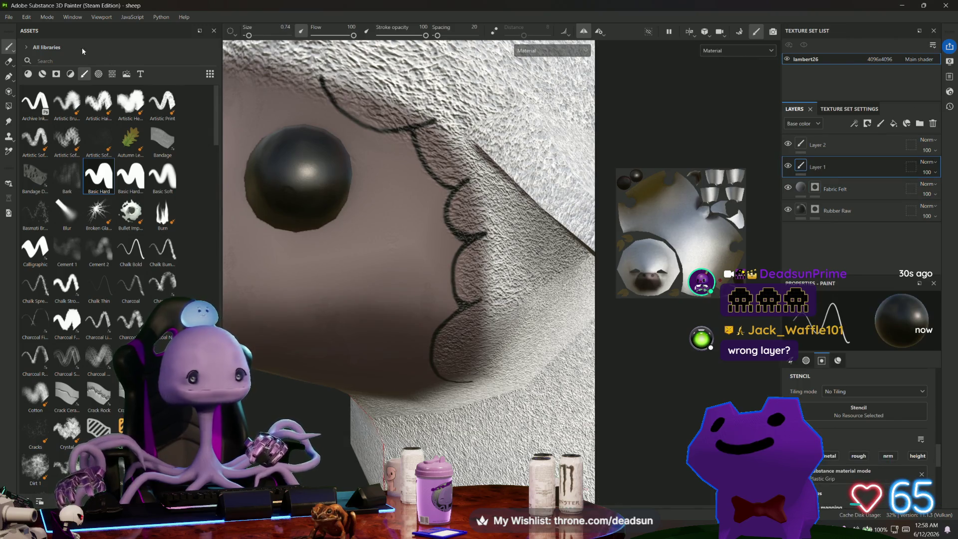
- Erase the dark shading inside the ear curl on Layer 1 with a size 2.63 eraser, then zoom out
{"action": "left_click", "coordinate": [8, 61]}
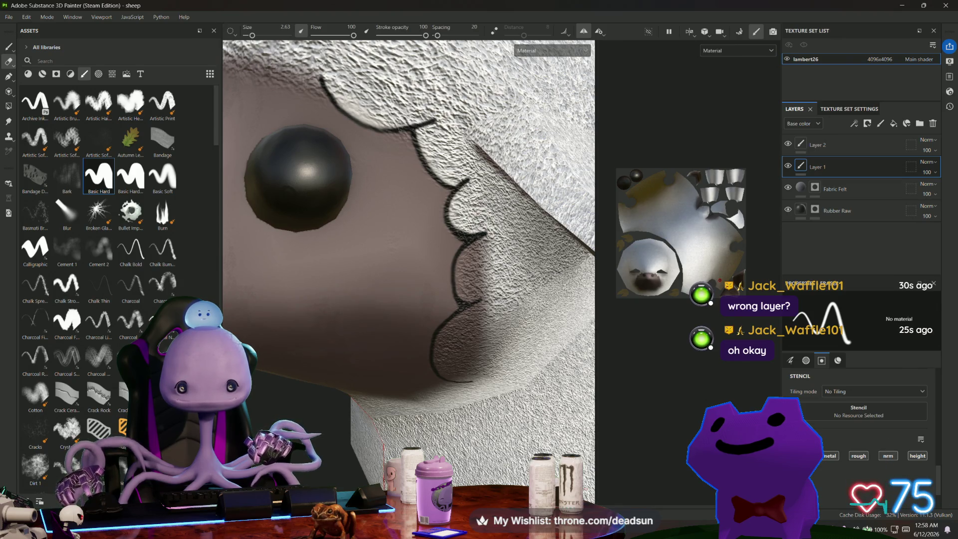
{"action": "middle_click_drag", "start_coordinate": [280, 270], "coordinate": [279, 184]}
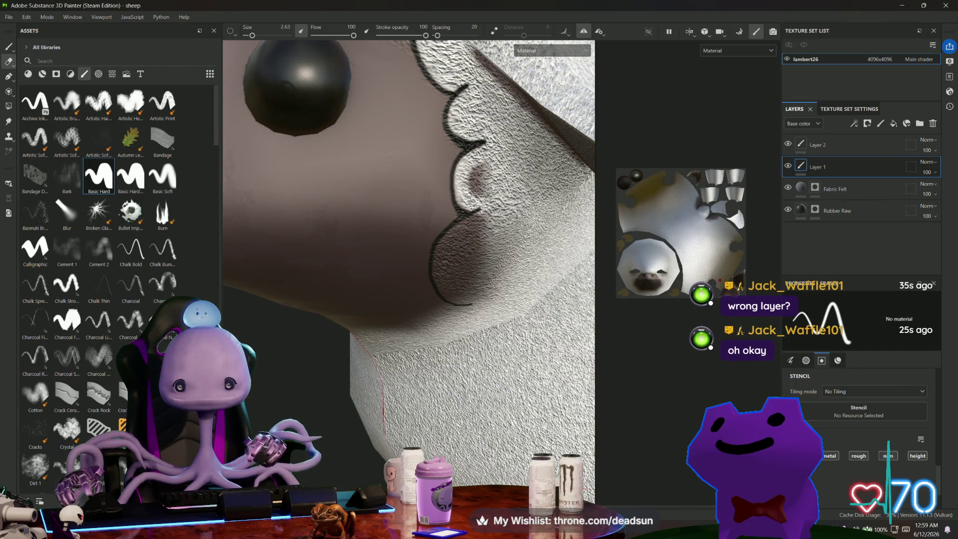
{"action": "mouse_move", "coordinate": [484, 258]}
{"action": "left_mouse_down", "text": "alt"}
{"action": "mouse_move", "coordinate": [489, 217]}
{"action": "mouse_move", "coordinate": [447, 247]}
{"action": "mouse_move", "coordinate": [447, 284]}
{"action": "left_mouse_up", "text": "alt"}
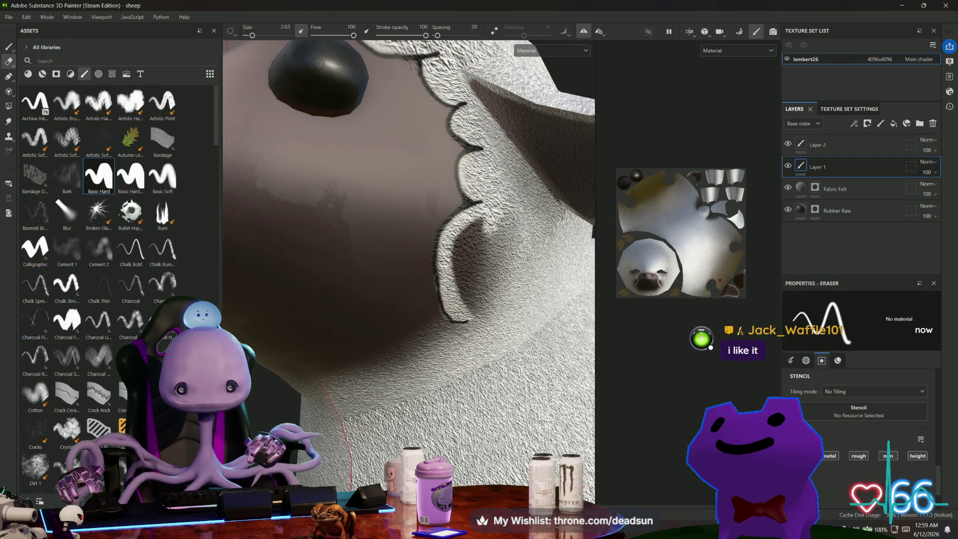
{"action": "mouse_move", "coordinate": [452, 255]}
{"action": "left_mouse_down"}
{"action": "mouse_move", "coordinate": [477, 227]}
{"action": "mouse_move", "coordinate": [472, 249]}
{"action": "mouse_move", "coordinate": [507, 235]}
{"action": "left_mouse_up"}
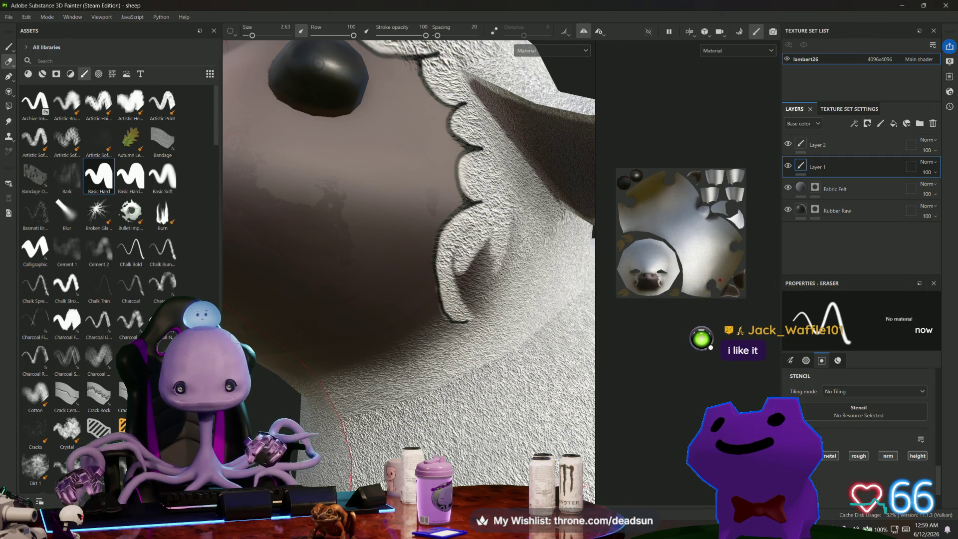
{"action": "mouse_move", "coordinate": [499, 285]}
{"action": "left_mouse_down"}
{"action": "mouse_move", "coordinate": [479, 300]}
{"action": "mouse_move", "coordinate": [475, 290]}
{"action": "left_mouse_up"}
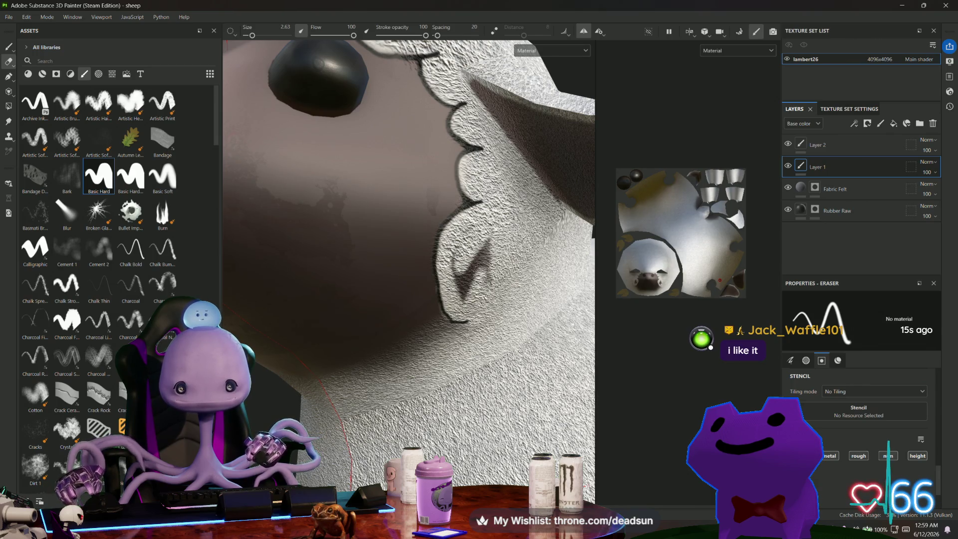
{"action": "left_click_drag", "start_coordinate": [474, 249], "coordinate": [466, 284]}
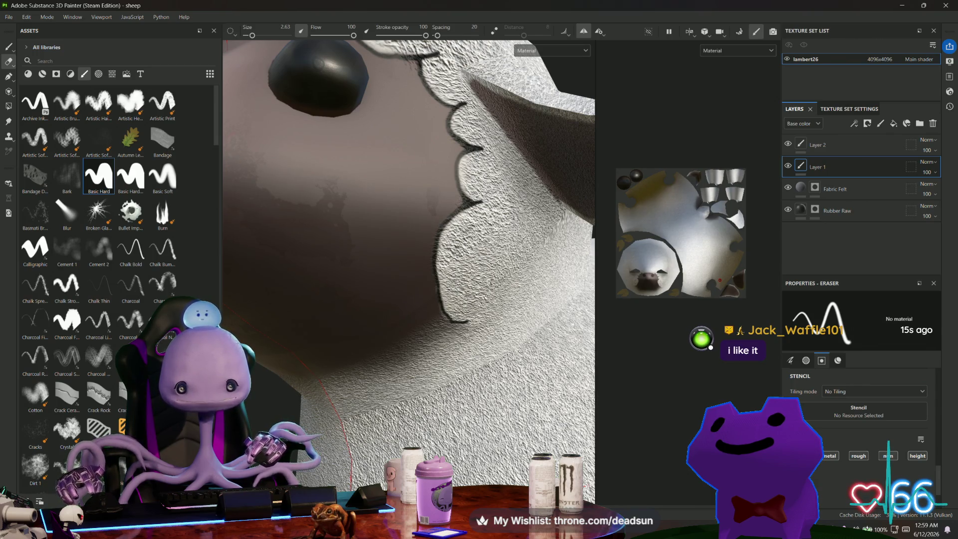
{"action": "scroll", "coordinate": [482, 258], "scroll_direction": "down", "scroll_amount": 10}
{"action": "mouse_move", "coordinate": [482, 258]}
{"action": "left_mouse_down", "text": "alt"}
{"action": "mouse_move", "coordinate": [441, 341]}
{"action": "mouse_move", "coordinate": [610, 321]}
{"action": "mouse_move", "coordinate": [505, 333]}
{"action": "mouse_move", "coordinate": [439, 299]}
{"action": "mouse_move", "coordinate": [450, 290]}
{"action": "left_mouse_up", "text": "alt"}
{"action": "scroll", "coordinate": [413, 288], "scroll_direction": "up", "scroll_amount": 3}
{"action": "scroll", "coordinate": [412, 289], "scroll_direction": "down", "scroll_amount": 3}
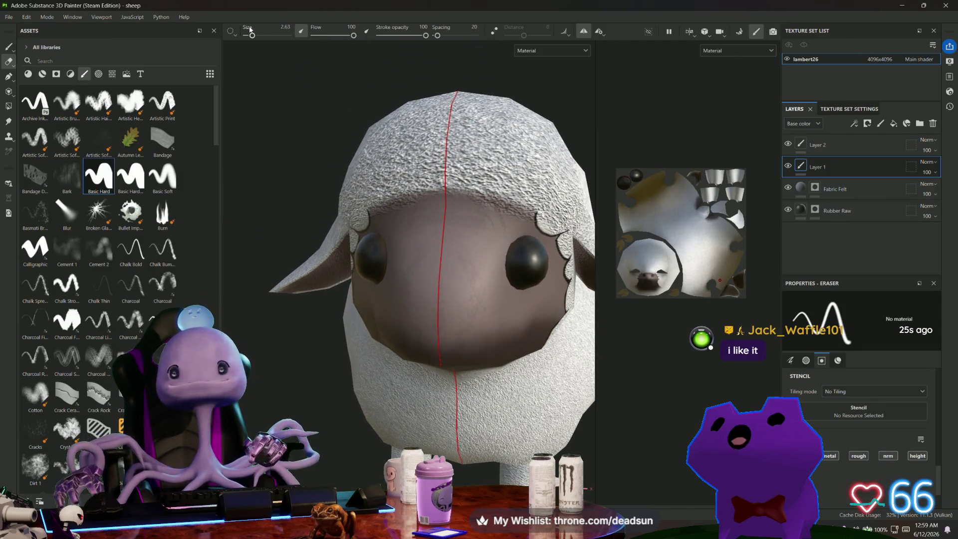
- Select Layer 2, turn off mirrored symmetry, and switch back to the Paint tool
{"action": "left_click", "coordinate": [834, 150]}
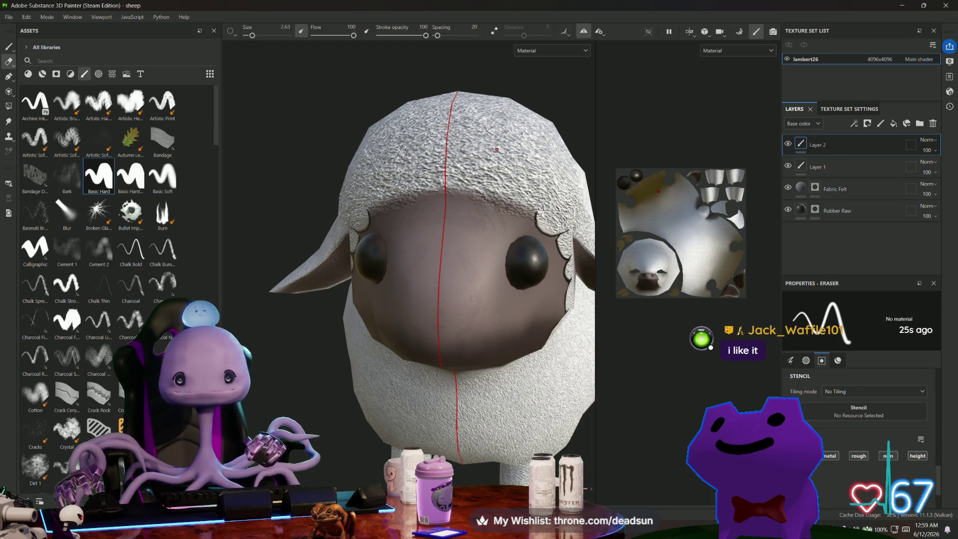
{"action": "left_click", "coordinate": [581, 31]}
{"action": "scroll", "coordinate": [437, 202], "scroll_direction": "up", "scroll_amount": 4}
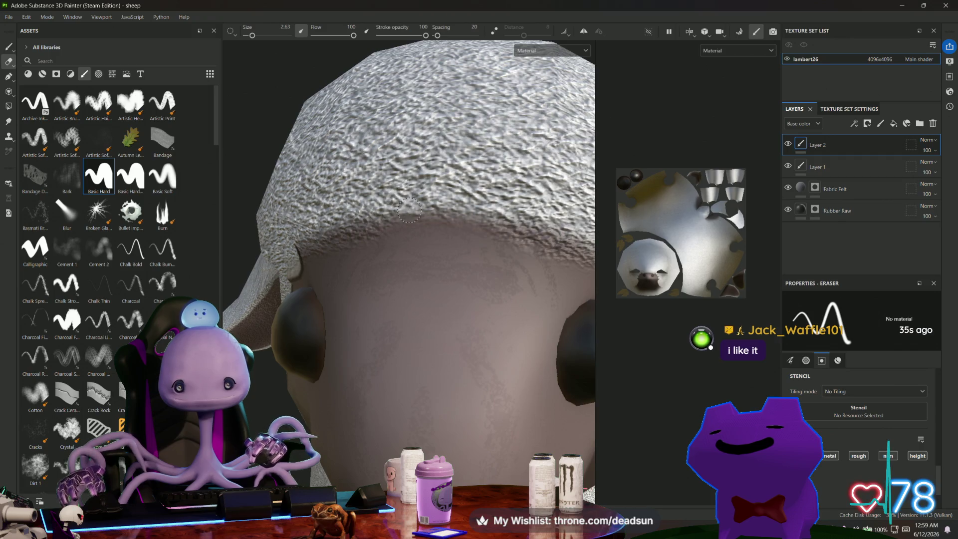
{"action": "left_click", "coordinate": [9, 46]}
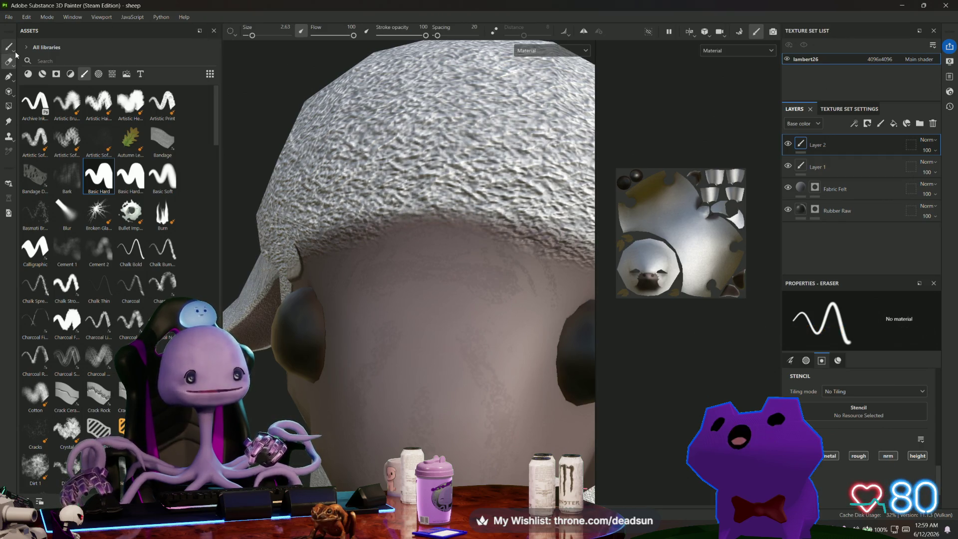
- Paint dark outline strokes along the wool cap's lower edge across the forehead
{"action": "mouse_move", "coordinate": [408, 180]}
{"action": "left_mouse_down"}
{"action": "mouse_move", "coordinate": [415, 198]}
{"action": "mouse_move", "coordinate": [483, 229]}
{"action": "mouse_move", "coordinate": [547, 201]}
{"action": "mouse_move", "coordinate": [324, 182]}
{"action": "left_mouse_up"}
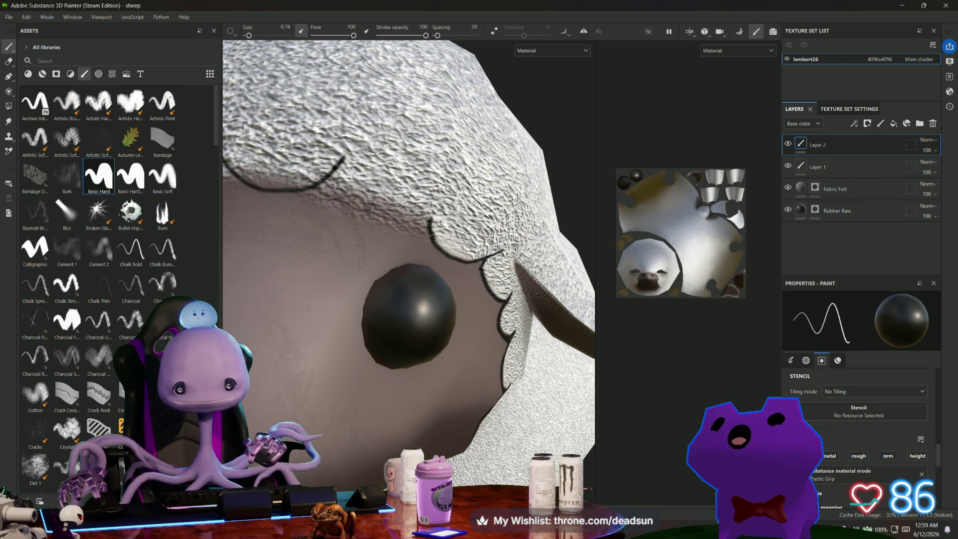
{"action": "left_click_drag", "start_coordinate": [353, 197], "coordinate": [452, 219]}
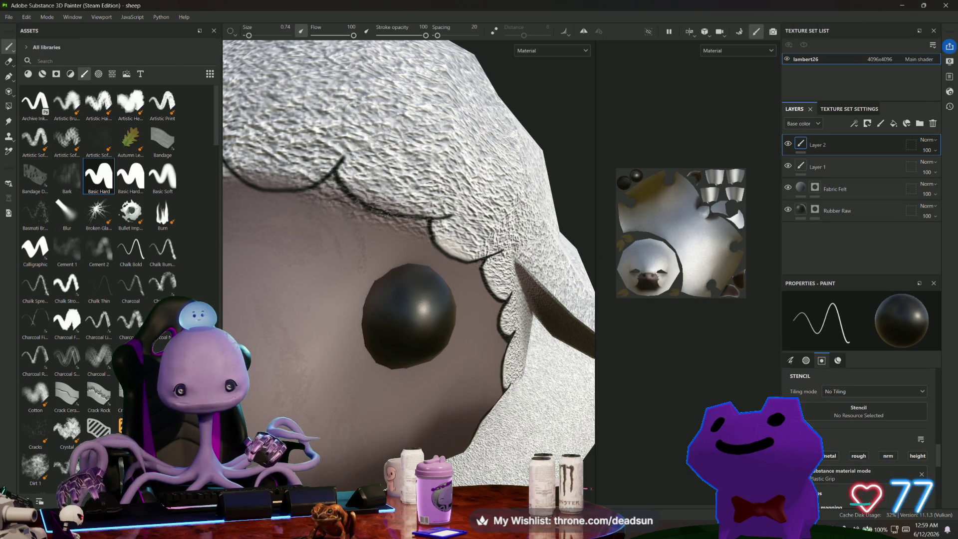
{"action": "mouse_move", "coordinate": [397, 229]}
{"action": "left_mouse_down", "text": "alt"}
{"action": "mouse_move", "coordinate": [433, 253]}
{"action": "mouse_move", "coordinate": [449, 216]}
{"action": "mouse_move", "coordinate": [398, 212]}
{"action": "left_mouse_up", "text": "alt"}
{"action": "mouse_move", "coordinate": [388, 244]}
{"action": "left_mouse_down"}
{"action": "mouse_move", "coordinate": [329, 242]}
{"action": "mouse_move", "coordinate": [434, 249]}
{"action": "left_mouse_up"}
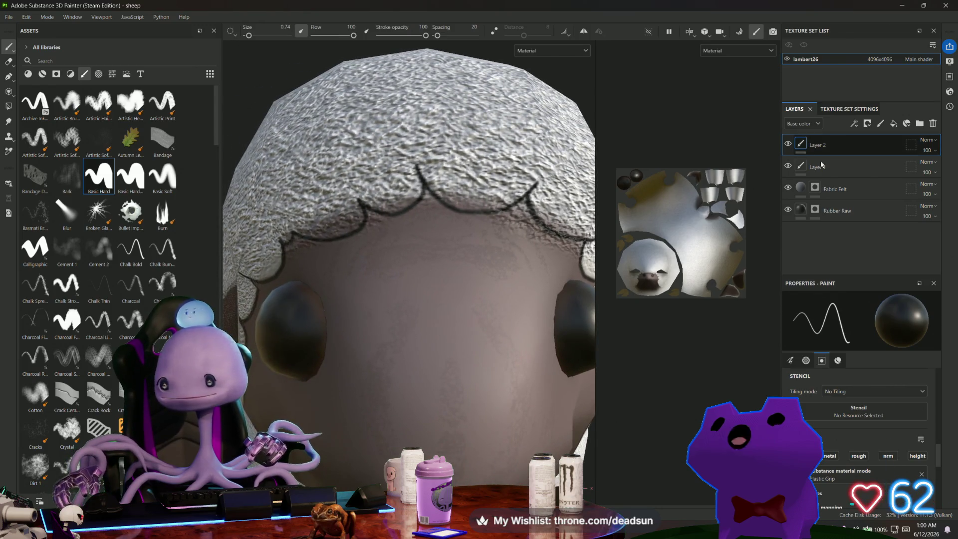
{"action": "left_click", "coordinate": [815, 187]}
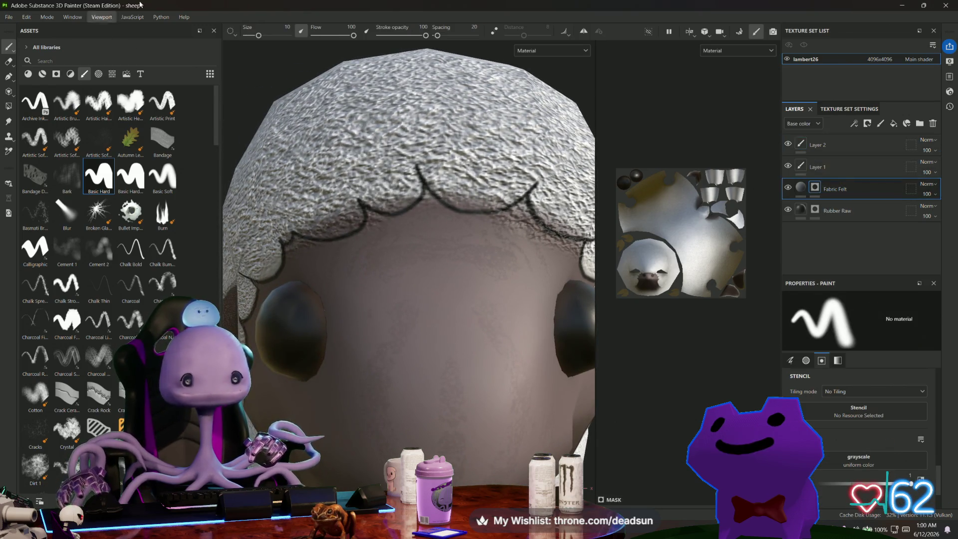
- Set a Basic Hard eraser at size 1.41 on the Fabric Felt mask and refine the wool edge around the head
{"action": "left_click", "coordinate": [102, 175]}
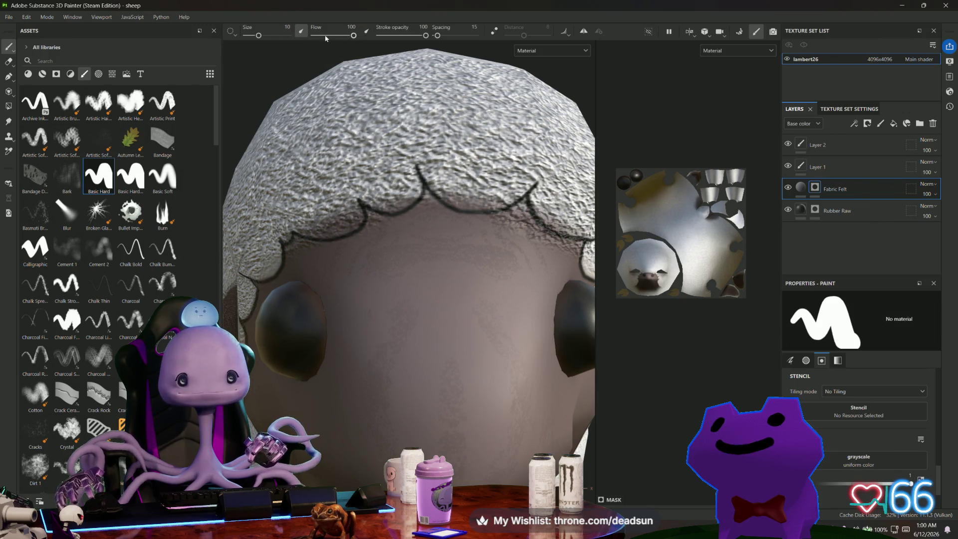
{"action": "left_click_drag", "start_coordinate": [258, 36], "coordinate": [255, 36]}
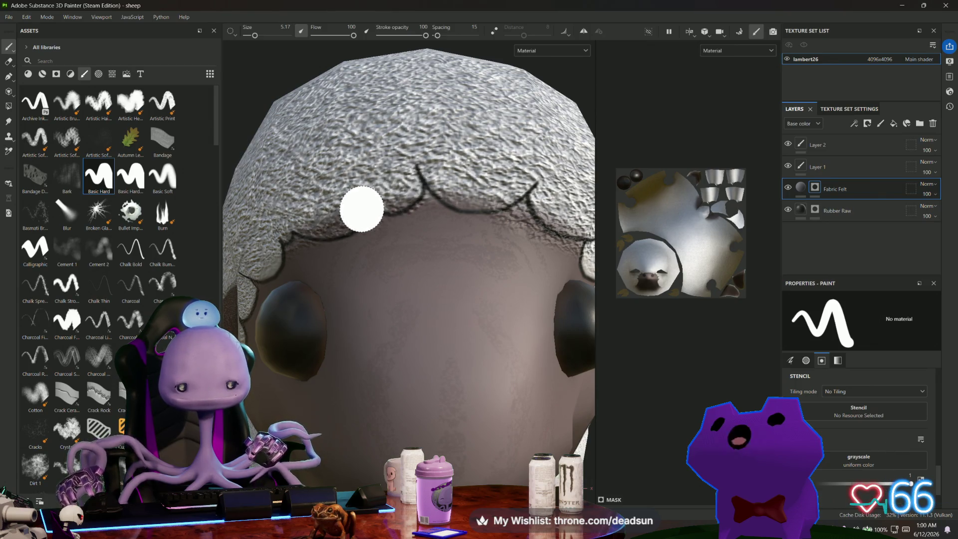
{"action": "key", "text": "e"}
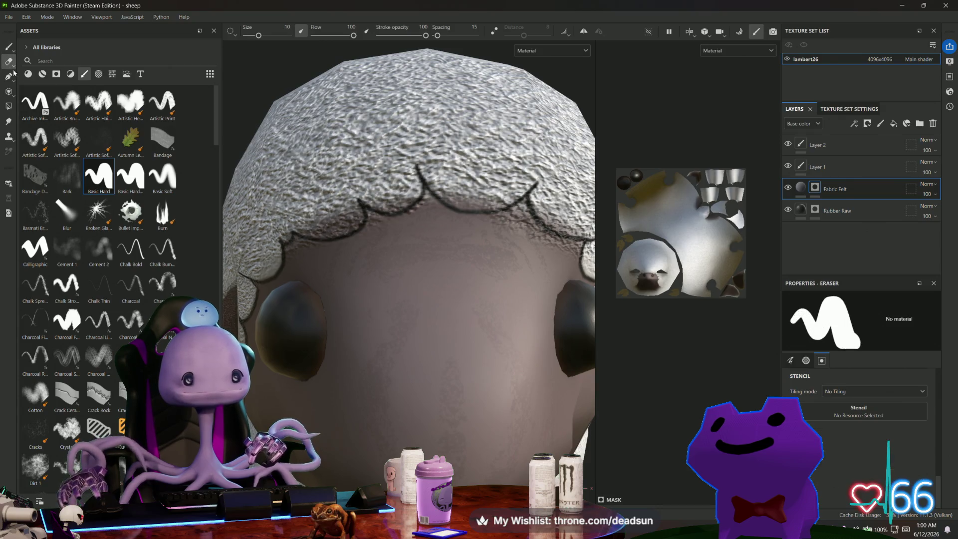
{"action": "left_click_drag", "start_coordinate": [259, 35], "coordinate": [250, 36]}
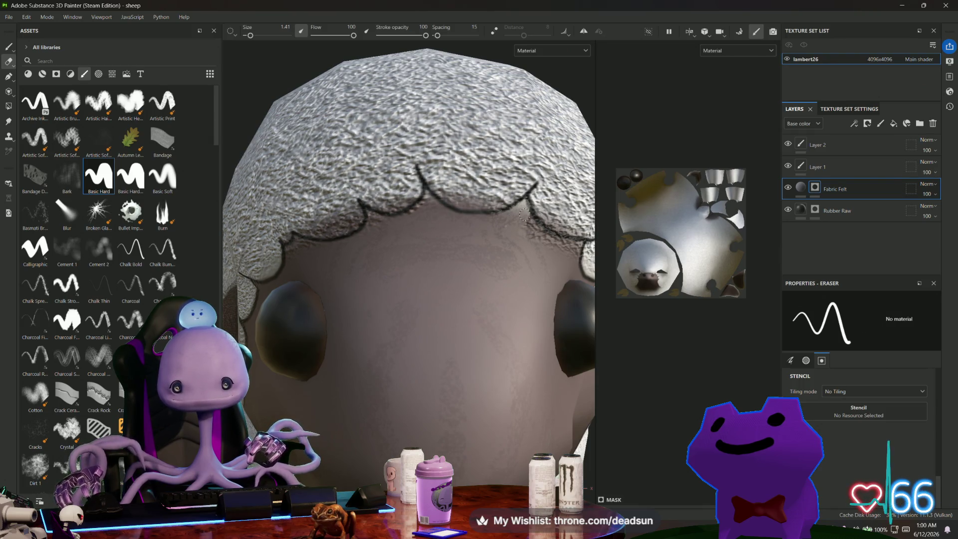
{"action": "mouse_move", "coordinate": [547, 238]}
{"action": "left_mouse_down", "text": "alt"}
{"action": "mouse_move", "coordinate": [455, 247]}
{"action": "mouse_move", "coordinate": [474, 257]}
{"action": "mouse_move", "coordinate": [441, 249]}
{"action": "left_mouse_up", "text": "alt"}
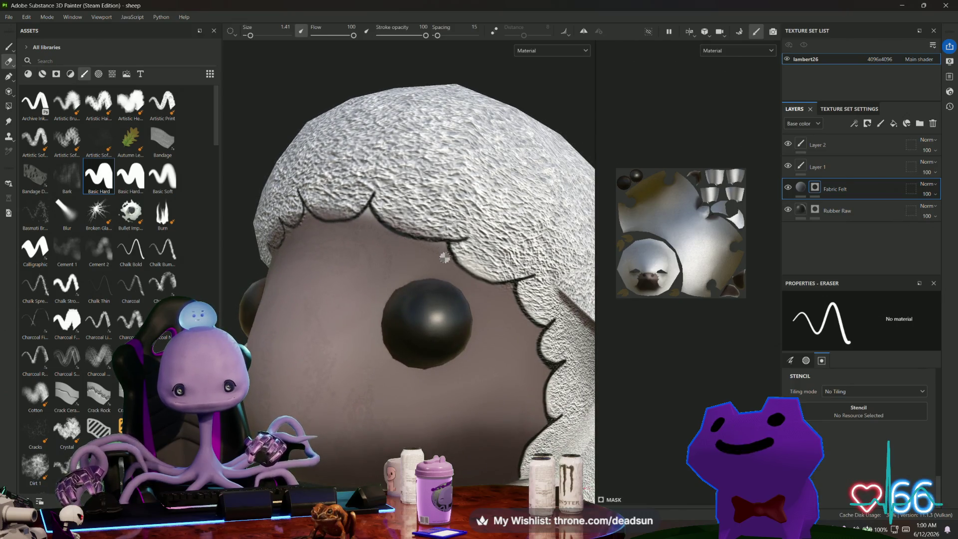
{"action": "mouse_move", "coordinate": [369, 217]}
{"action": "left_mouse_down", "text": "alt"}
{"action": "mouse_move", "coordinate": [338, 253]}
{"action": "mouse_move", "coordinate": [425, 247]}
{"action": "left_mouse_up", "text": "alt"}
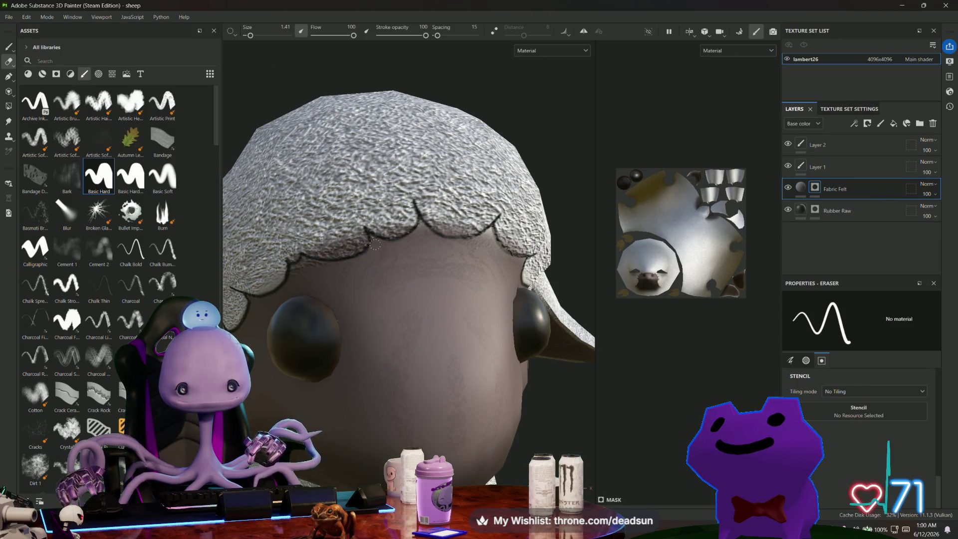
{"action": "mouse_move", "coordinate": [397, 248]}
{"action": "left_mouse_down", "text": "alt"}
{"action": "mouse_move", "coordinate": [328, 274]}
{"action": "mouse_move", "coordinate": [321, 265]}
{"action": "left_mouse_up", "text": "alt"}
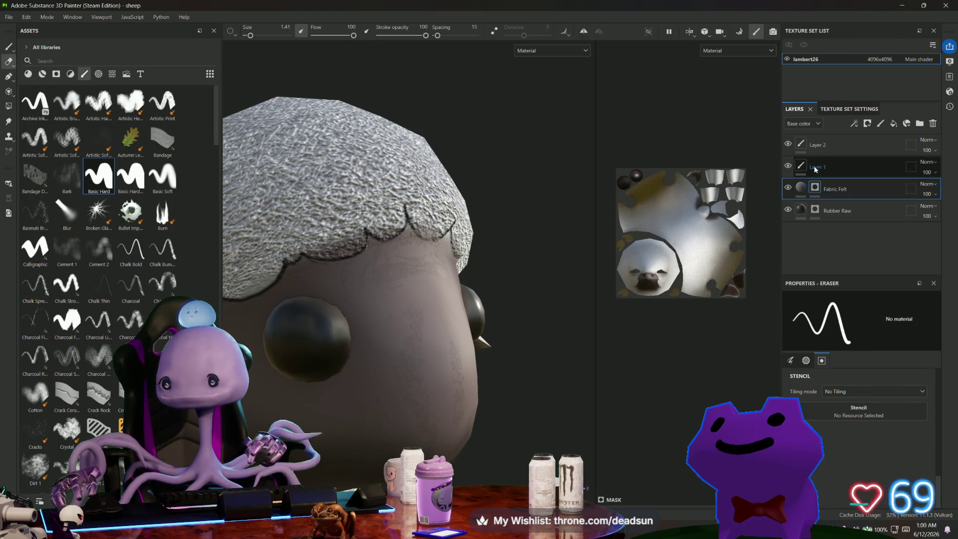
- Select Layer 1, inspect the outline around the head from both sides, and return to the Paint tool
{"action": "key", "text": "1"}
{"action": "left_click", "coordinate": [787, 171]}
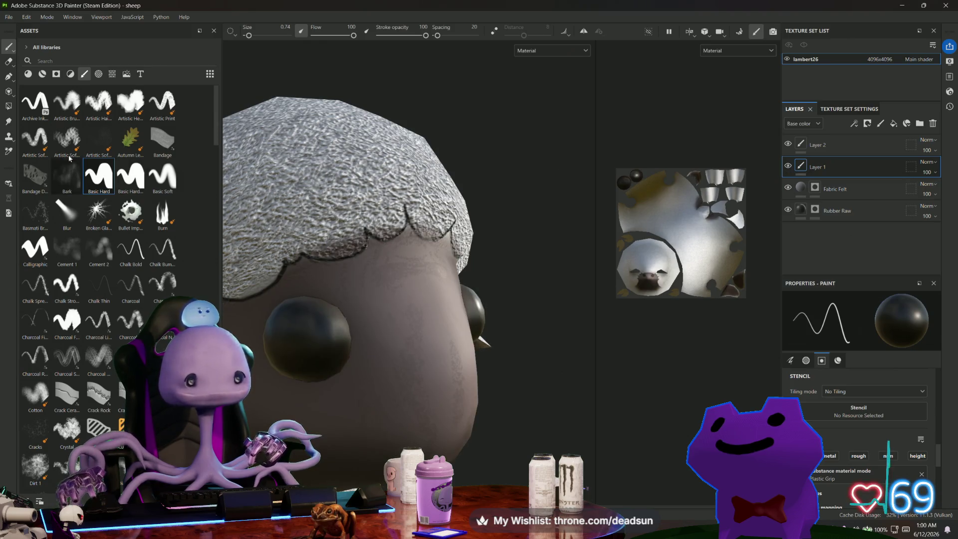
{"action": "left_click", "coordinate": [8, 78]}
{"action": "left_click", "coordinate": [8, 61]}
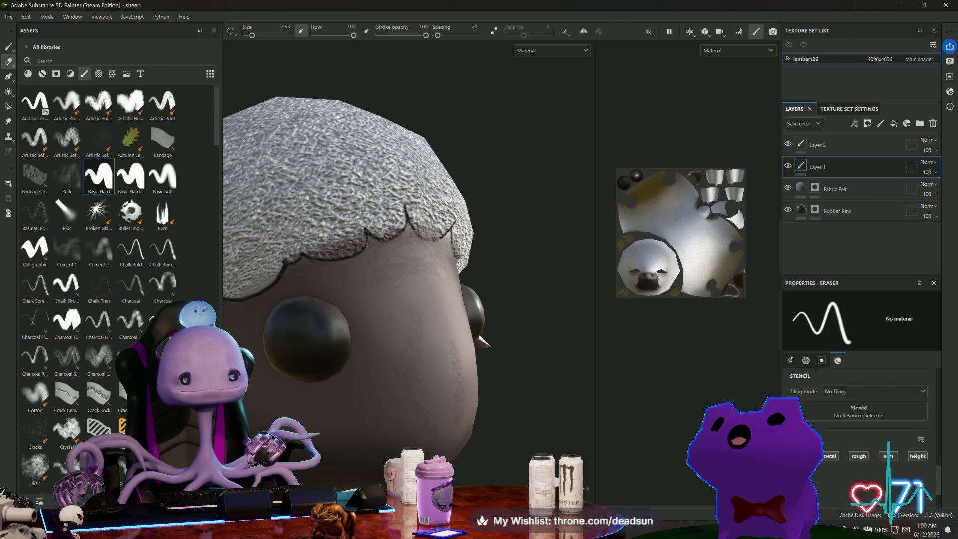
{"action": "scroll", "coordinate": [356, 250], "scroll_direction": "up", "scroll_amount": 2}
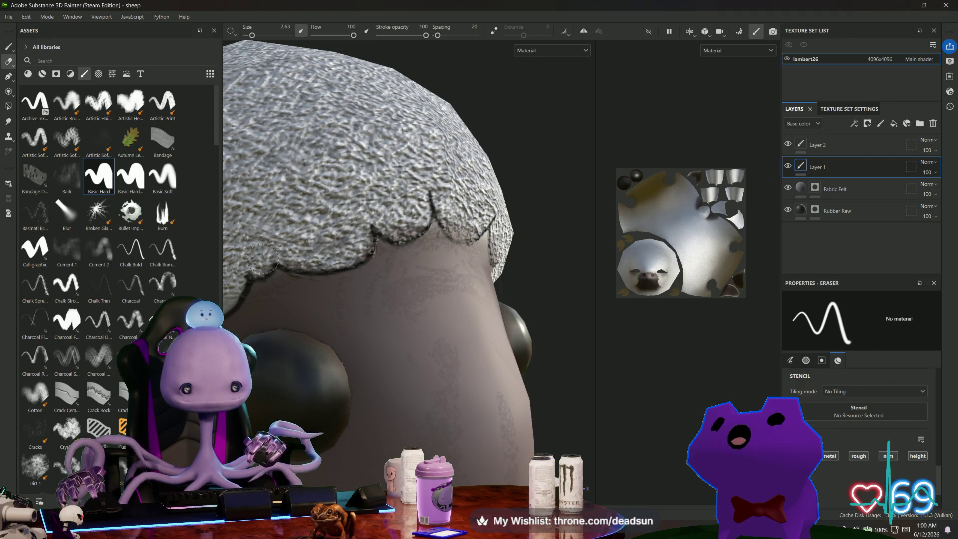
{"action": "left_click_drag", "start_coordinate": [364, 244], "coordinate": [384, 228], "text": "alt"}
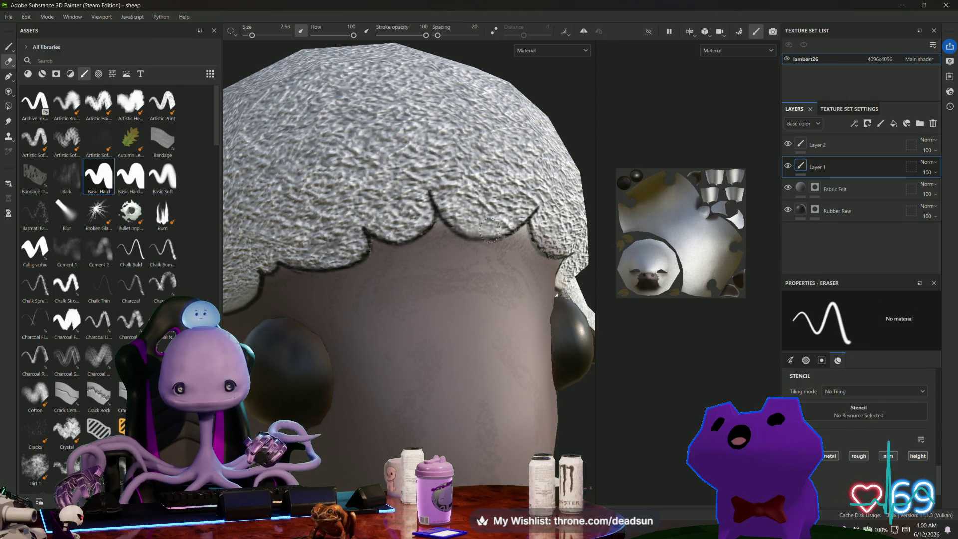
{"action": "mouse_move", "coordinate": [452, 215]}
{"action": "left_mouse_down", "text": "alt"}
{"action": "mouse_move", "coordinate": [554, 220]}
{"action": "mouse_move", "coordinate": [395, 231]}
{"action": "left_mouse_up", "text": "alt"}
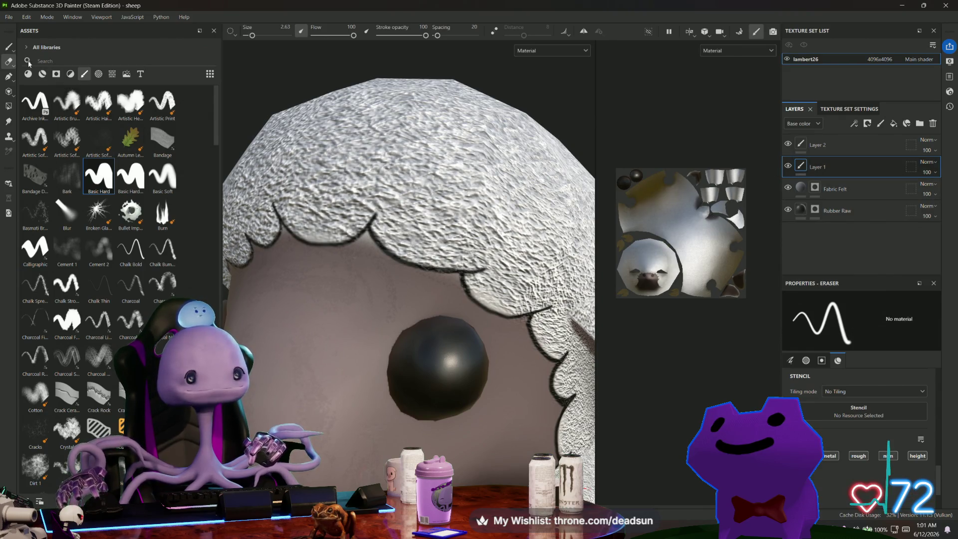
{"action": "left_click", "coordinate": [14, 49]}
{"action": "scroll", "coordinate": [332, 245], "scroll_direction": "up", "scroll_amount": 5}
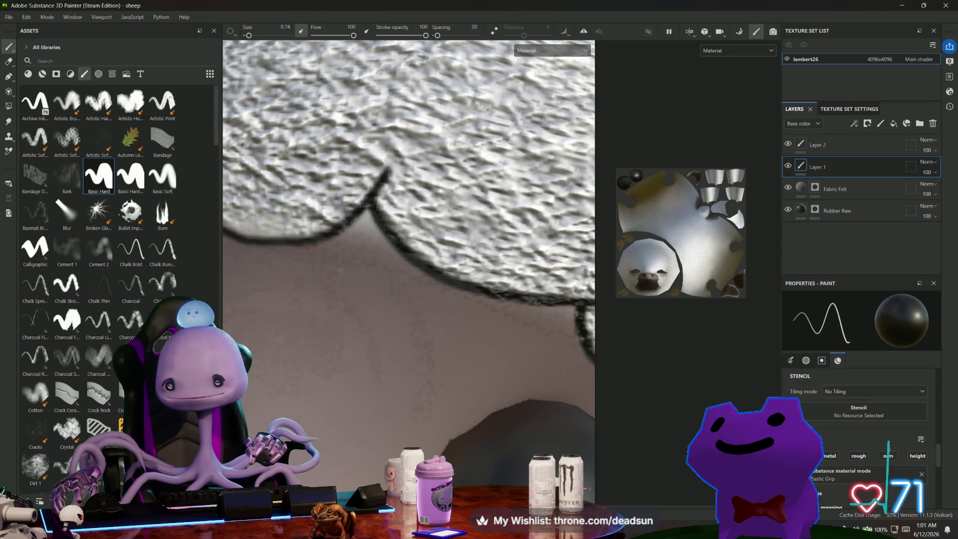
{"action": "scroll", "coordinate": [454, 353], "scroll_direction": "down", "scroll_amount": 5}
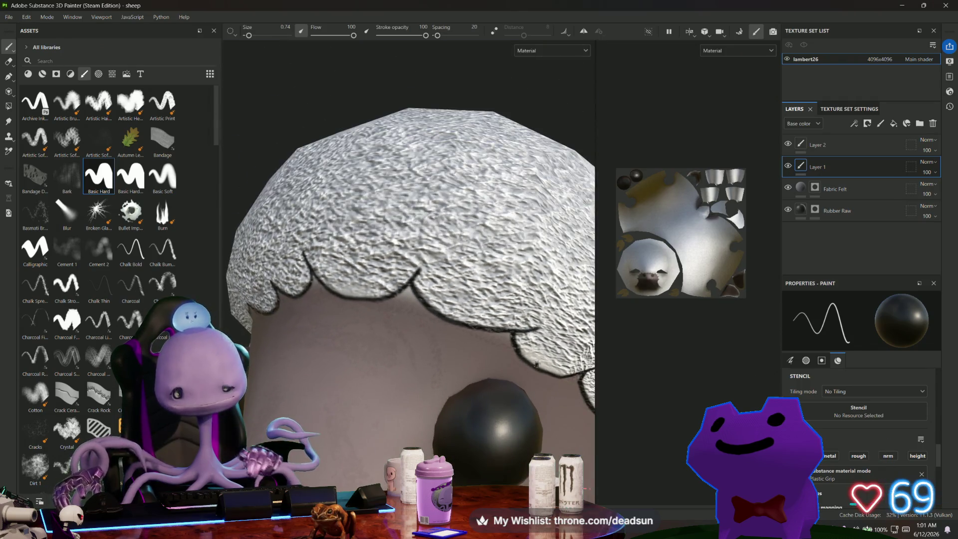
{"action": "scroll", "coordinate": [844, 448], "scroll_direction": "down", "scroll_amount": 5}
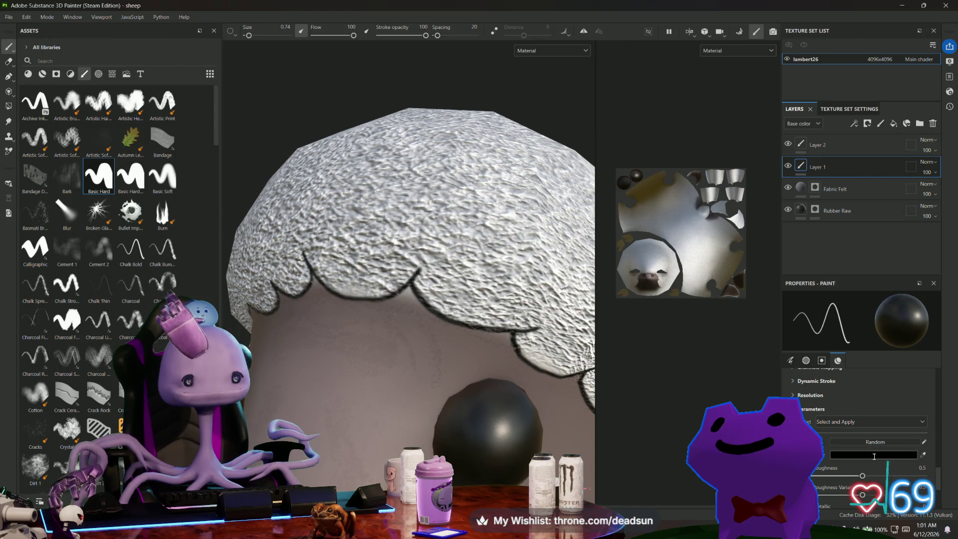
- Eyedrop the face's grey-brown 625554 as paint colour and enlarge the brush to 13.61
{"action": "left_click", "coordinate": [874, 455]}
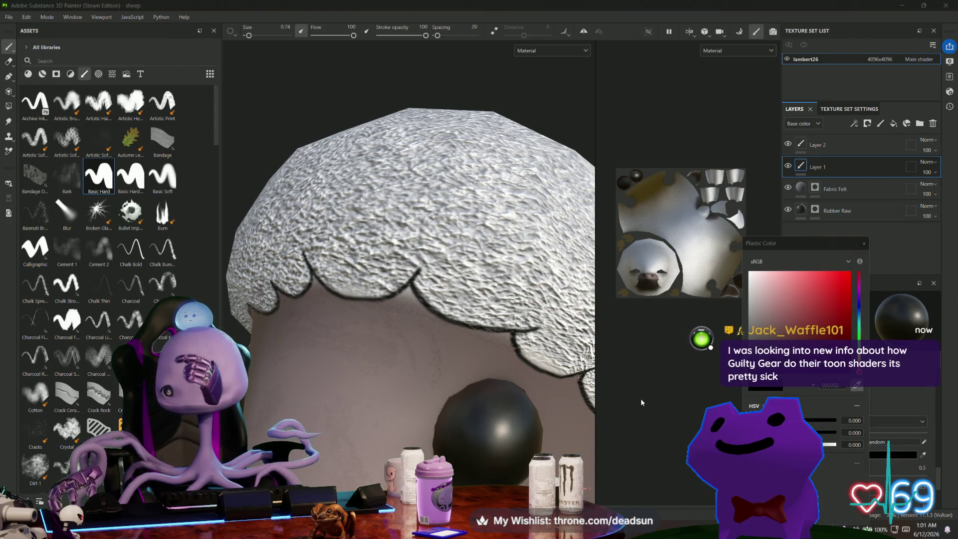
{"action": "left_click", "coordinate": [392, 306]}
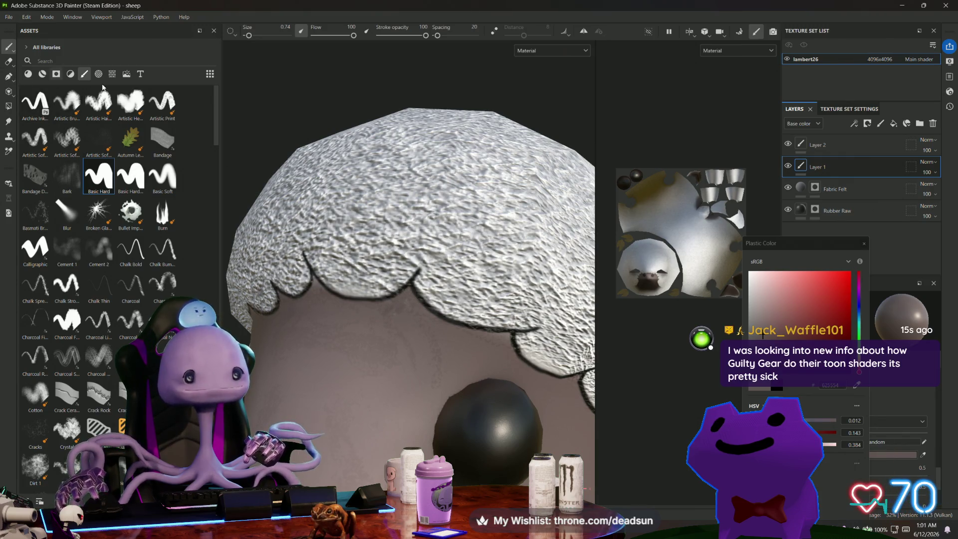
{"action": "left_click_drag", "start_coordinate": [251, 37], "coordinate": [263, 37]}
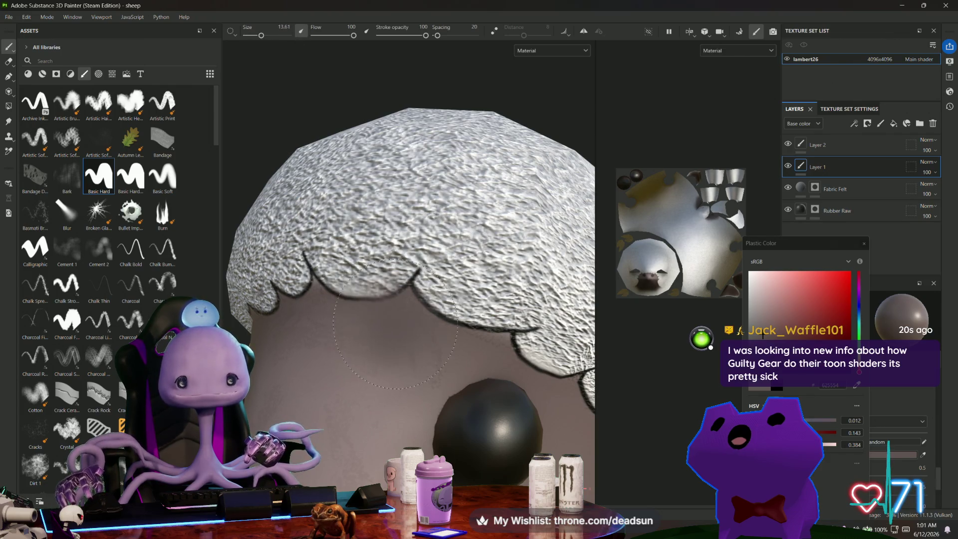
{"action": "left_click_drag", "start_coordinate": [339, 387], "coordinate": [372, 374], "text": "alt"}
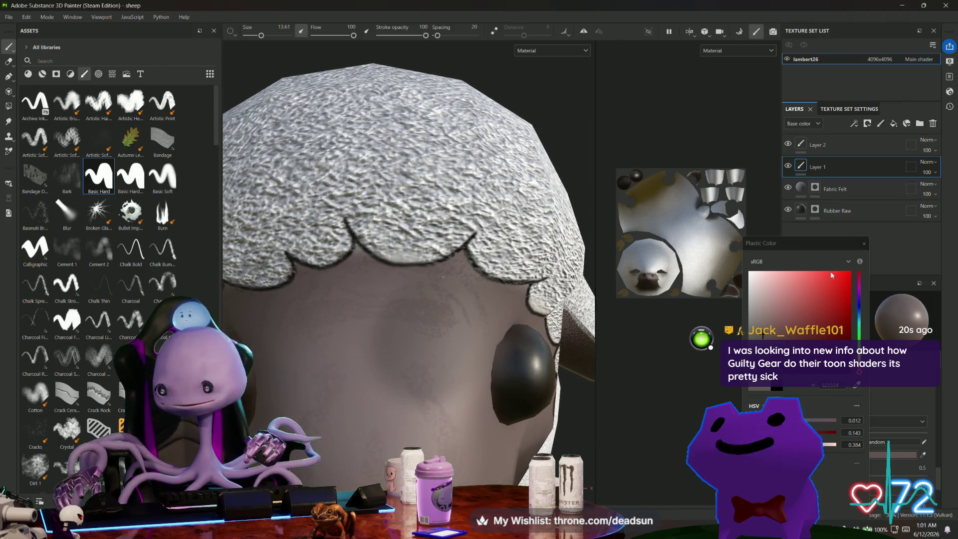
- Toggle Layer 1's visibility off and on twice to compare its paint
{"action": "left_click", "coordinate": [789, 167]}
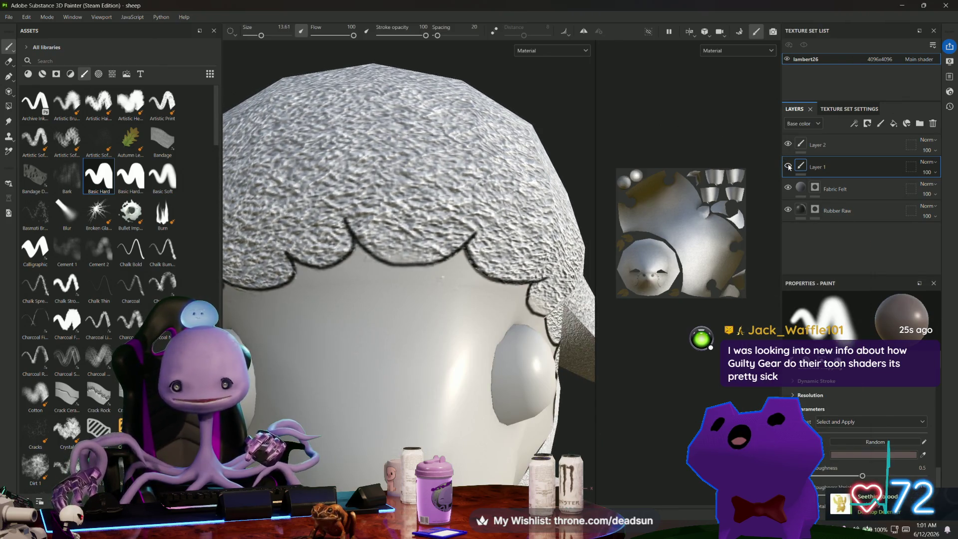
{"action": "left_click", "coordinate": [789, 166]}
{"action": "left_click", "coordinate": [789, 167]}
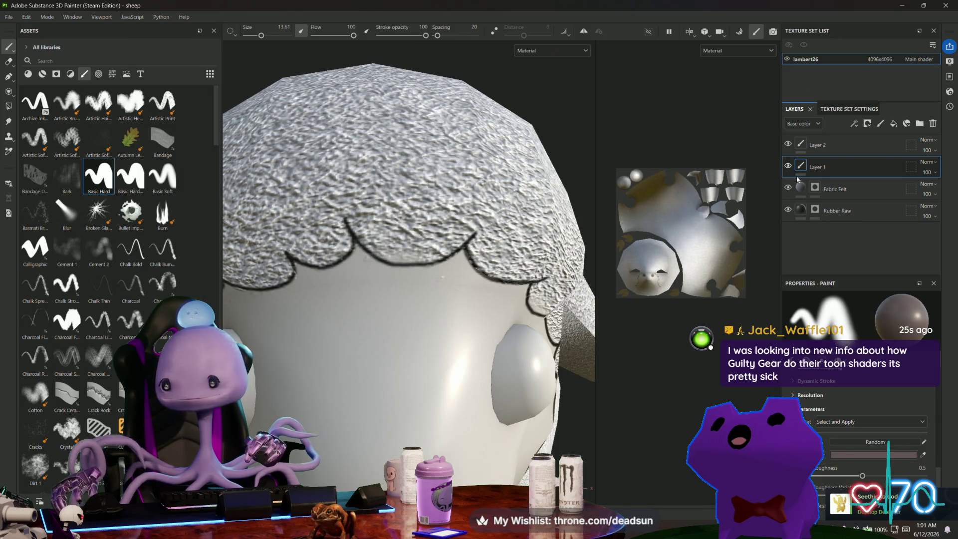
{"action": "left_click", "coordinate": [788, 167]}
{"action": "scroll", "coordinate": [848, 424], "scroll_direction": "down", "scroll_amount": 1}
{"action": "scroll", "coordinate": [848, 431], "scroll_direction": "down", "scroll_amount": 5}
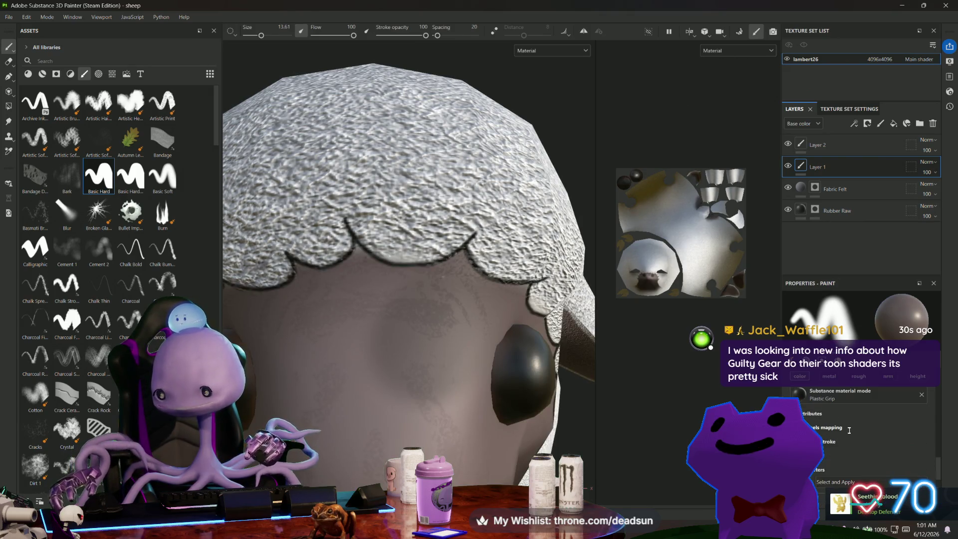
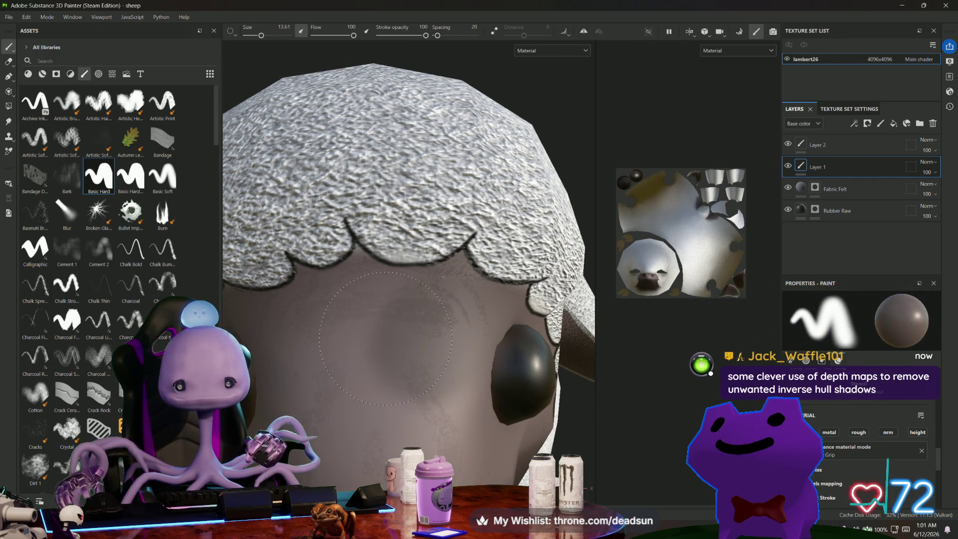
- Hide Layer 1's face colour and select Layer 2 for painting
{"action": "mouse_move", "coordinate": [387, 350]}
{"action": "left_mouse_down", "text": "alt"}
{"action": "mouse_move", "coordinate": [388, 376]}
{"action": "mouse_move", "coordinate": [364, 377]}
{"action": "left_mouse_up", "text": "alt"}
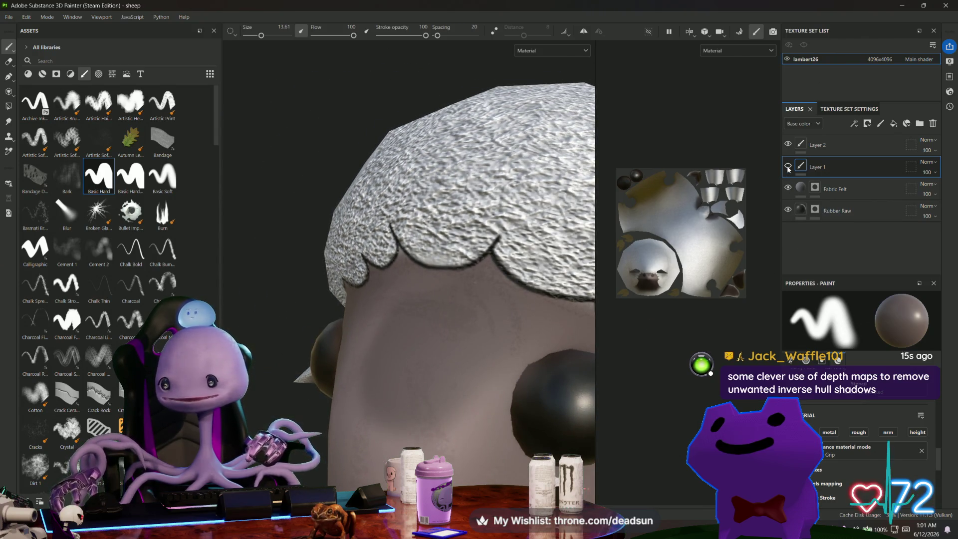
{"action": "left_click", "coordinate": [788, 169]}
{"action": "mouse_move", "coordinate": [411, 370]}
{"action": "left_mouse_down", "text": "alt"}
{"action": "mouse_move", "coordinate": [300, 340]}
{"action": "mouse_move", "coordinate": [334, 345]}
{"action": "mouse_move", "coordinate": [325, 350]}
{"action": "left_mouse_up", "text": "alt"}
{"action": "left_click", "coordinate": [814, 145]}
{"action": "mouse_move", "coordinate": [375, 235]}
{"action": "left_mouse_down", "text": "alt"}
{"action": "mouse_move", "coordinate": [272, 150]}
{"action": "mouse_move", "coordinate": [289, 145]}
{"action": "left_mouse_up", "text": "alt"}
- Set the paint colour to white and the brush size to 0.94
{"action": "scroll", "coordinate": [875, 464], "scroll_direction": "down", "scroll_amount": 3}
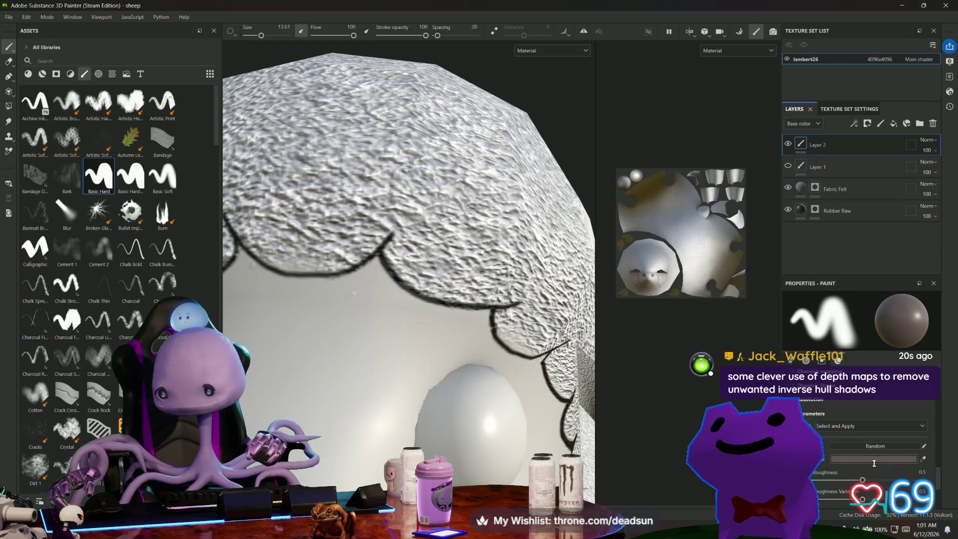
{"action": "left_click", "coordinate": [875, 463]}
{"action": "left_click", "coordinate": [748, 274]}
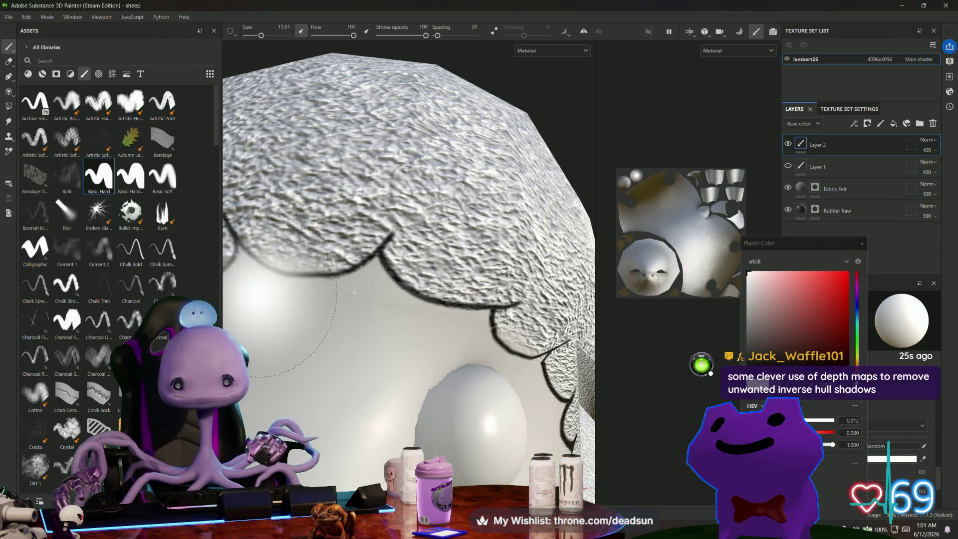
{"action": "scroll", "coordinate": [249, 294], "scroll_direction": "down", "scroll_amount": 3}
{"action": "left_click_drag", "start_coordinate": [261, 36], "coordinate": [246, 36]}
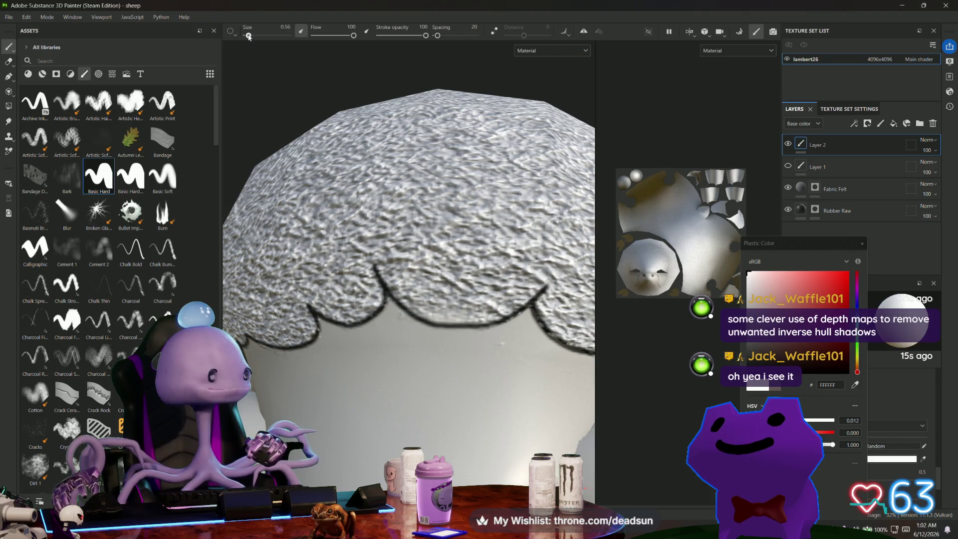
{"action": "left_click_drag", "start_coordinate": [249, 37], "coordinate": [249, 36]}
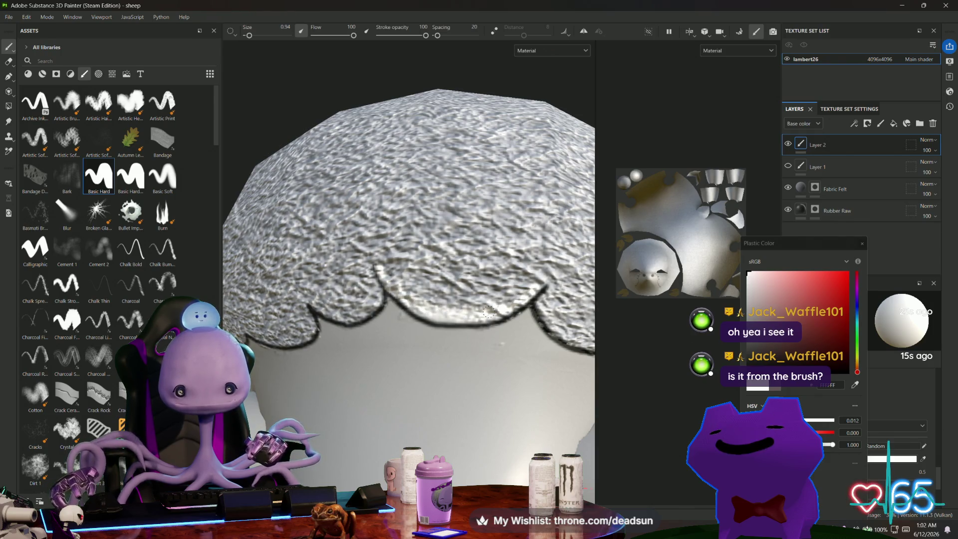
- Toggle Layer 2's visibility to compare its dark outline against the wool edge
{"action": "left_click_drag", "start_coordinate": [544, 284], "coordinate": [458, 283], "text": "alt"}
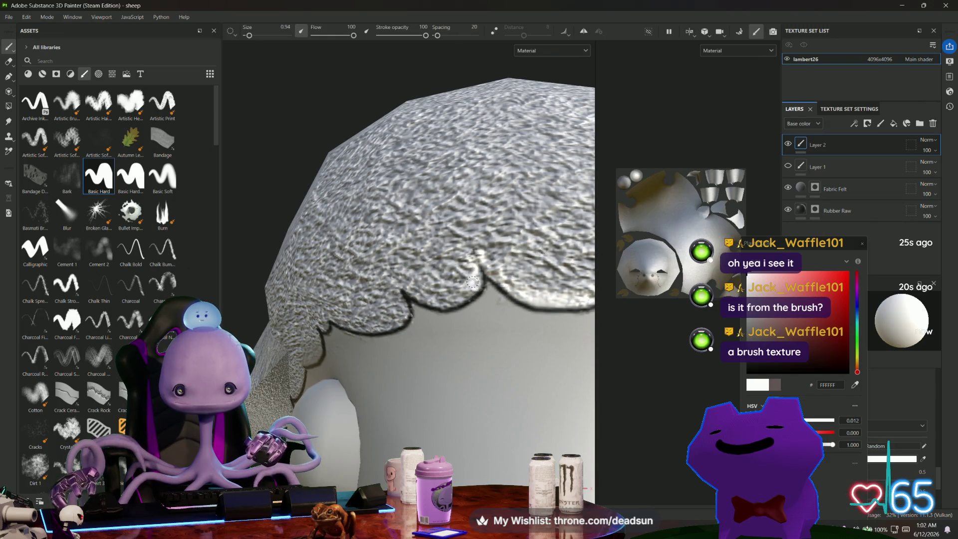
{"action": "mouse_move", "coordinate": [401, 283]}
{"action": "left_mouse_down", "text": "alt"}
{"action": "mouse_move", "coordinate": [365, 279]}
{"action": "mouse_move", "coordinate": [394, 272]}
{"action": "left_mouse_up", "text": "alt"}
{"action": "scroll", "coordinate": [394, 271], "scroll_direction": "up", "scroll_amount": 3}
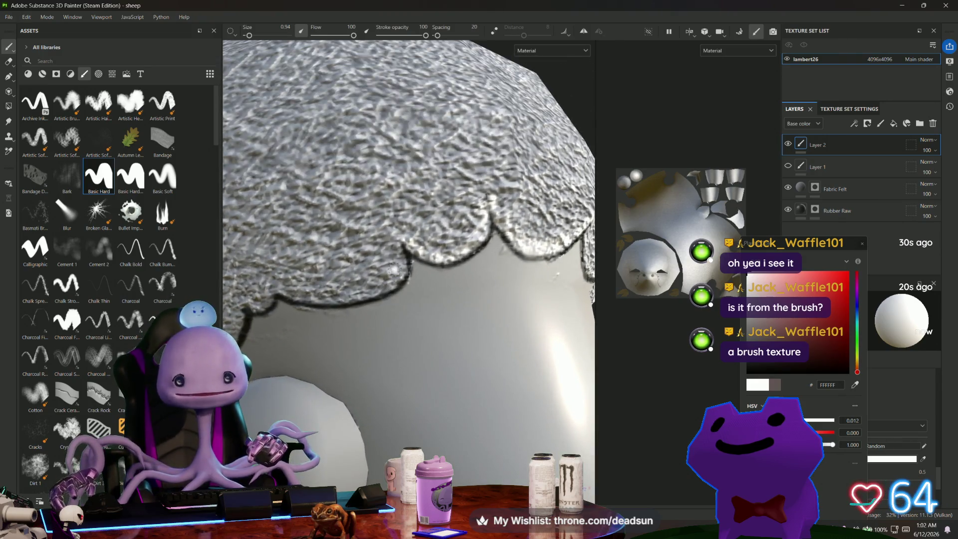
{"action": "left_click", "coordinate": [789, 145]}
{"action": "left_click", "coordinate": [788, 145]}
{"action": "left_click", "coordinate": [789, 145]}
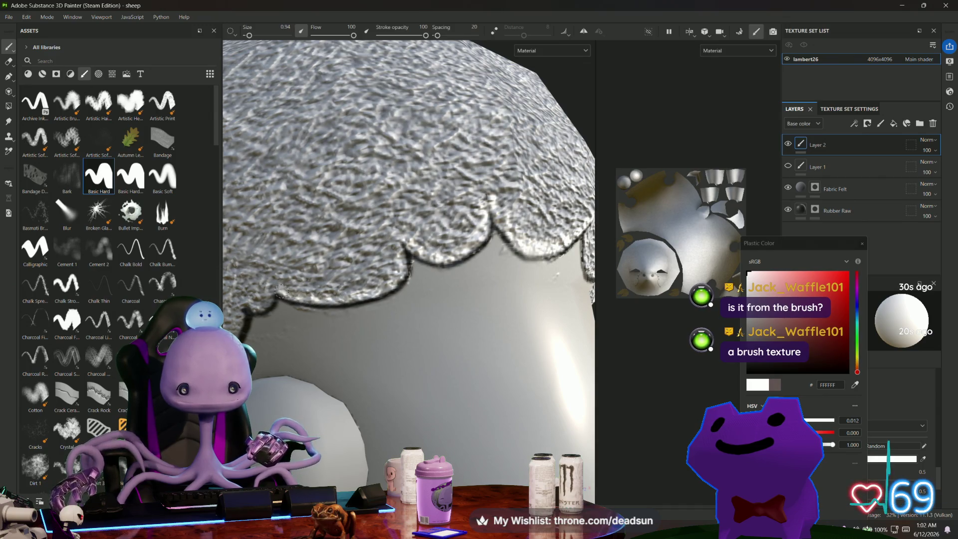
{"action": "left_click_drag", "start_coordinate": [369, 295], "coordinate": [398, 289], "text": "alt"}
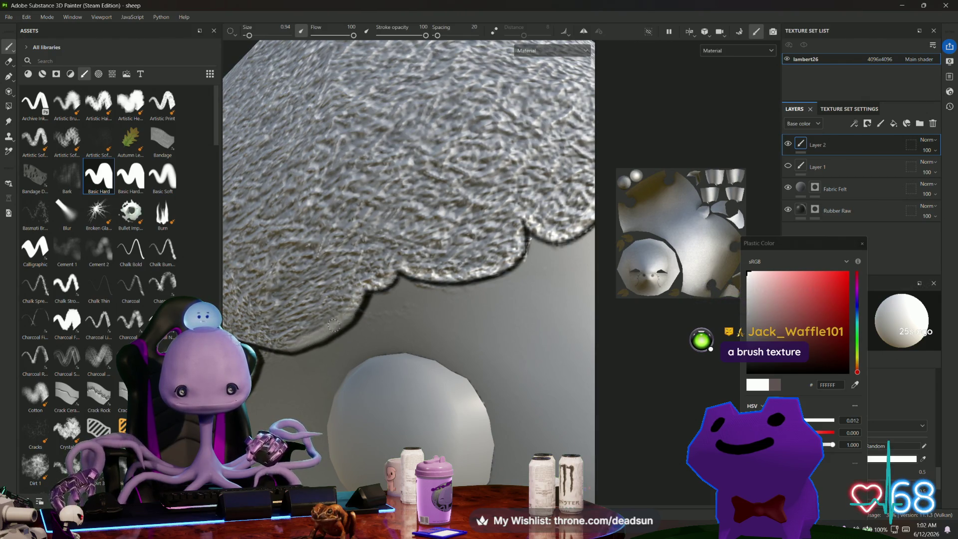
{"action": "left_click_drag", "start_coordinate": [319, 332], "coordinate": [383, 296], "text": "alt"}
{"action": "mouse_move", "coordinate": [327, 358]}
{"action": "left_mouse_down", "text": "alt"}
{"action": "mouse_move", "coordinate": [330, 381]}
{"action": "mouse_move", "coordinate": [350, 294]}
{"action": "left_mouse_up", "text": "alt"}
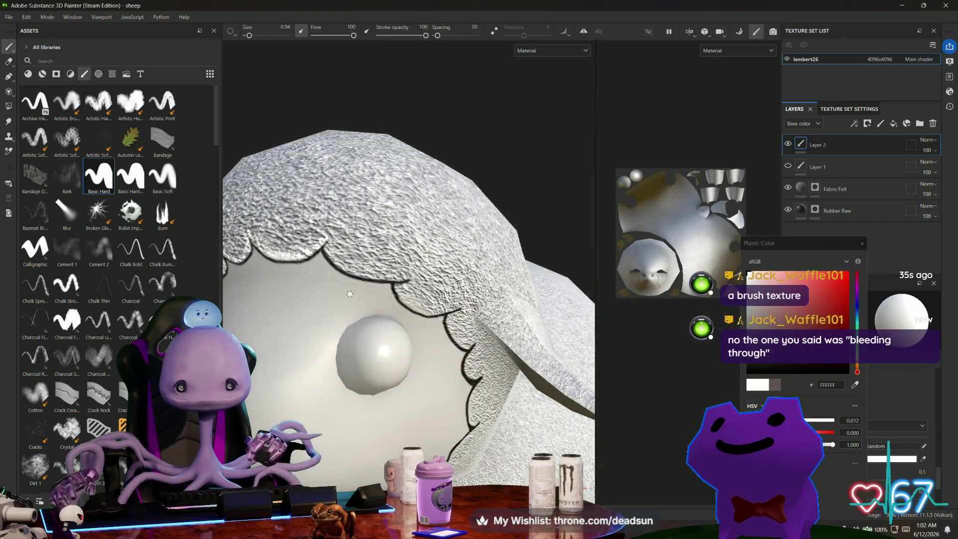
{"action": "scroll", "coordinate": [350, 294], "scroll_direction": "up", "scroll_amount": 2}
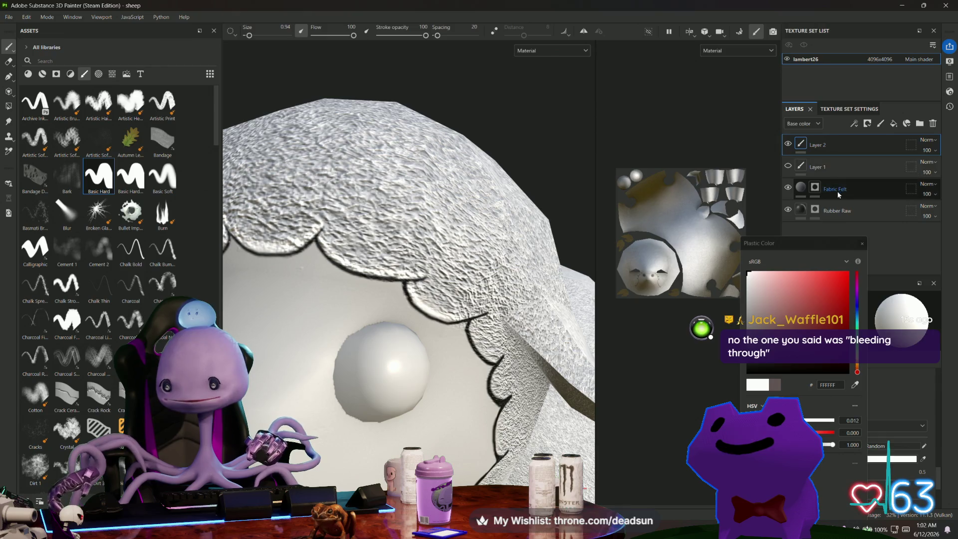
- Select the Fabric Felt mask and switch from the Eraser back to the Paint tool
{"action": "left_click", "coordinate": [815, 187]}
{"action": "key", "text": "e"}
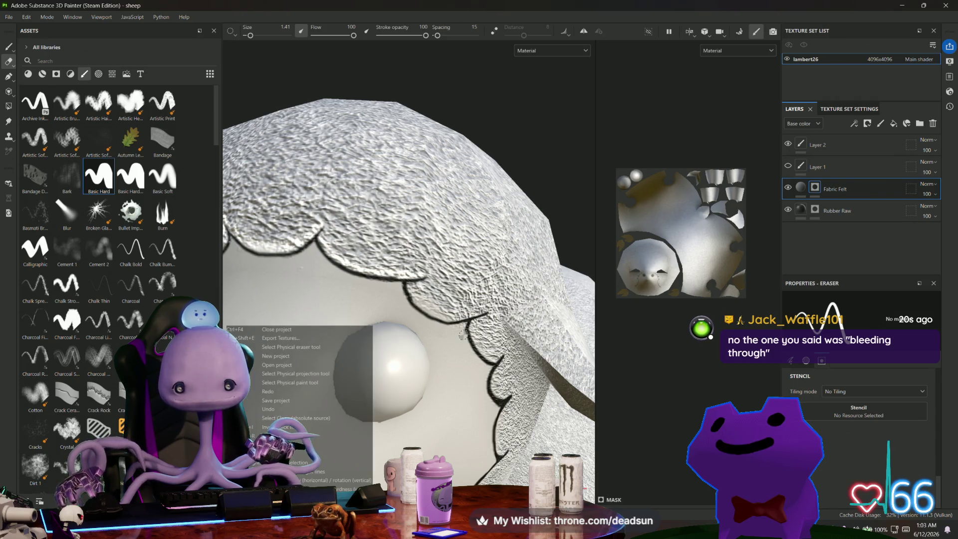
{"action": "left_click", "coordinate": [8, 50]}
{"action": "scroll", "coordinate": [477, 293], "scroll_direction": "up", "scroll_amount": 5}
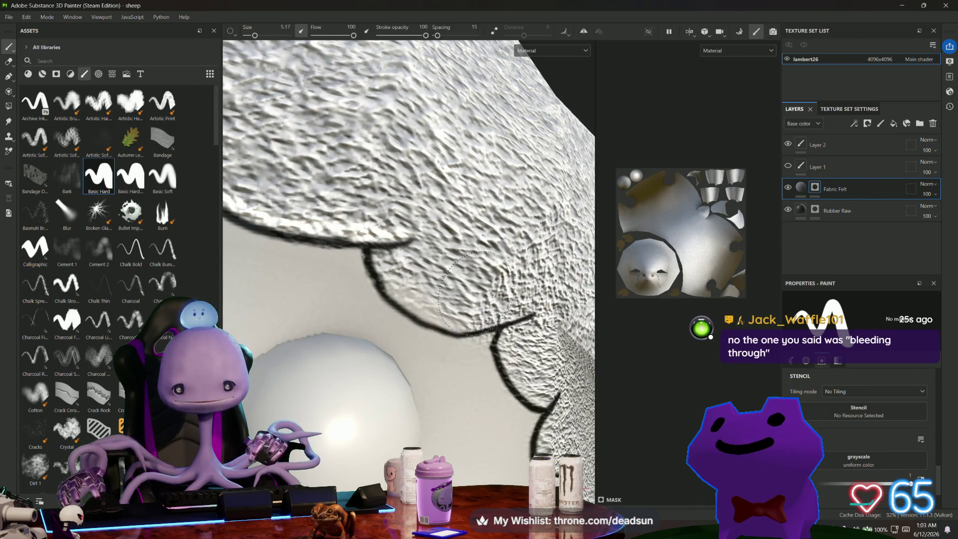
- Dab white along the wool's lower edge, undoing the misplaced dabs
{"action": "left_click", "coordinate": [413, 227]}
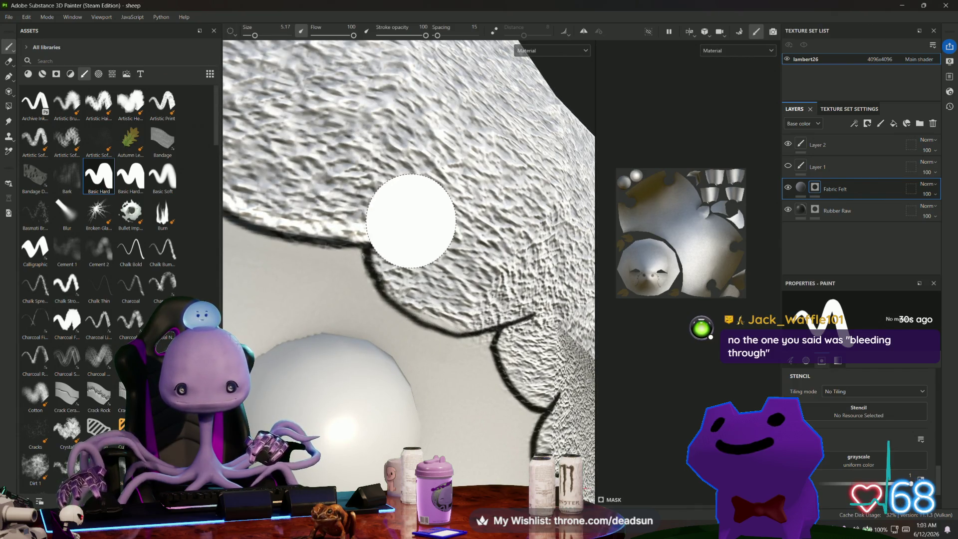
{"action": "key", "text": "ctrl+z"}
{"action": "scroll", "coordinate": [316, 181], "scroll_direction": "up", "scroll_amount": 2}
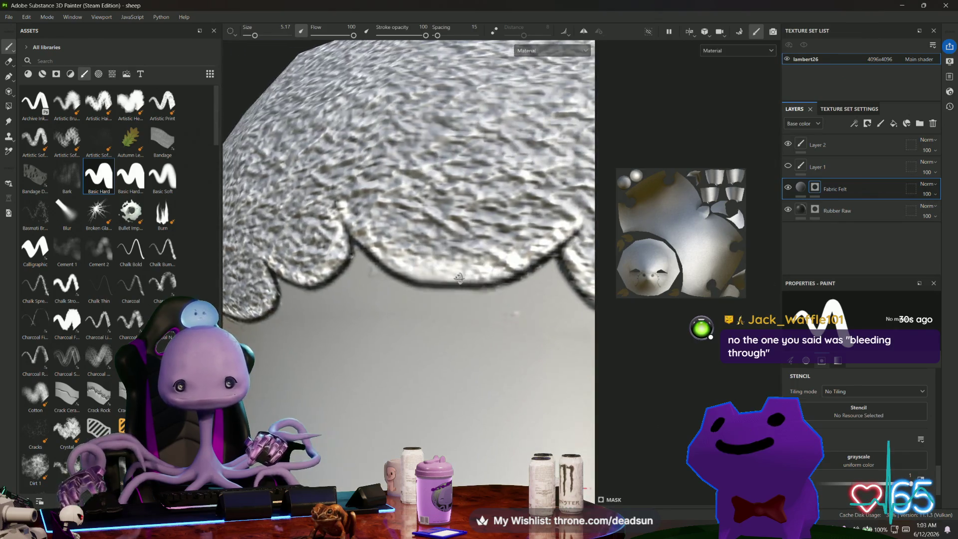
{"action": "left_click", "coordinate": [512, 228]}
{"action": "key", "text": "ctrl+z"}
{"action": "left_click", "coordinate": [387, 197]}
{"action": "left_click_drag", "start_coordinate": [387, 197], "coordinate": [350, 227], "text": "alt"}
{"action": "key", "text": "ctrl+z"}
{"action": "left_click", "coordinate": [295, 269]}
{"action": "key", "text": "ctrl+z"}
{"action": "mouse_move", "coordinate": [295, 269]}
{"action": "left_mouse_down", "text": "alt"}
{"action": "mouse_move", "coordinate": [327, 283]}
{"action": "mouse_move", "coordinate": [409, 250]}
{"action": "left_mouse_up", "text": "alt"}
{"action": "left_click", "coordinate": [409, 249]}
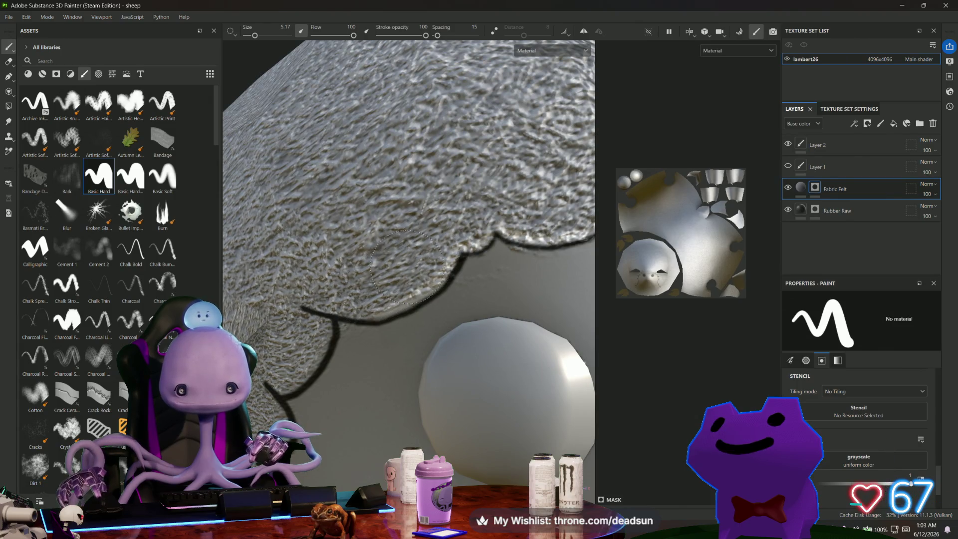
- Orbit around the sheep's face to check the touched-up wool edge
{"action": "scroll", "coordinate": [413, 230], "scroll_direction": "down", "scroll_amount": 5}
{"action": "mouse_move", "coordinate": [413, 229]}
{"action": "left_mouse_down", "text": "alt"}
{"action": "mouse_move", "coordinate": [357, 364]}
{"action": "mouse_move", "coordinate": [345, 367]}
{"action": "mouse_move", "coordinate": [379, 364]}
{"action": "left_mouse_up", "text": "alt"}
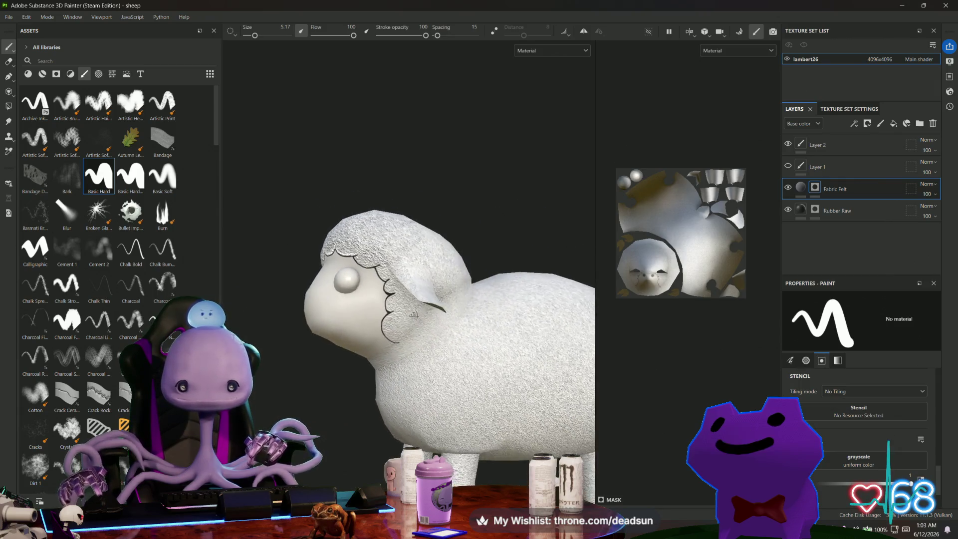
{"action": "scroll", "coordinate": [428, 309], "scroll_direction": "up", "scroll_amount": 6}
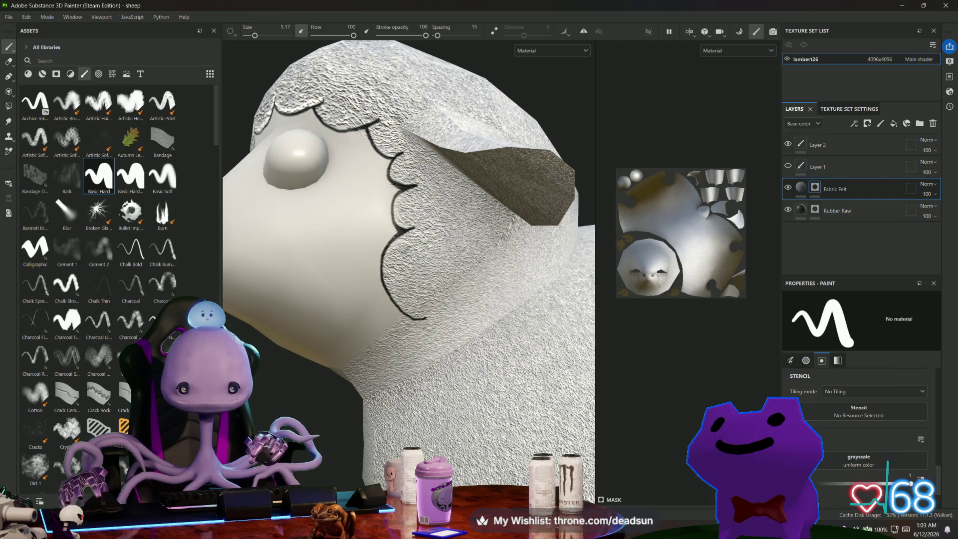
{"action": "scroll", "coordinate": [431, 303], "scroll_direction": "down", "scroll_amount": 3}
{"action": "scroll", "coordinate": [439, 325], "scroll_direction": "down", "scroll_amount": 3}
{"action": "left_click_drag", "start_coordinate": [439, 325], "coordinate": [452, 369], "text": "alt"}
{"action": "scroll", "coordinate": [442, 226], "scroll_direction": "up", "scroll_amount": 6}
{"action": "scroll", "coordinate": [435, 234], "scroll_direction": "up", "scroll_amount": 2}
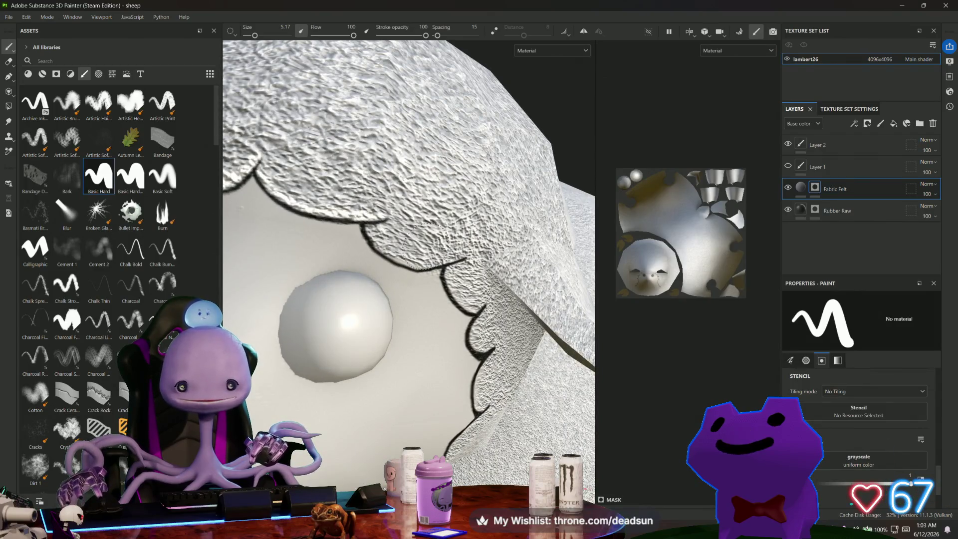
{"action": "scroll", "coordinate": [425, 248], "scroll_direction": "down", "scroll_amount": 5}
{"action": "mouse_move", "coordinate": [425, 248]}
{"action": "left_mouse_down", "text": "alt"}
{"action": "mouse_move", "coordinate": [543, 327]}
{"action": "mouse_move", "coordinate": [541, 307]}
{"action": "mouse_move", "coordinate": [371, 366]}
{"action": "mouse_move", "coordinate": [394, 292]}
{"action": "mouse_move", "coordinate": [383, 330]}
{"action": "mouse_move", "coordinate": [370, 291]}
{"action": "left_mouse_up", "text": "alt"}
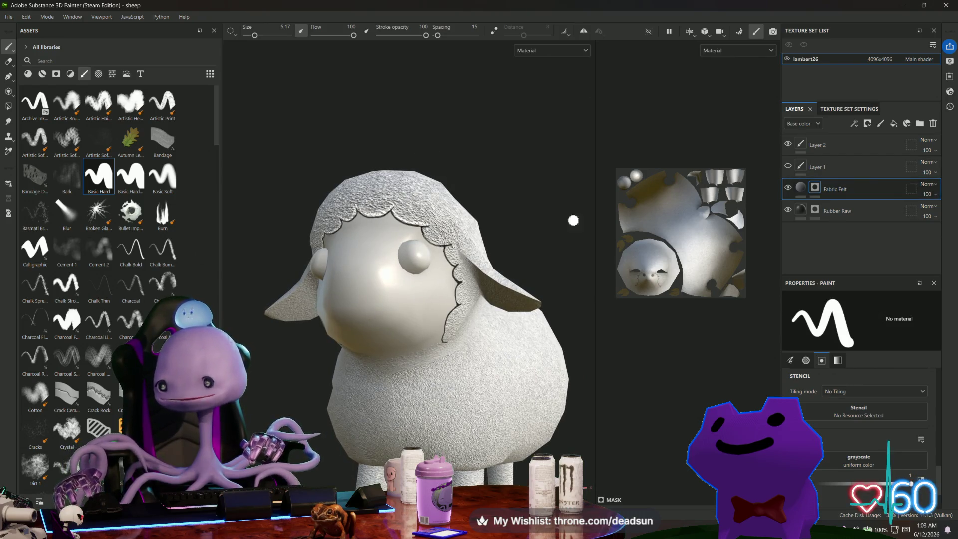
- Show Layer 1's brown face colour again and turn the face toward the camera
{"action": "left_click", "coordinate": [788, 167]}
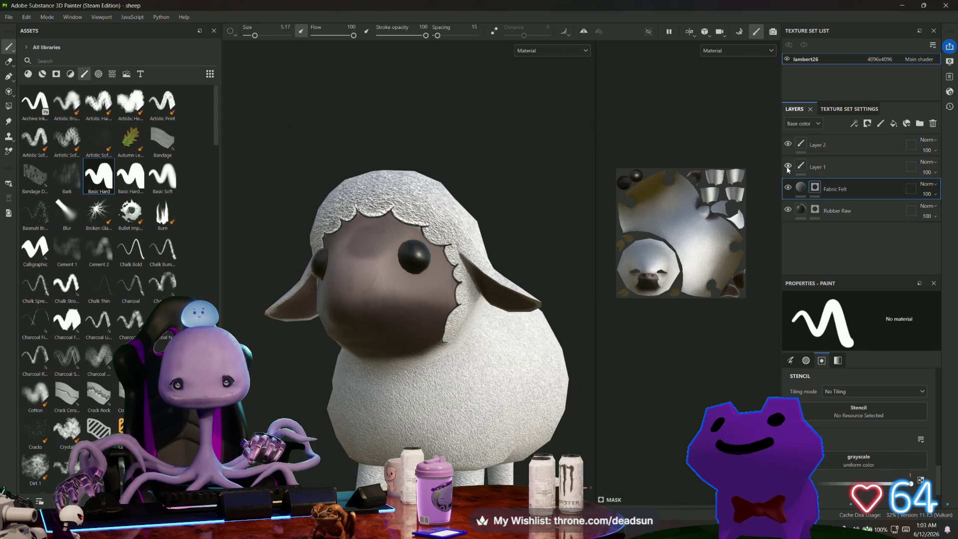
{"action": "scroll", "coordinate": [479, 274], "scroll_direction": "down", "scroll_amount": 3}
{"action": "mouse_move", "coordinate": [479, 275]}
{"action": "left_mouse_down", "text": "alt"}
{"action": "mouse_move", "coordinate": [315, 379]}
{"action": "mouse_move", "coordinate": [355, 443]}
{"action": "mouse_move", "coordinate": [405, 448]}
{"action": "mouse_move", "coordinate": [366, 351]}
{"action": "left_mouse_up", "text": "alt"}
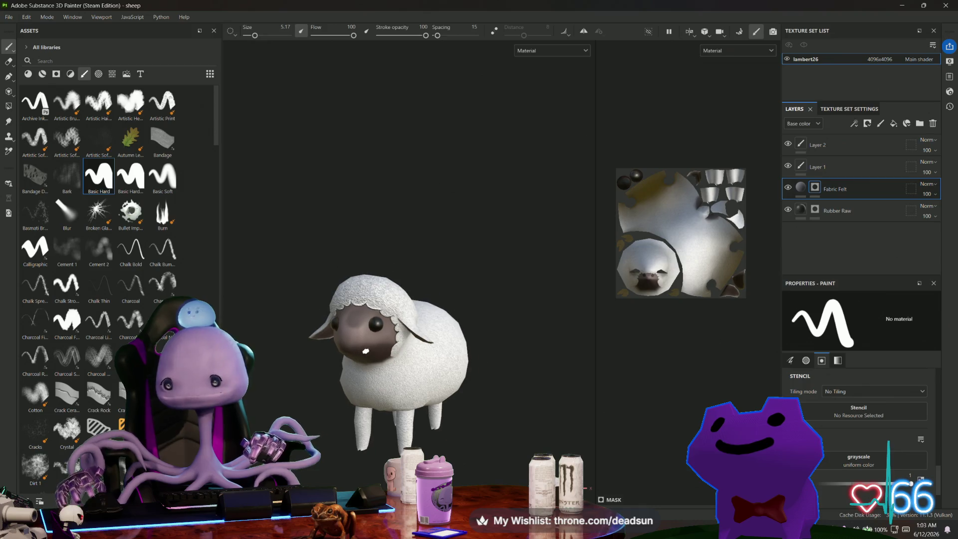
{"action": "scroll", "coordinate": [398, 325], "scroll_direction": "up", "scroll_amount": 5}
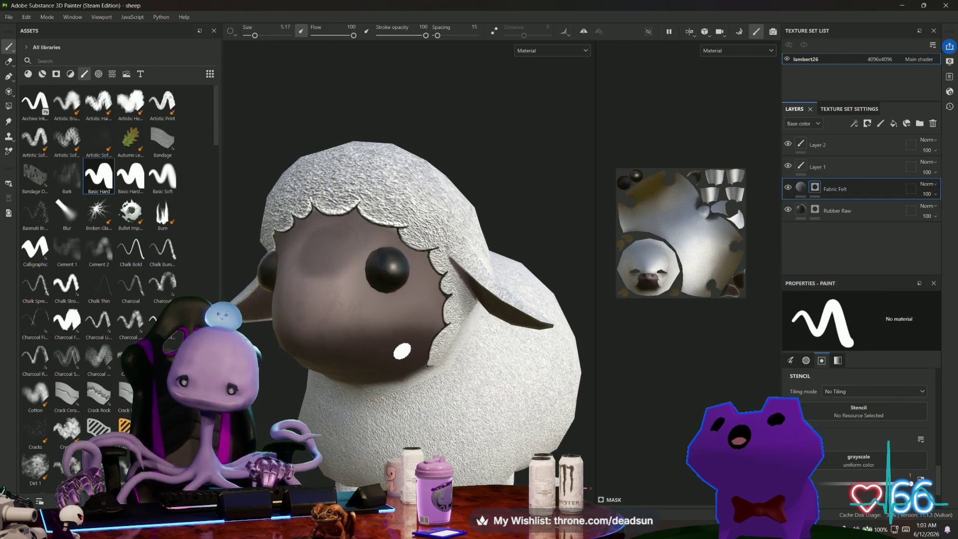
{"action": "left_click_drag", "start_coordinate": [332, 343], "coordinate": [299, 344], "text": "alt"}
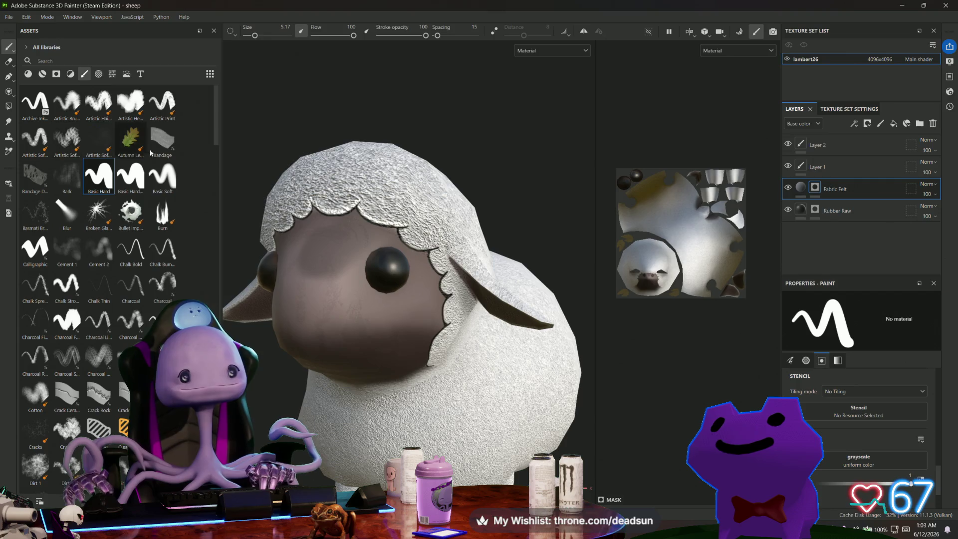
{"action": "scroll", "coordinate": [849, 430], "scroll_direction": "up", "scroll_amount": 6}
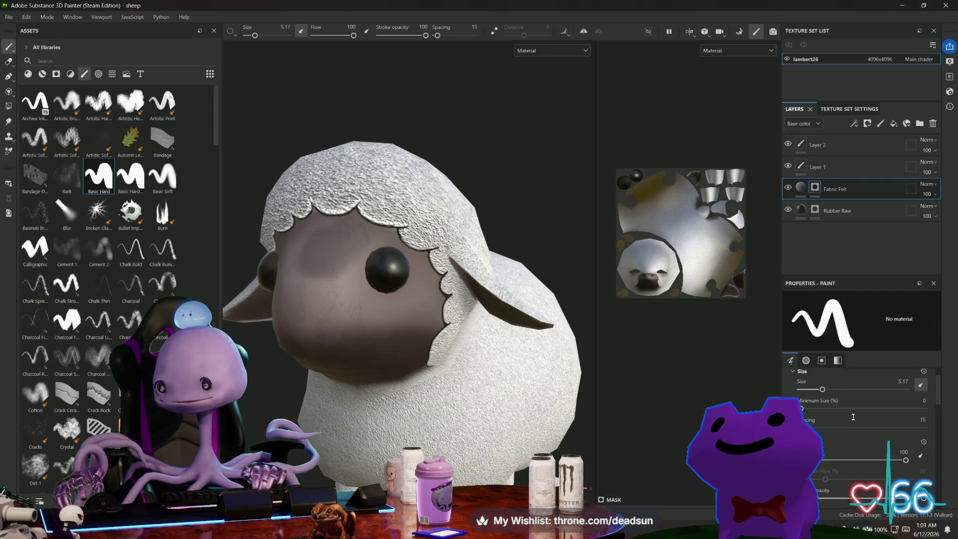
- Select Layer 1, pick a reddish-grey paint colour, and enlarge the brush to about 26
{"action": "left_click", "coordinate": [832, 166]}
{"action": "scroll", "coordinate": [828, 389], "scroll_direction": "down", "scroll_amount": 2}
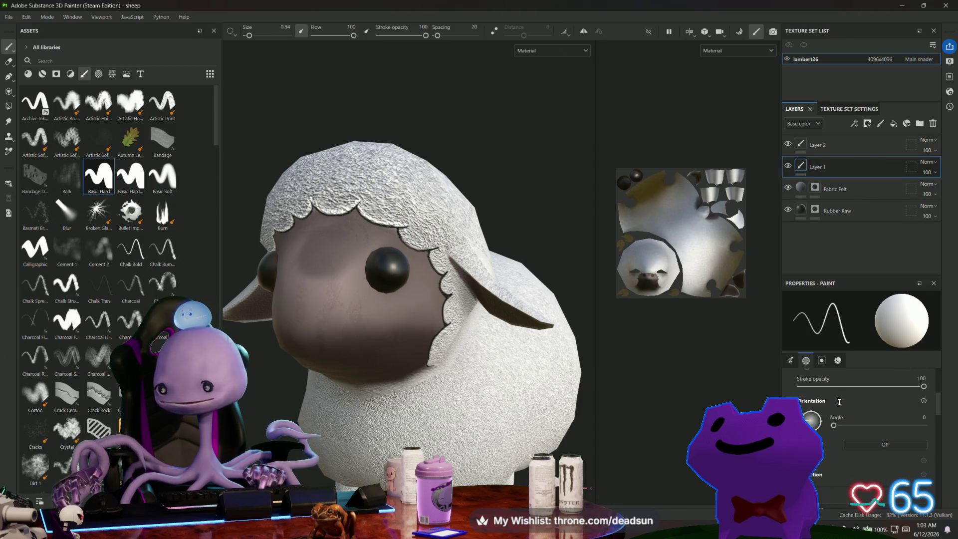
{"action": "scroll", "coordinate": [843, 444], "scroll_direction": "up", "scroll_amount": 2}
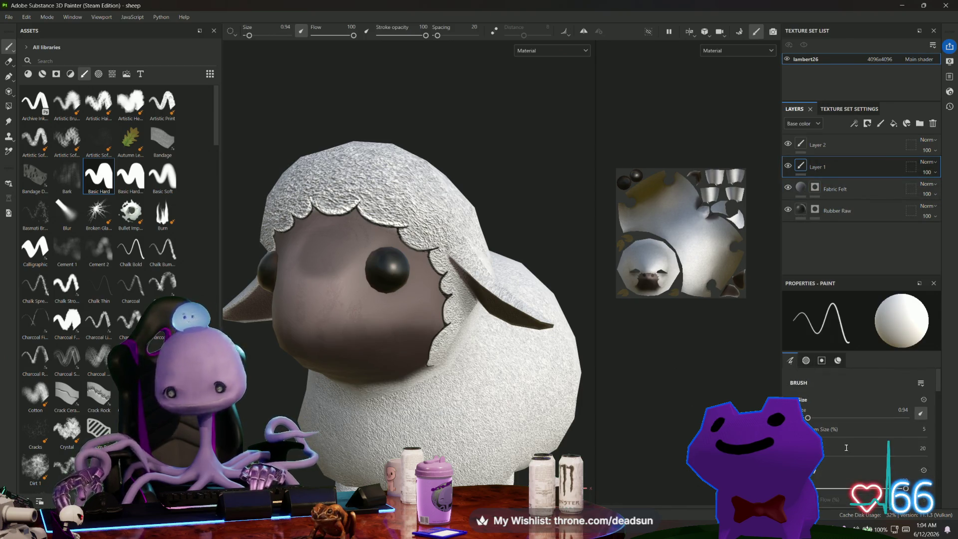
{"action": "scroll", "coordinate": [849, 449], "scroll_direction": "down", "scroll_amount": 10}
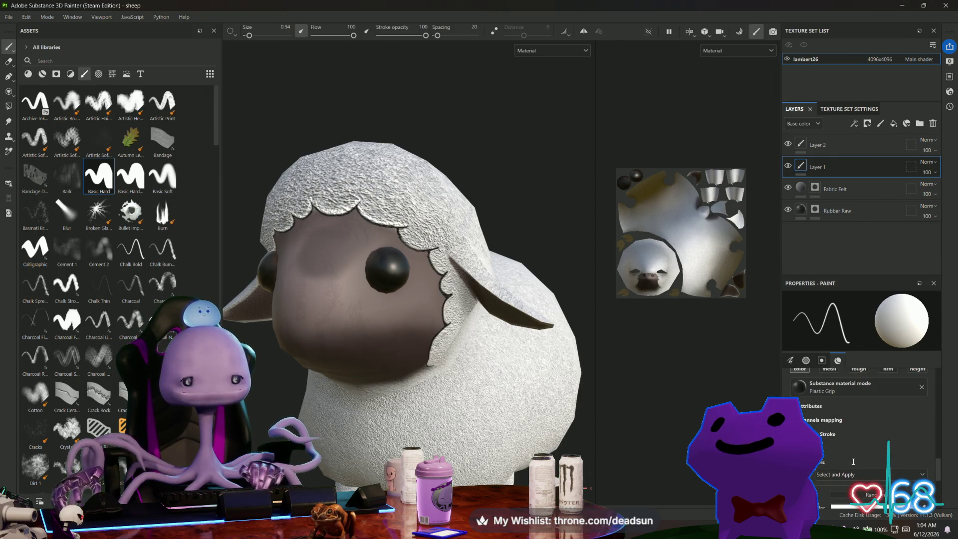
{"action": "scroll", "coordinate": [853, 462], "scroll_direction": "down", "scroll_amount": 4}
{"action": "left_click", "coordinate": [878, 424]}
{"action": "left_click", "coordinate": [763, 324]}
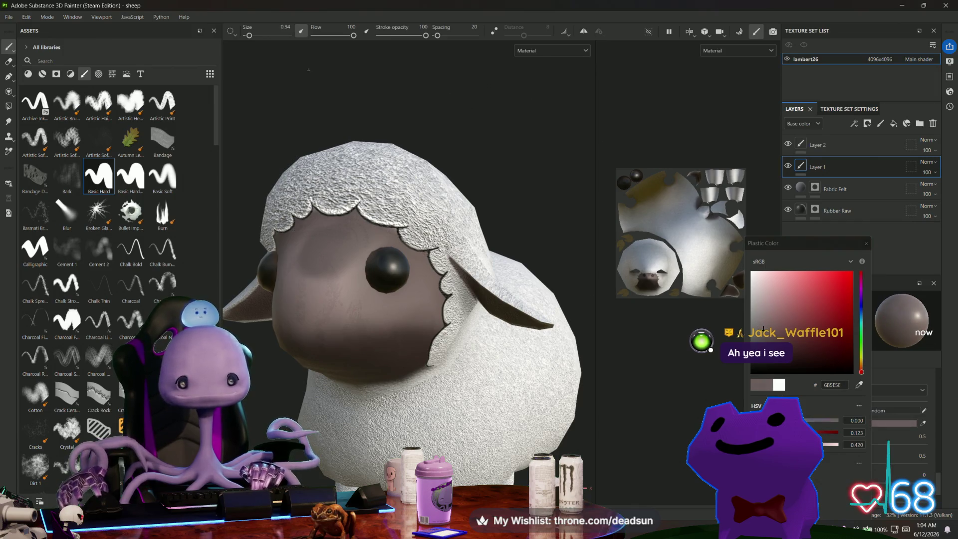
{"action": "left_click_drag", "start_coordinate": [257, 36], "coordinate": [268, 36]}
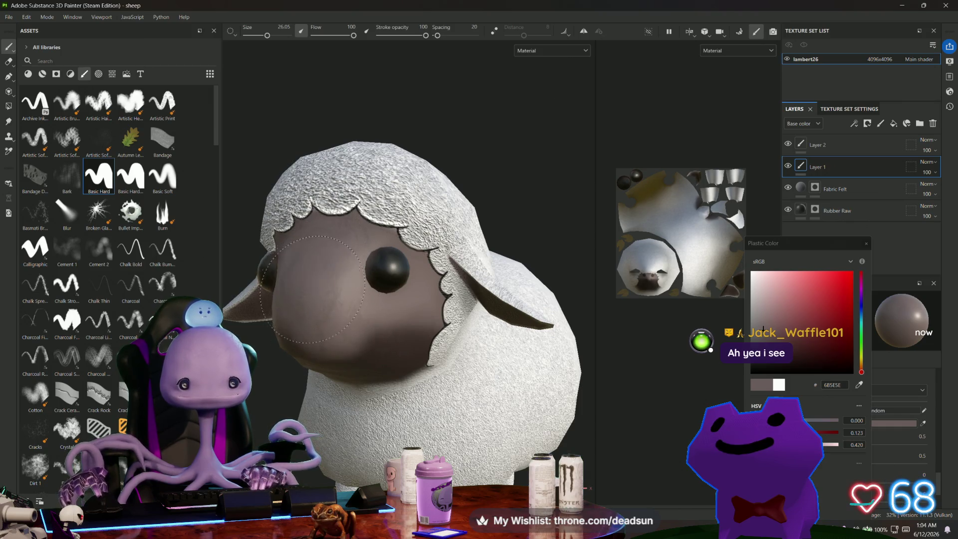
- Hide Layer 1, raise the brush size to 39.7, and close the colour picker
{"action": "left_click_drag", "start_coordinate": [346, 349], "coordinate": [372, 347], "text": "alt"}
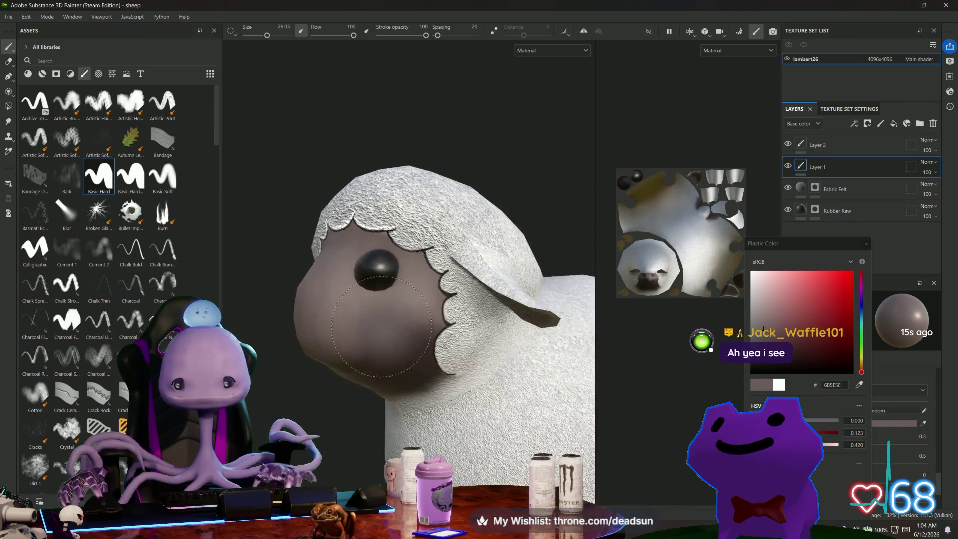
{"action": "left_click", "coordinate": [789, 166]}
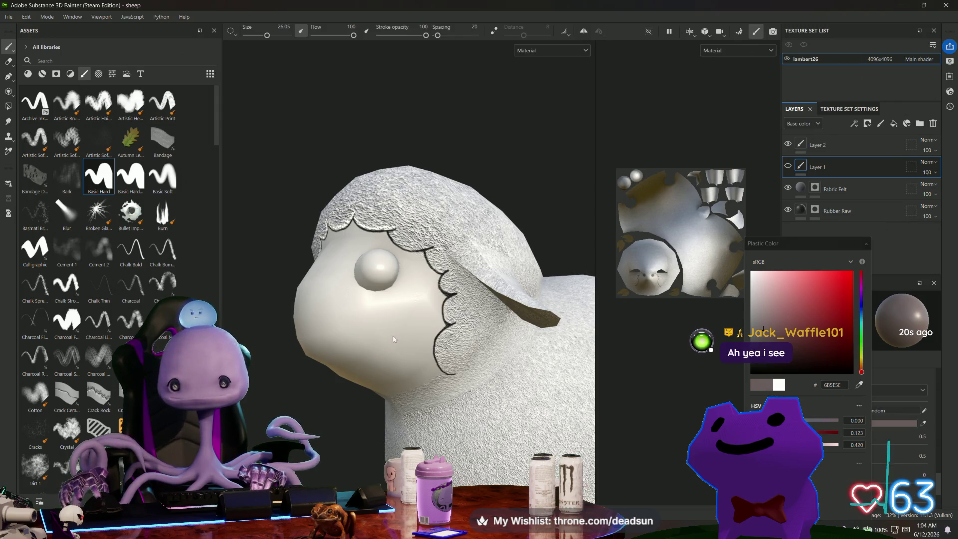
{"action": "left_click", "coordinate": [272, 36]}
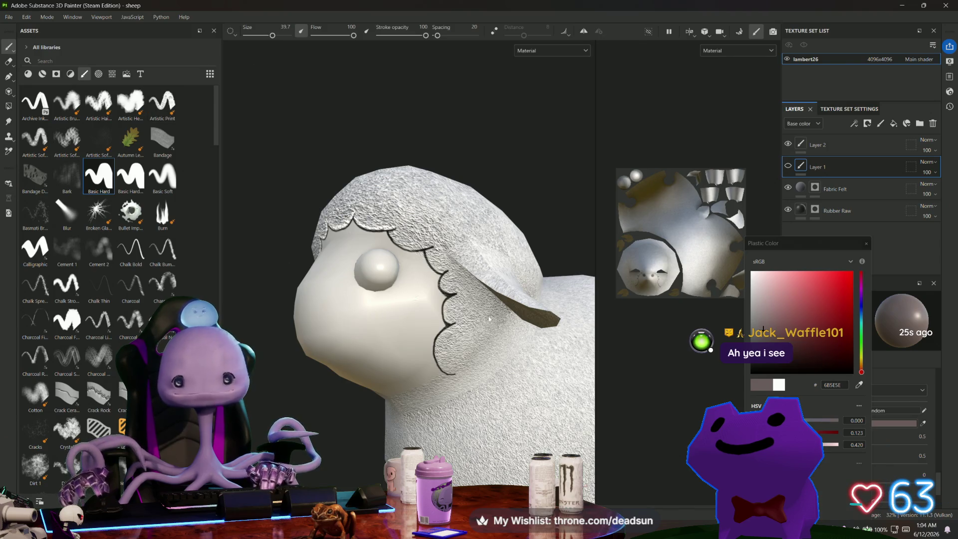
{"action": "left_click", "coordinate": [866, 243]}
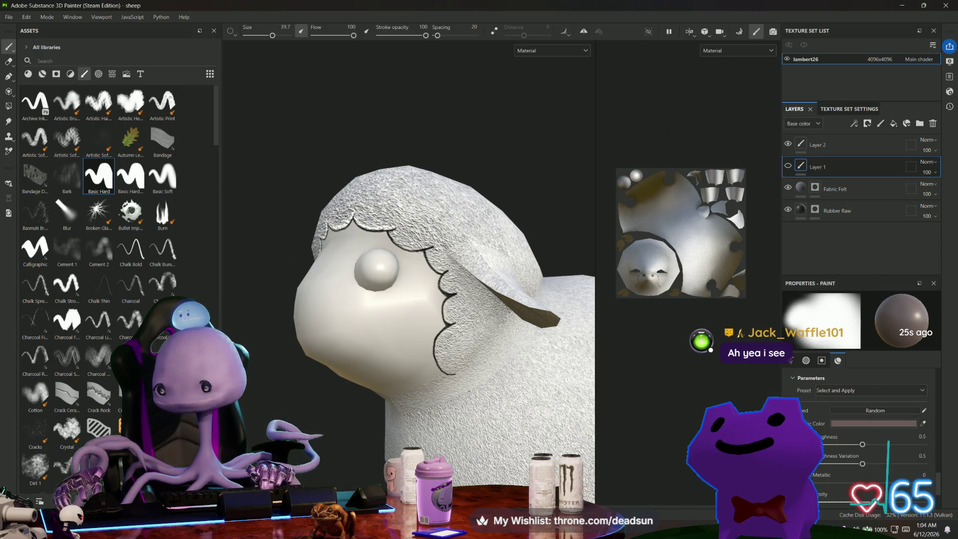
- Add Layer 3 and softly shade the chin, muzzle and eye area darker
{"action": "left_click", "coordinate": [882, 127]}
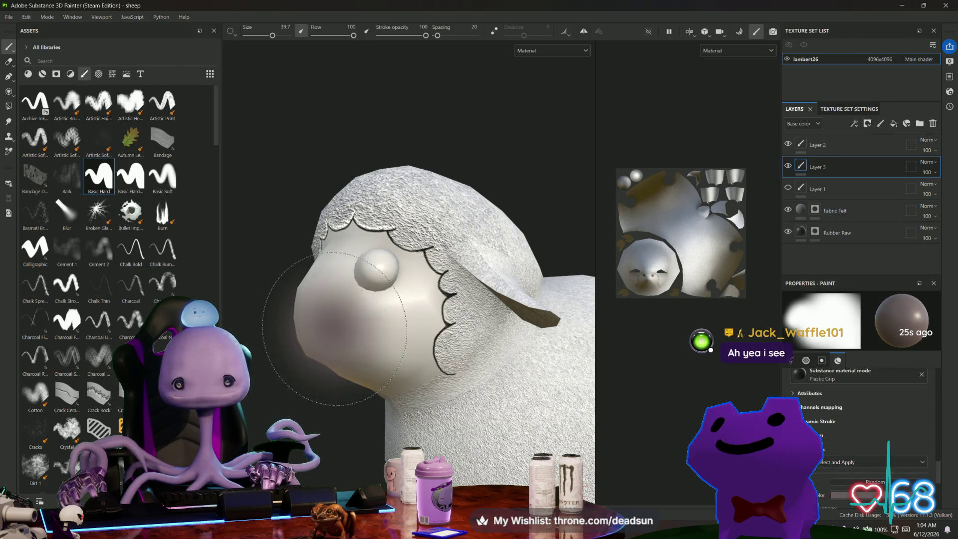
{"action": "left_click_drag", "start_coordinate": [352, 354], "coordinate": [395, 360]}
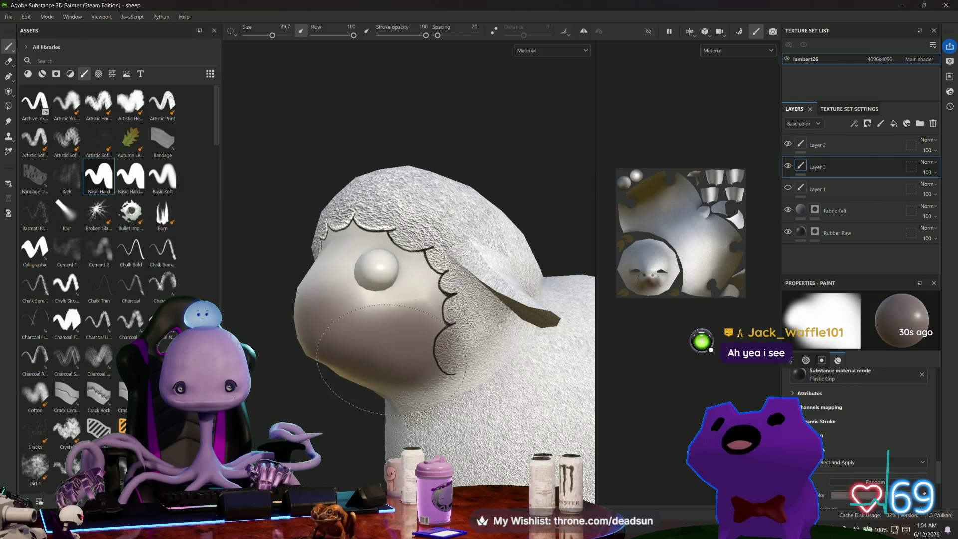
{"action": "mouse_move", "coordinate": [329, 352]}
{"action": "left_mouse_down"}
{"action": "mouse_move", "coordinate": [394, 280]}
{"action": "mouse_move", "coordinate": [359, 259]}
{"action": "mouse_move", "coordinate": [409, 312]}
{"action": "mouse_move", "coordinate": [510, 350]}
{"action": "left_mouse_up"}
{"action": "mouse_move", "coordinate": [487, 385]}
{"action": "left_mouse_down", "text": "alt"}
{"action": "mouse_move", "coordinate": [450, 343]}
{"action": "mouse_move", "coordinate": [394, 396]}
{"action": "mouse_move", "coordinate": [473, 328]}
{"action": "left_mouse_up", "text": "alt"}
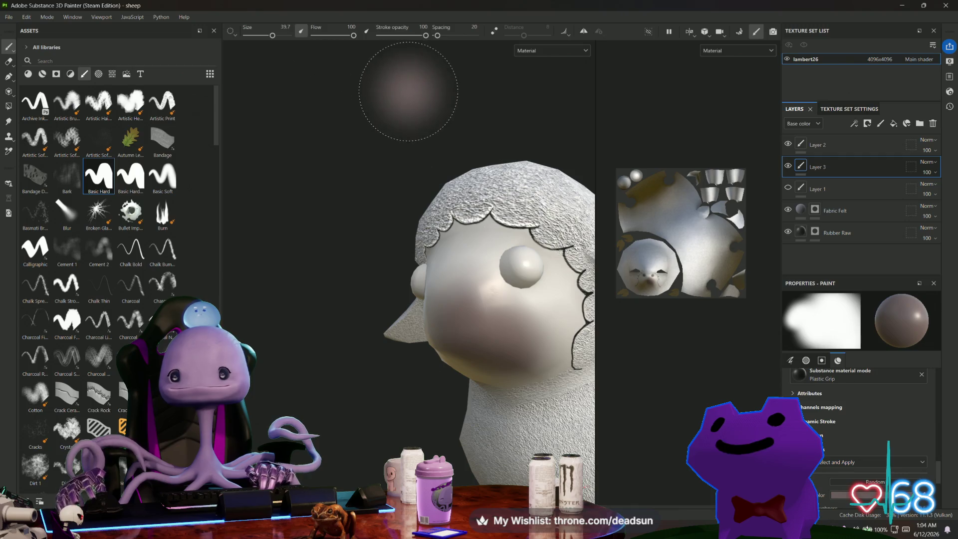
- Reduce the brush size to 14.43 and turn on mirror symmetry
{"action": "left_click_drag", "start_coordinate": [272, 36], "coordinate": [261, 36]}
{"action": "mouse_move", "coordinate": [387, 165]}
{"action": "left_mouse_down", "text": "alt"}
{"action": "mouse_move", "coordinate": [291, 141]}
{"action": "mouse_move", "coordinate": [384, 199]}
{"action": "mouse_move", "coordinate": [418, 277]}
{"action": "left_mouse_up", "text": "alt"}
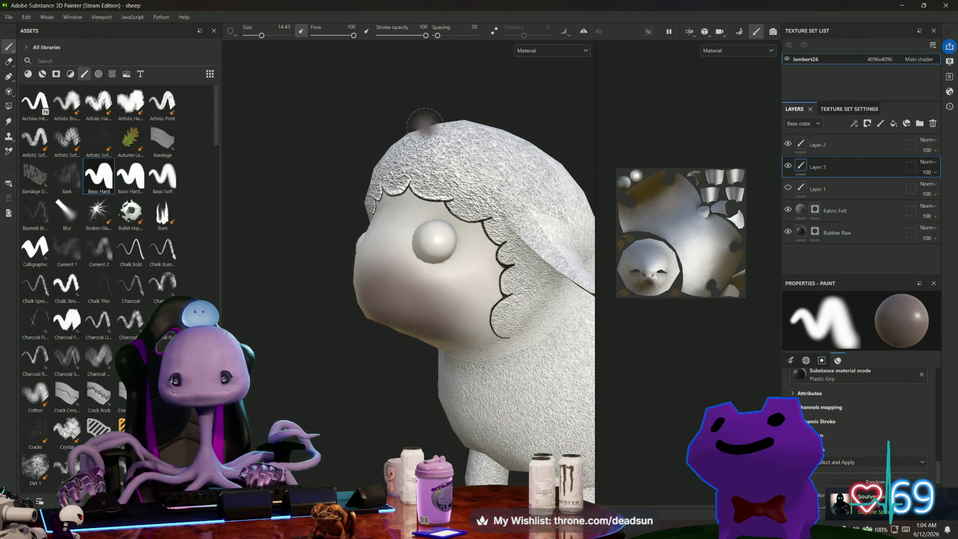
{"action": "left_click", "coordinate": [583, 31]}
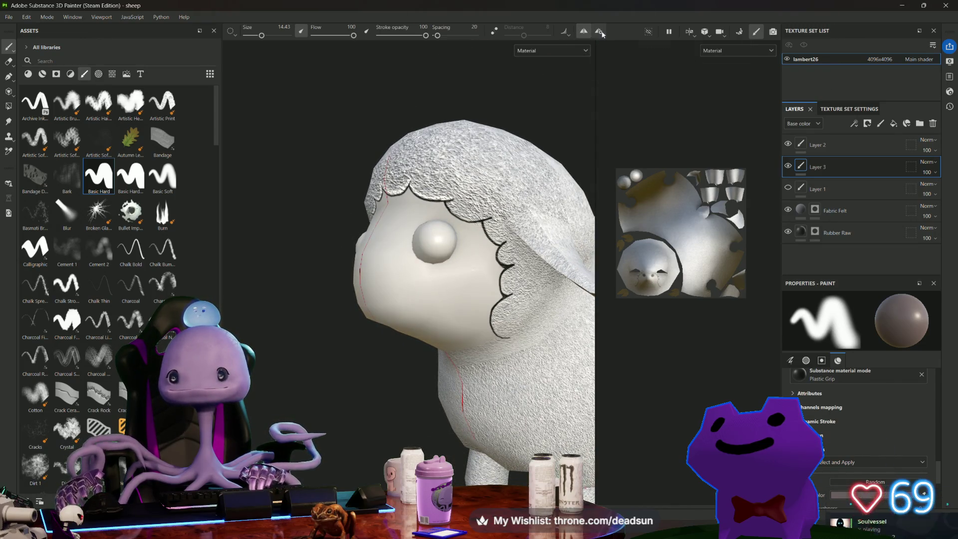
{"action": "left_click", "coordinate": [599, 32]}
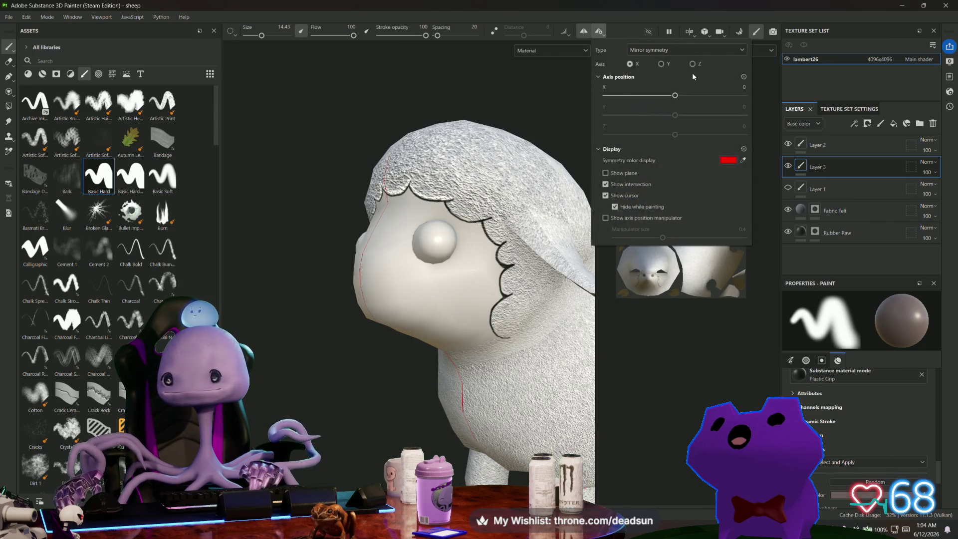
{"action": "left_click", "coordinate": [387, 317]}
- Undo the mirrored cheek blush and reapply the Basic Hard brush preset
{"action": "mouse_move", "coordinate": [387, 317]}
{"action": "left_mouse_down"}
{"action": "mouse_move", "coordinate": [402, 299]}
{"action": "mouse_move", "coordinate": [373, 278]}
{"action": "left_mouse_up"}
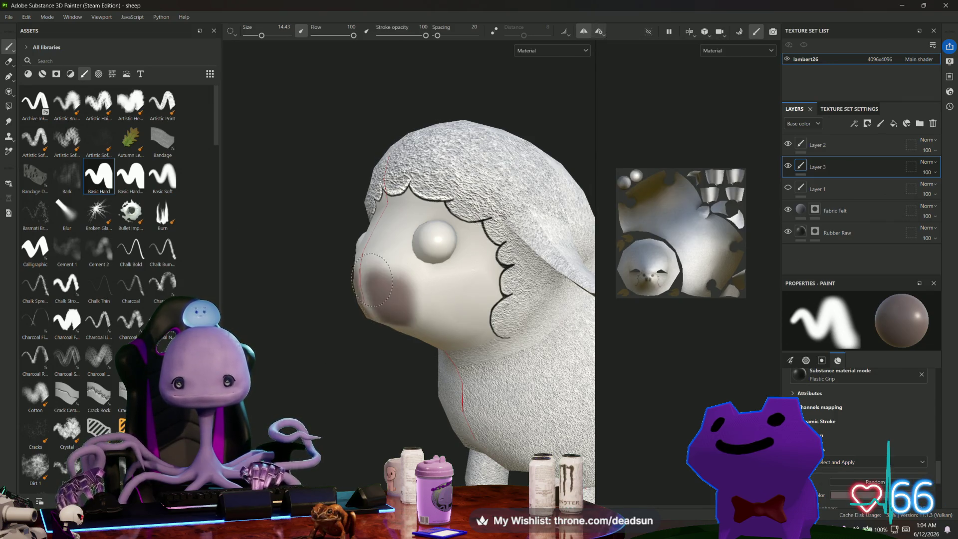
{"action": "left_click_drag", "start_coordinate": [464, 340], "coordinate": [480, 334], "text": "alt"}
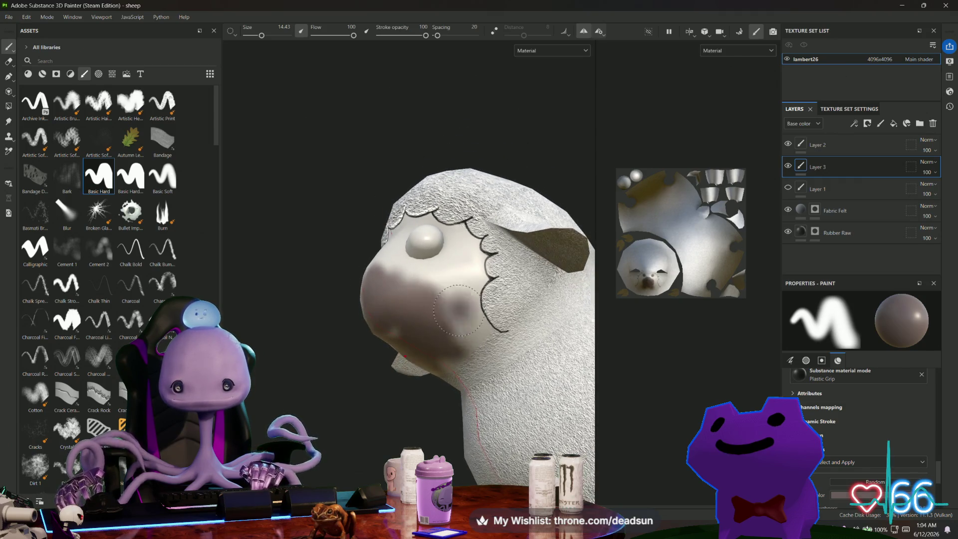
{"action": "left_click", "coordinate": [481, 336]}
{"action": "key", "text": "ctrl+z"}
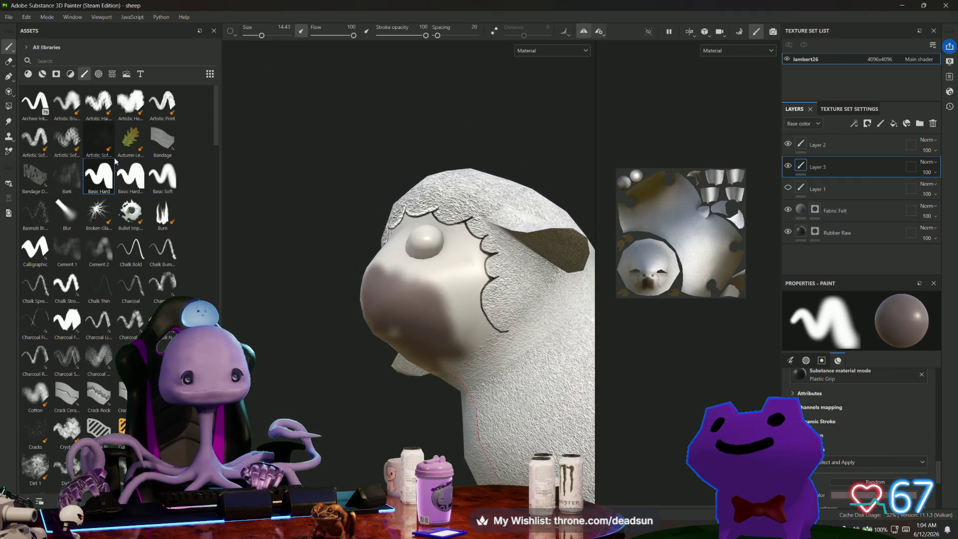
{"action": "left_click", "coordinate": [114, 181]}
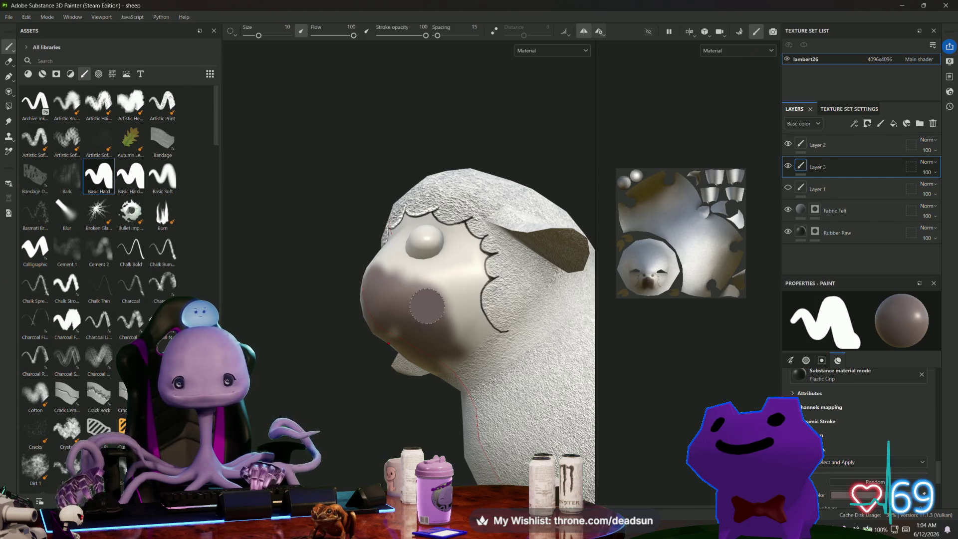
- Paint brown over the cheeks, upper face and around the eye at brush size 10
{"action": "scroll", "coordinate": [472, 337], "scroll_direction": "up", "scroll_amount": 3}
{"action": "scroll", "coordinate": [473, 337], "scroll_direction": "up", "scroll_amount": 2}
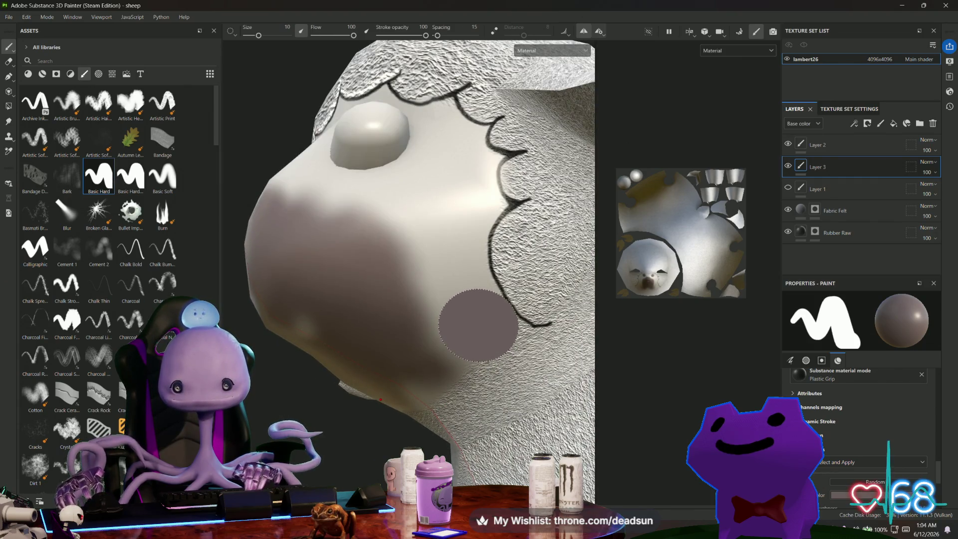
{"action": "left_click_drag", "start_coordinate": [478, 325], "coordinate": [442, 349]}
{"action": "left_click_drag", "start_coordinate": [402, 376], "coordinate": [392, 343]}
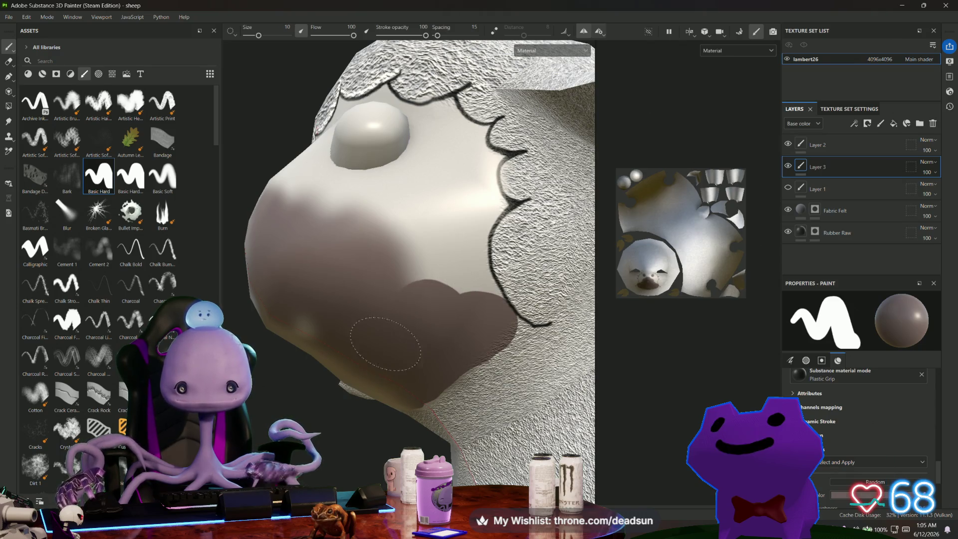
{"action": "mouse_move", "coordinate": [430, 274]}
{"action": "left_mouse_down"}
{"action": "mouse_move", "coordinate": [442, 292]}
{"action": "mouse_move", "coordinate": [458, 293]}
{"action": "mouse_move", "coordinate": [448, 274]}
{"action": "mouse_move", "coordinate": [462, 206]}
{"action": "left_mouse_up"}
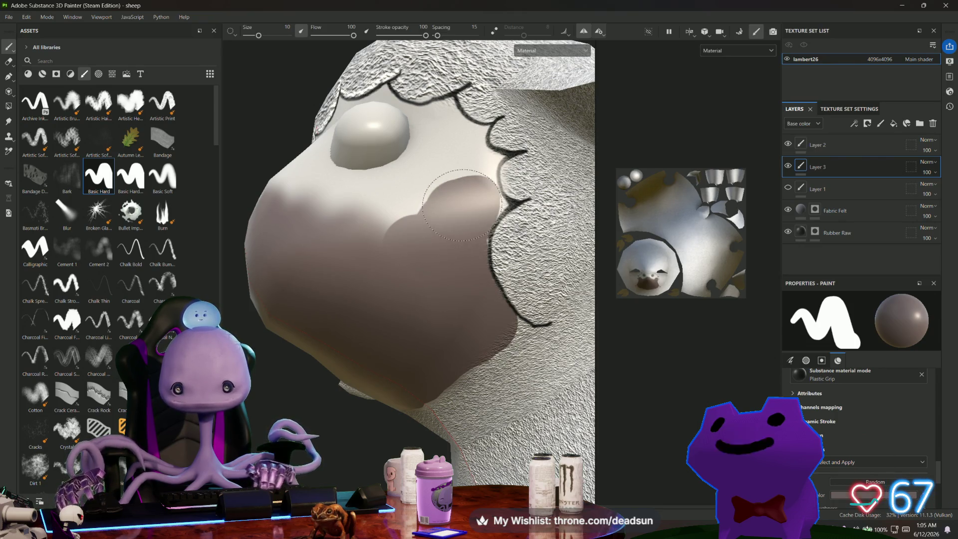
{"action": "mouse_move", "coordinate": [479, 259]}
{"action": "left_mouse_down"}
{"action": "mouse_move", "coordinate": [389, 209]}
{"action": "mouse_move", "coordinate": [280, 190]}
{"action": "mouse_move", "coordinate": [265, 209]}
{"action": "left_mouse_up"}
{"action": "mouse_move", "coordinate": [265, 210]}
{"action": "left_mouse_down", "text": "alt"}
{"action": "mouse_move", "coordinate": [410, 260]}
{"action": "mouse_move", "coordinate": [474, 300]}
{"action": "mouse_move", "coordinate": [464, 209]}
{"action": "mouse_move", "coordinate": [394, 180]}
{"action": "mouse_move", "coordinate": [384, 210]}
{"action": "mouse_move", "coordinate": [480, 248]}
{"action": "mouse_move", "coordinate": [494, 230]}
{"action": "mouse_move", "coordinate": [389, 244]}
{"action": "mouse_move", "coordinate": [380, 282]}
{"action": "mouse_move", "coordinate": [458, 324]}
{"action": "mouse_move", "coordinate": [431, 329]}
{"action": "left_mouse_up", "text": "alt"}
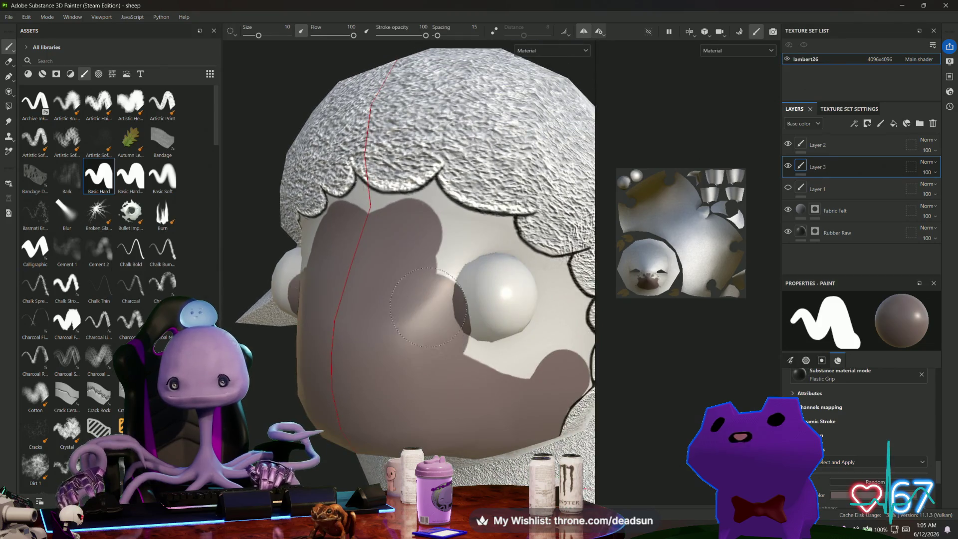
{"action": "left_click_drag", "start_coordinate": [525, 363], "coordinate": [405, 346], "text": "alt"}
{"action": "left_click", "coordinate": [405, 346]}
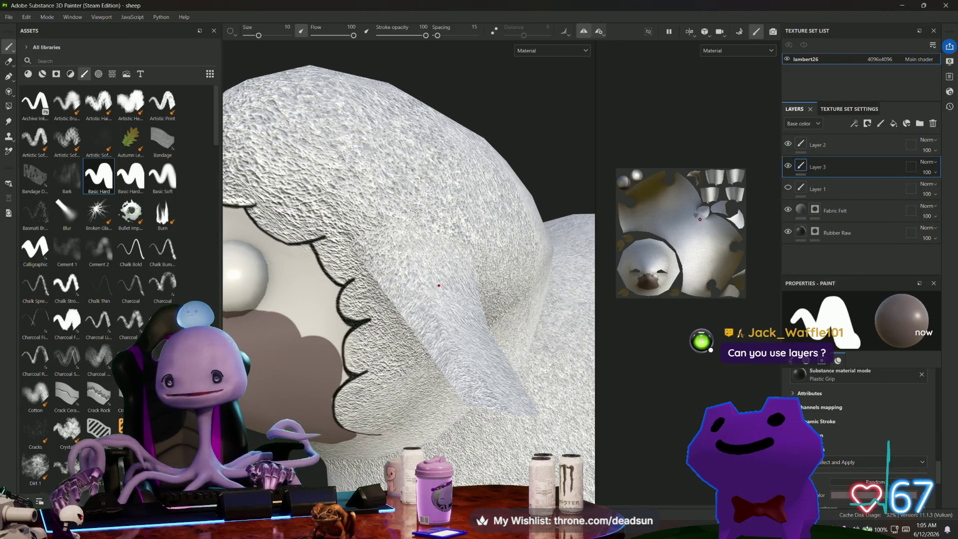
{"action": "mouse_move", "coordinate": [290, 331]}
{"action": "left_mouse_down"}
{"action": "mouse_move", "coordinate": [242, 270]}
{"action": "mouse_move", "coordinate": [280, 307]}
{"action": "mouse_move", "coordinate": [284, 297]}
{"action": "left_mouse_up"}
- Shrink the brush to 1.97 and fill the cheek edge along the wool outline
{"action": "scroll", "coordinate": [284, 296], "scroll_direction": "up", "scroll_amount": 5}
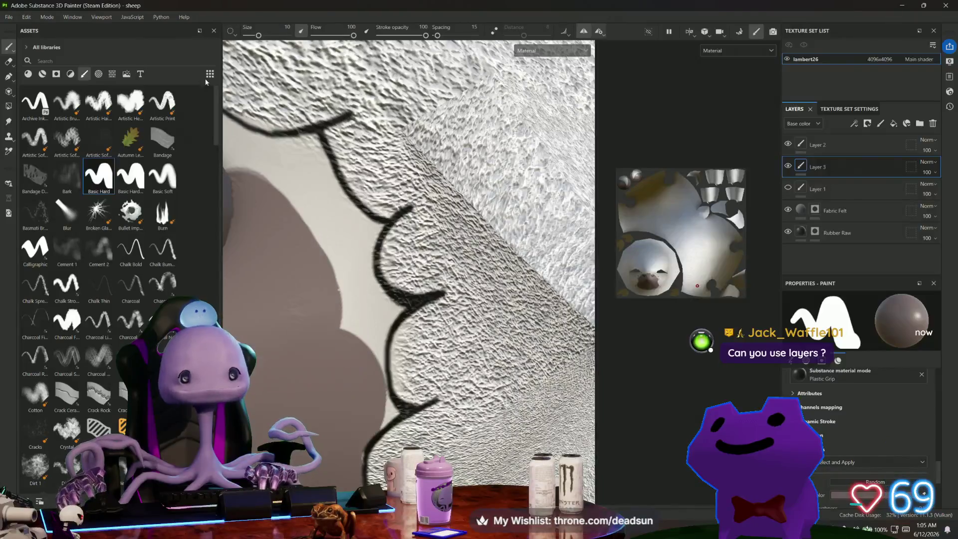
{"action": "left_click_drag", "start_coordinate": [259, 36], "coordinate": [253, 37]}
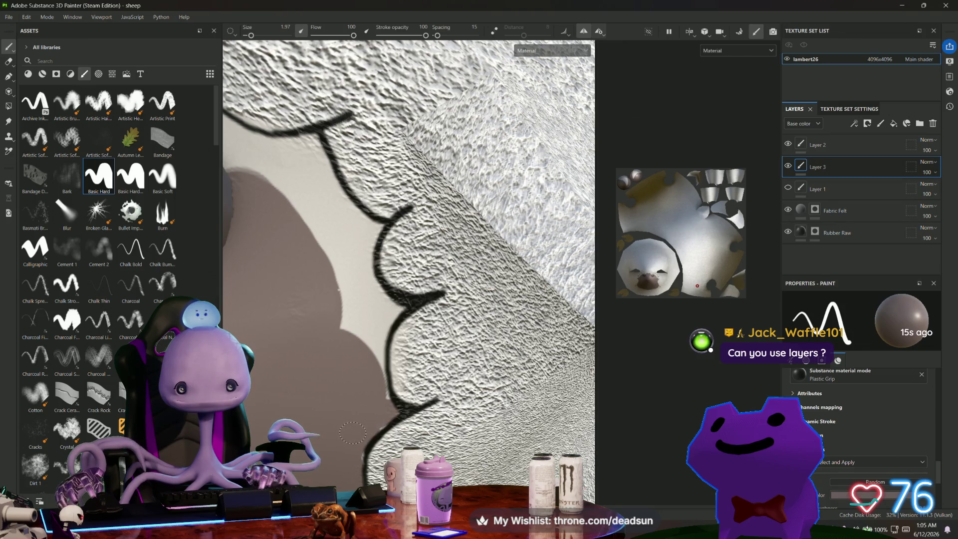
{"action": "mouse_move", "coordinate": [352, 448]}
{"action": "left_mouse_down"}
{"action": "mouse_move", "coordinate": [388, 410]}
{"action": "mouse_move", "coordinate": [374, 330]}
{"action": "mouse_move", "coordinate": [387, 304]}
{"action": "left_mouse_up"}
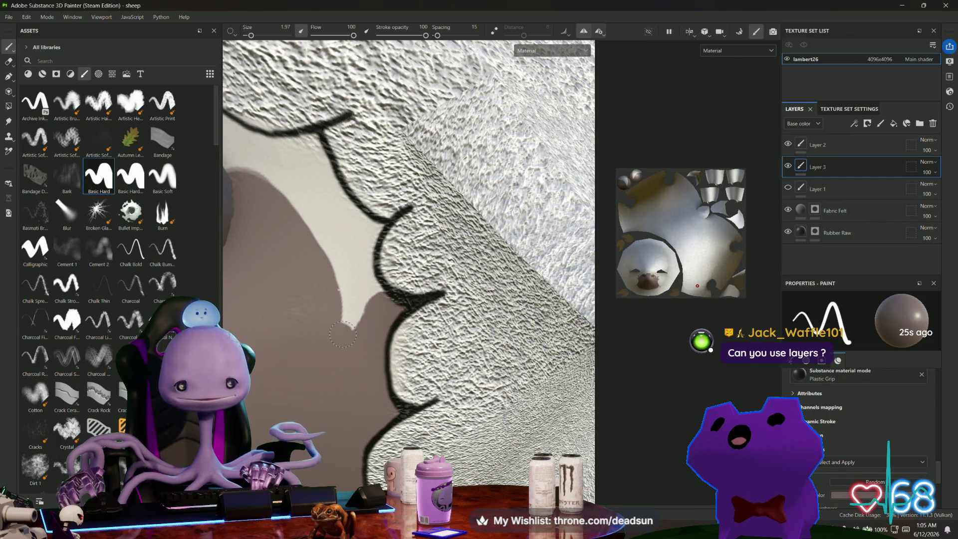
{"action": "left_click_drag", "start_coordinate": [359, 319], "coordinate": [382, 284]}
{"action": "middle_click_drag", "start_coordinate": [367, 299], "coordinate": [414, 315]}
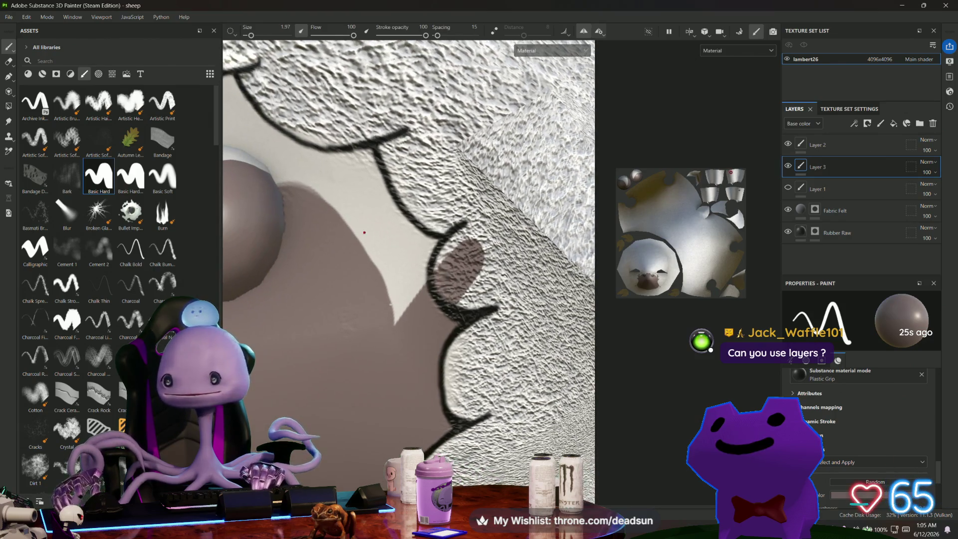
{"action": "left_click", "coordinate": [834, 145]}
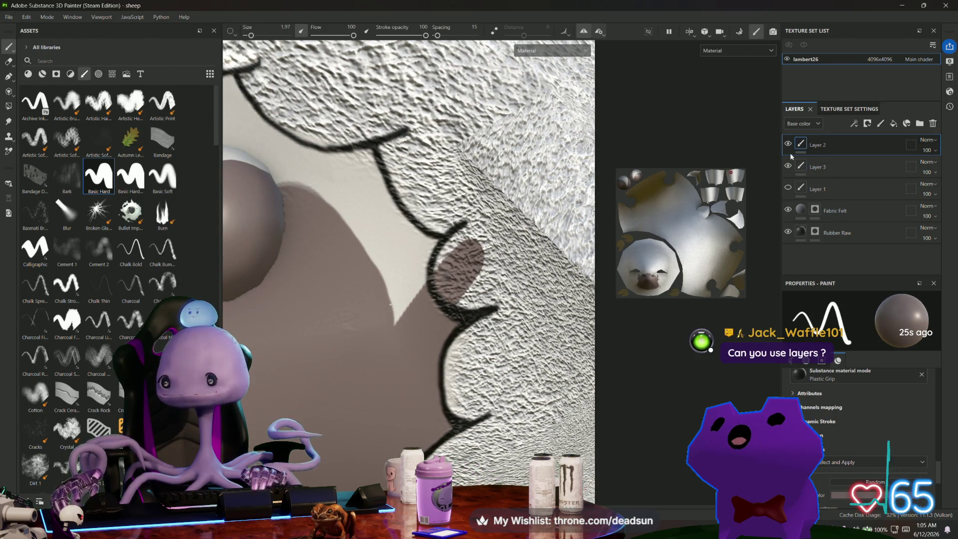
- Move the Fabric Felt layer between Layer 2 and Layer 3
{"action": "left_click", "coordinate": [824, 211]}
{"action": "left_click_drag", "start_coordinate": [833, 211], "coordinate": [839, 163]}
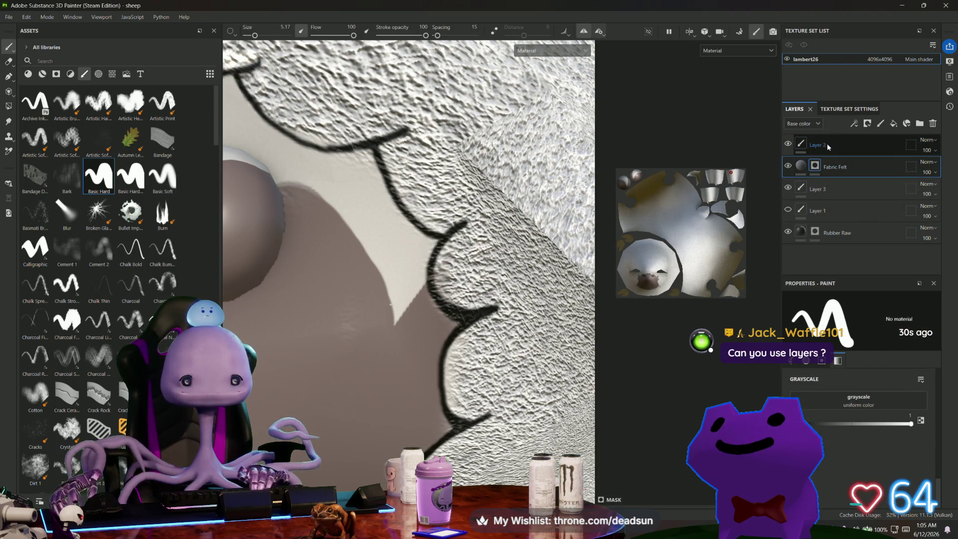
{"action": "left_click", "coordinate": [828, 143]}
{"action": "left_click_drag", "start_coordinate": [399, 319], "coordinate": [444, 256]}
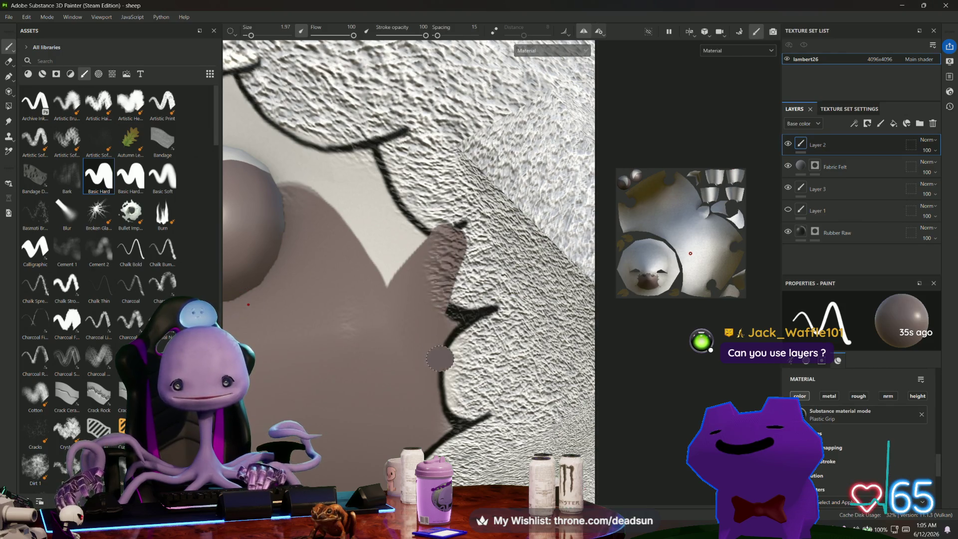
{"action": "key", "text": "ctrl+z"}
{"action": "key", "text": "ctrl+z"}
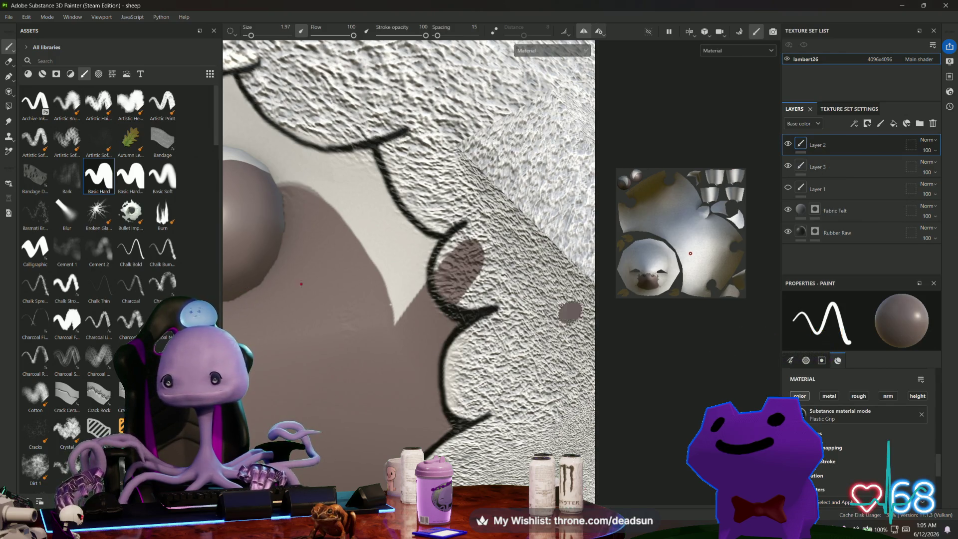
{"action": "left_click_drag", "start_coordinate": [847, 158], "coordinate": [847, 160]}
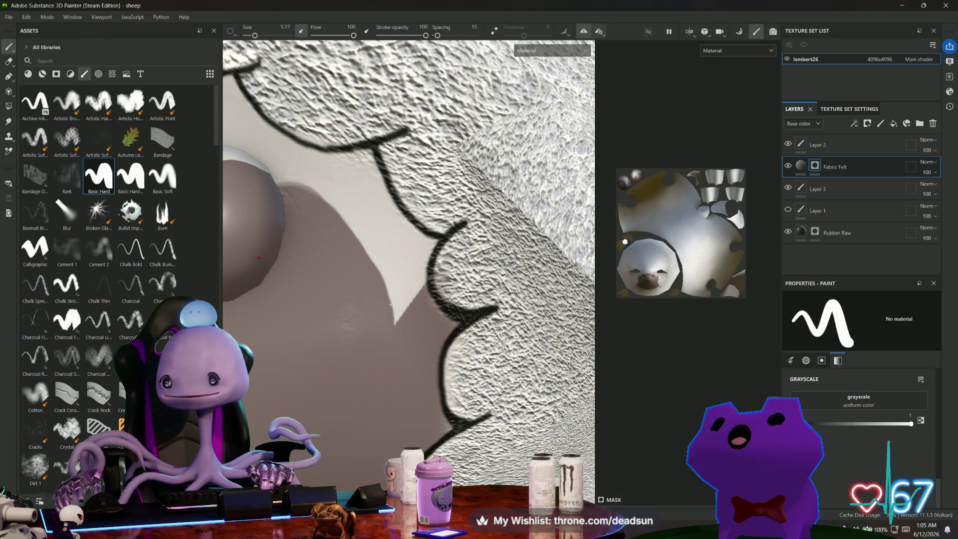
- Paint over the pale triangle and white patch above the eye on Layer 3, then select the wool mask
{"action": "left_click", "coordinate": [816, 190]}
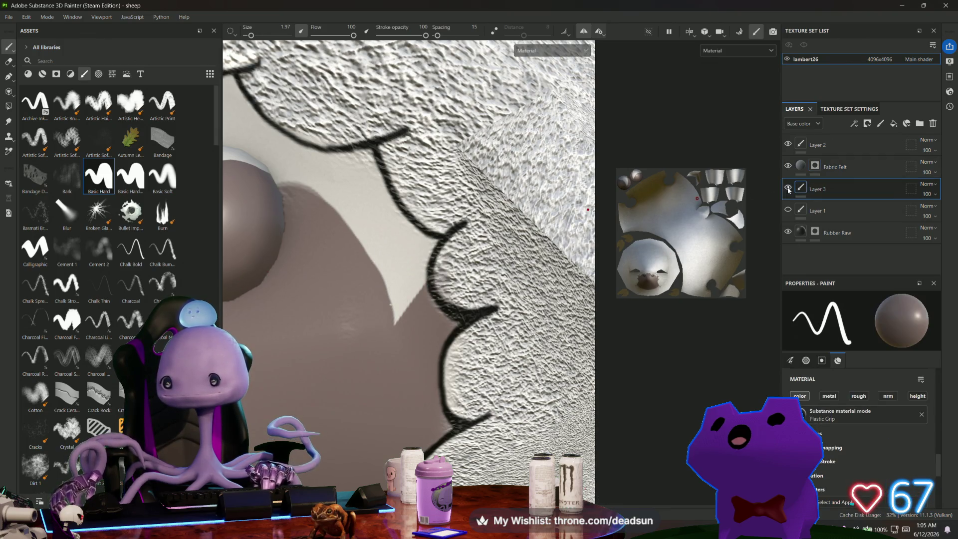
{"action": "mouse_move", "coordinate": [389, 312]}
{"action": "left_mouse_down"}
{"action": "mouse_move", "coordinate": [434, 244]}
{"action": "mouse_move", "coordinate": [404, 224]}
{"action": "mouse_move", "coordinate": [366, 239]}
{"action": "mouse_move", "coordinate": [335, 149]}
{"action": "mouse_move", "coordinate": [390, 180]}
{"action": "mouse_move", "coordinate": [365, 230]}
{"action": "mouse_move", "coordinate": [450, 367]}
{"action": "left_mouse_up"}
{"action": "right_click_drag", "start_coordinate": [450, 367], "coordinate": [465, 289], "text": "alt"}
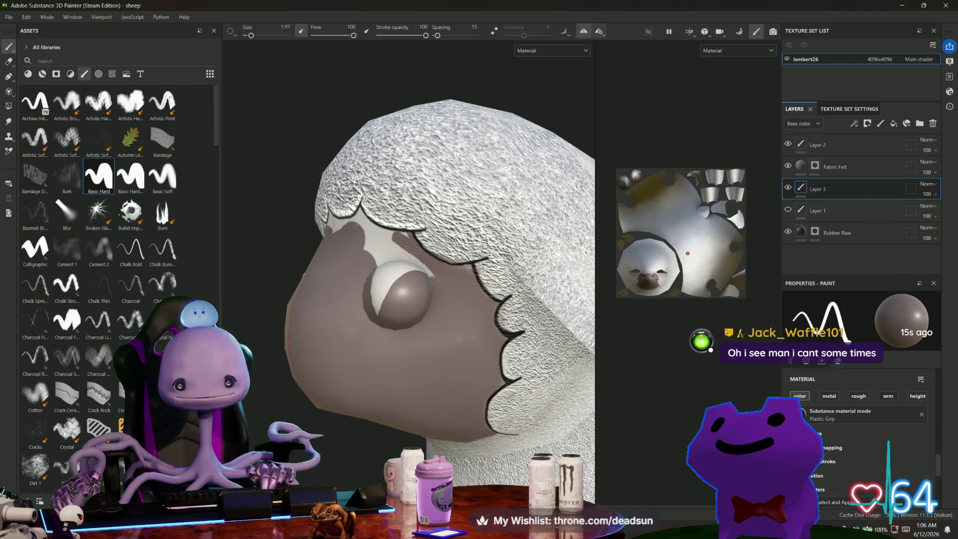
{"action": "mouse_move", "coordinate": [383, 252]}
{"action": "left_mouse_down"}
{"action": "mouse_move", "coordinate": [380, 263]}
{"action": "mouse_move", "coordinate": [404, 272]}
{"action": "mouse_move", "coordinate": [460, 332]}
{"action": "mouse_move", "coordinate": [324, 292]}
{"action": "left_mouse_up"}
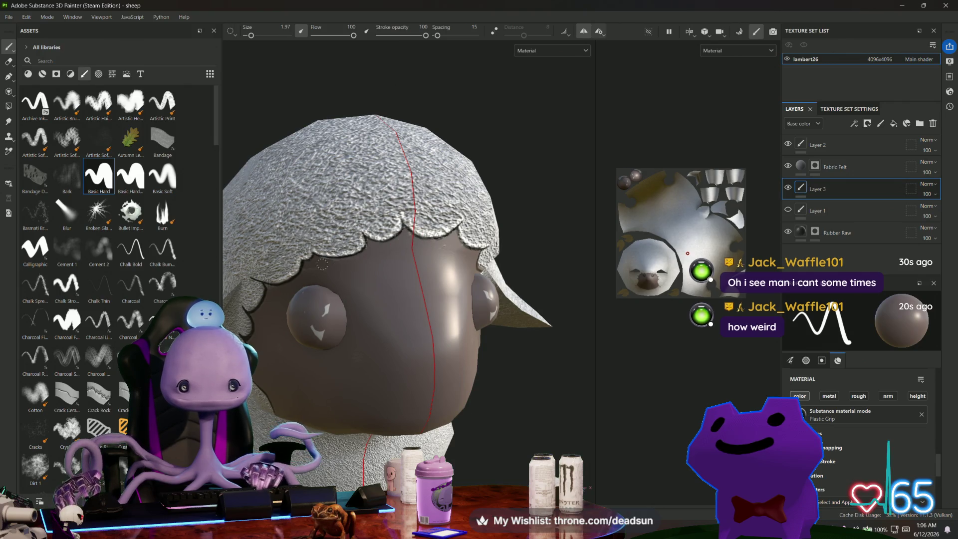
{"action": "left_click_drag", "start_coordinate": [315, 300], "coordinate": [465, 246], "text": "alt"}
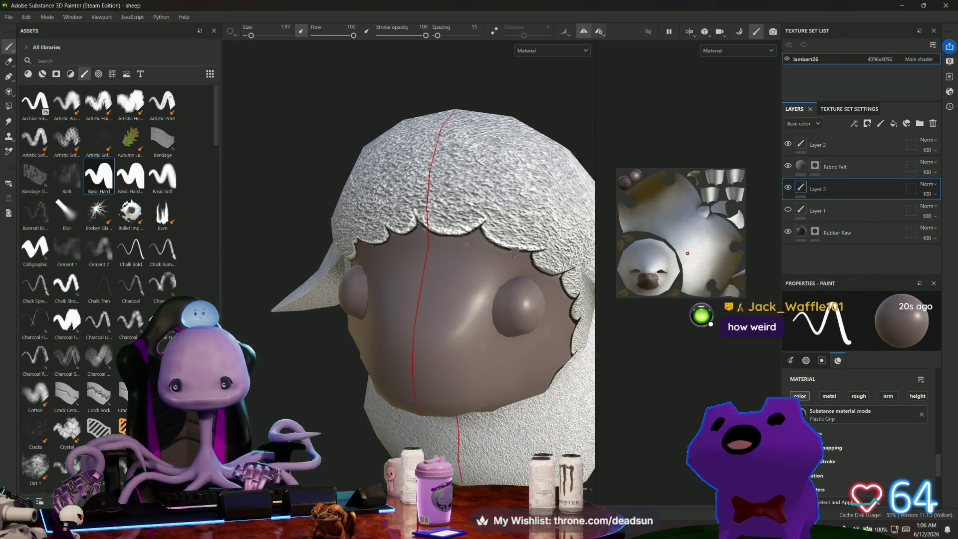
{"action": "left_click", "coordinate": [815, 165]}
{"action": "scroll", "coordinate": [560, 212], "scroll_direction": "up", "scroll_amount": 3}
{"action": "scroll", "coordinate": [560, 211], "scroll_direction": "up", "scroll_amount": 1}
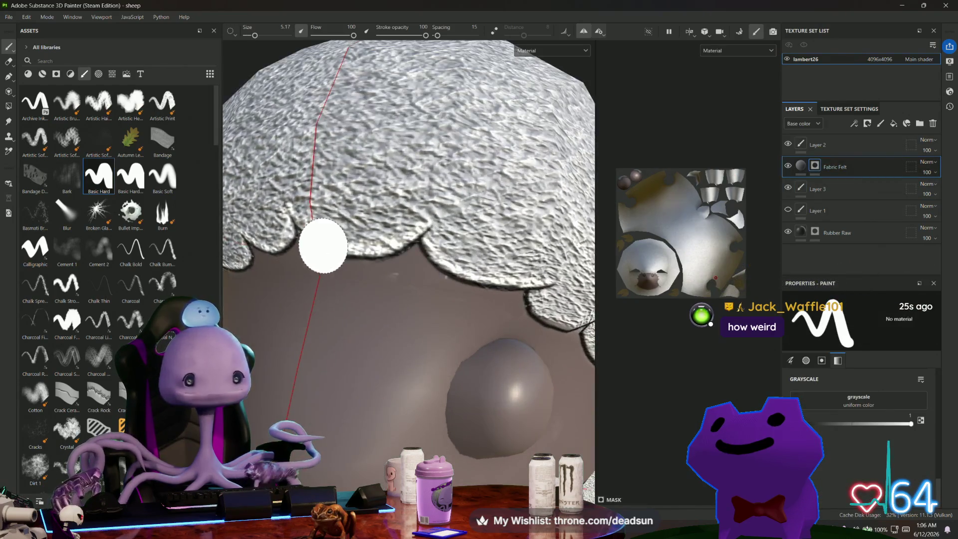
- Switch to the Eraser on the wool mask and orbit around the scalloped wool edge
{"action": "key", "text": "e"}
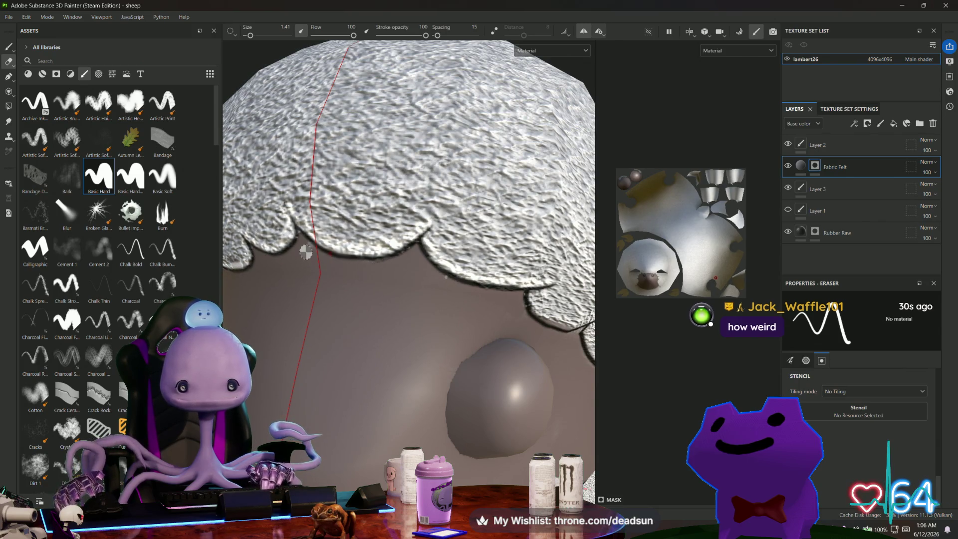
{"action": "mouse_move", "coordinate": [307, 246]}
{"action": "left_mouse_down", "text": "alt"}
{"action": "mouse_move", "coordinate": [313, 278]}
{"action": "mouse_move", "coordinate": [450, 306]}
{"action": "left_mouse_up", "text": "alt"}
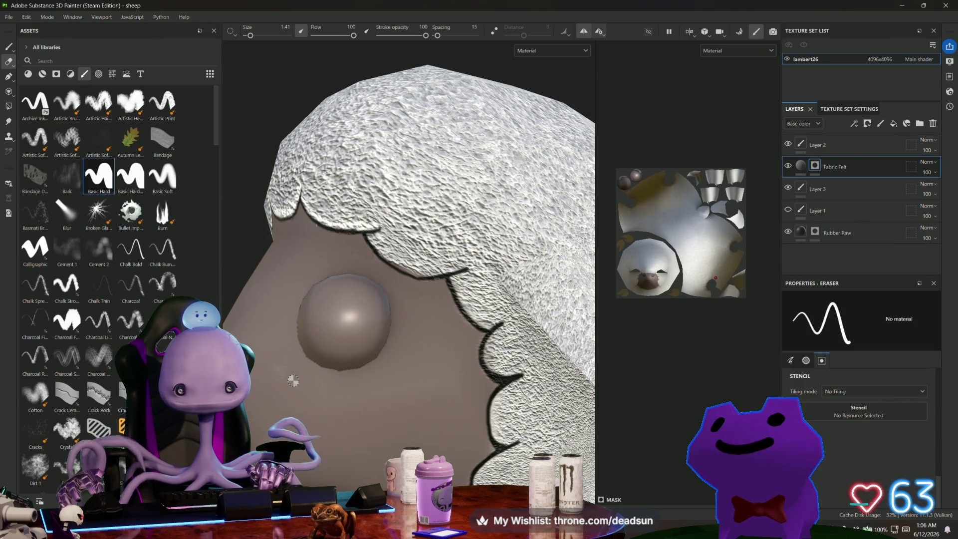
{"action": "mouse_move", "coordinate": [280, 371]}
{"action": "left_mouse_down", "text": "alt"}
{"action": "mouse_move", "coordinate": [373, 348]}
{"action": "mouse_move", "coordinate": [376, 330]}
{"action": "left_mouse_up", "text": "alt"}
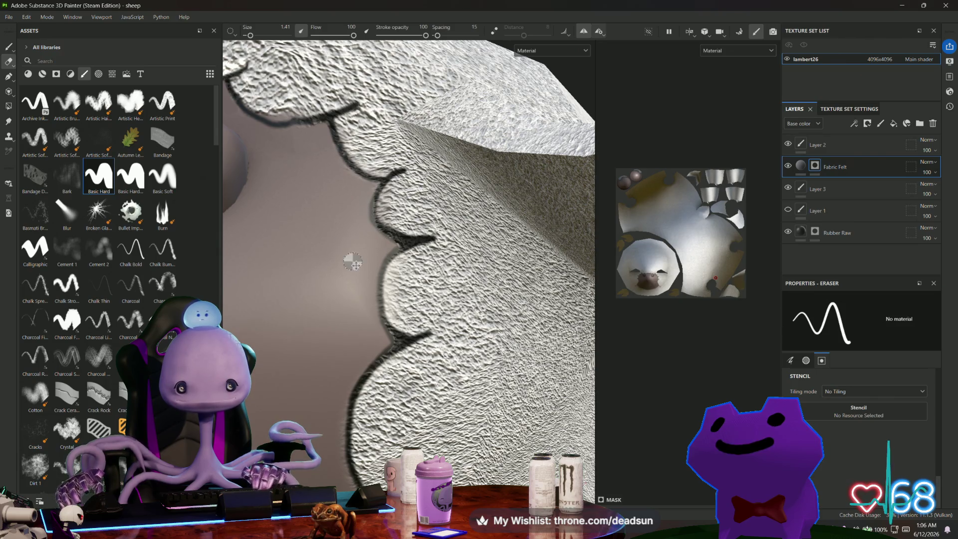
{"action": "left_click_drag", "start_coordinate": [347, 254], "coordinate": [364, 276], "text": "alt"}
{"action": "mouse_move", "coordinate": [366, 349]}
{"action": "left_mouse_down", "text": "alt"}
{"action": "mouse_move", "coordinate": [364, 317]}
{"action": "mouse_move", "coordinate": [357, 329]}
{"action": "left_mouse_up", "text": "alt"}
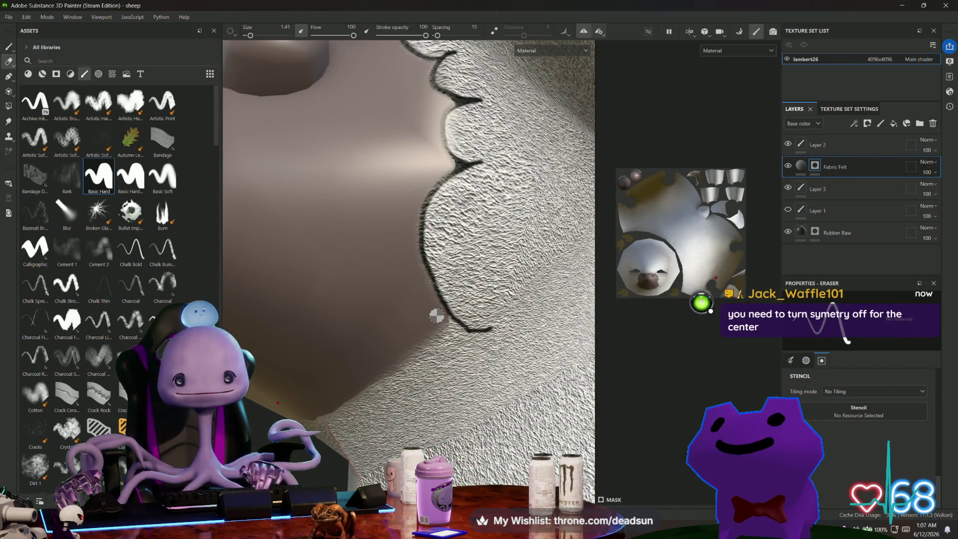
{"action": "left_click_drag", "start_coordinate": [427, 314], "coordinate": [418, 169], "text": "alt"}
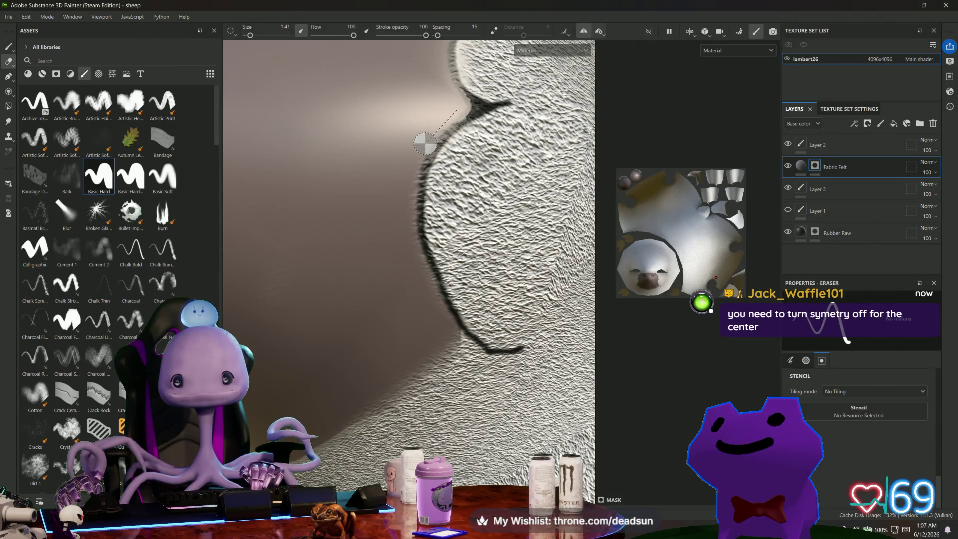
{"action": "mouse_move", "coordinate": [364, 291]}
{"action": "left_mouse_down", "text": "alt"}
{"action": "mouse_move", "coordinate": [391, 395]}
{"action": "mouse_move", "coordinate": [378, 392]}
{"action": "mouse_move", "coordinate": [377, 342]}
{"action": "mouse_move", "coordinate": [314, 270]}
{"action": "left_mouse_up", "text": "alt"}
{"action": "scroll", "coordinate": [358, 298], "scroll_direction": "down", "scroll_amount": 5}
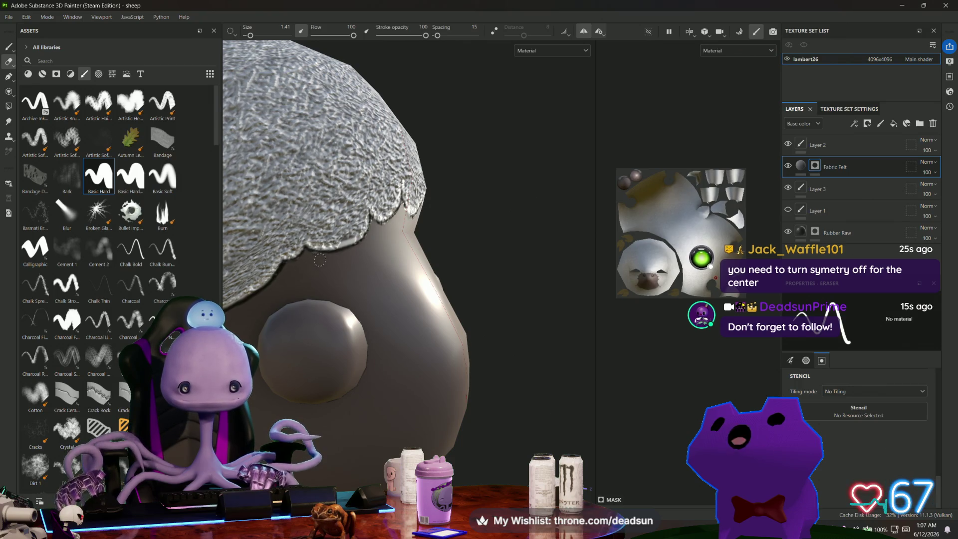
{"action": "mouse_move", "coordinate": [409, 335]}
{"action": "left_mouse_down", "text": "alt"}
{"action": "mouse_move", "coordinate": [281, 327]}
{"action": "mouse_move", "coordinate": [415, 326]}
{"action": "mouse_move", "coordinate": [359, 248]}
{"action": "left_mouse_up", "text": "alt"}
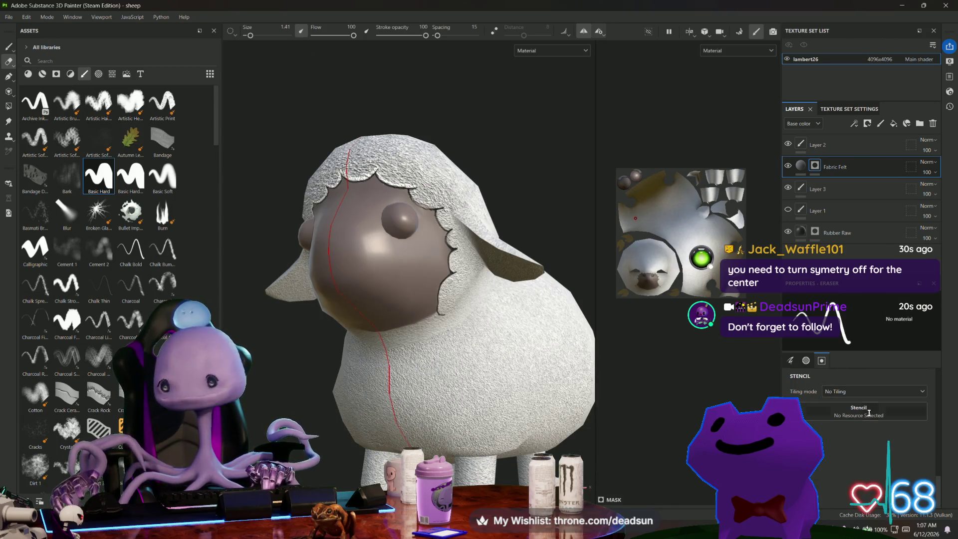
{"action": "left_click_drag", "start_coordinate": [359, 248], "coordinate": [414, 290], "text": "alt"}
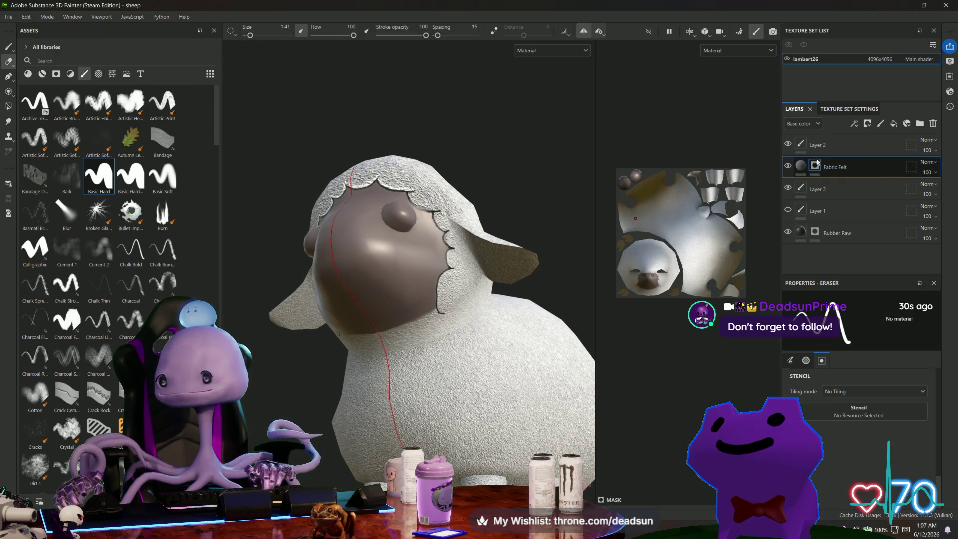
{"action": "left_click", "coordinate": [98, 75]}
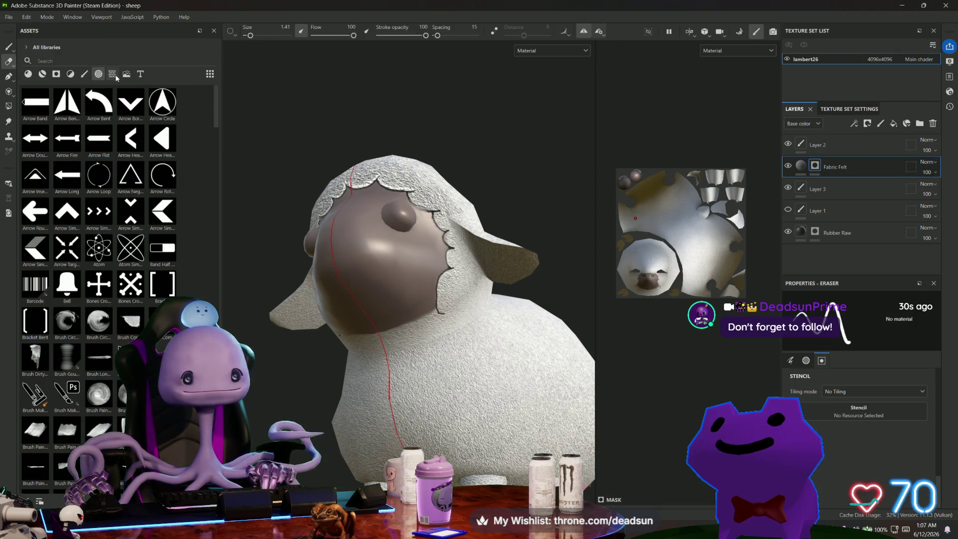
- Add the AmbientOcclusion procedural as a Base color fill layer with Multiply blending
{"action": "left_click", "coordinate": [113, 75]}
{"action": "mouse_move", "coordinate": [123, 143]}
{"action": "left_mouse_down"}
{"action": "mouse_move", "coordinate": [727, 100]}
{"action": "mouse_move", "coordinate": [817, 145]}
{"action": "mouse_move", "coordinate": [826, 139]}
{"action": "left_mouse_up"}
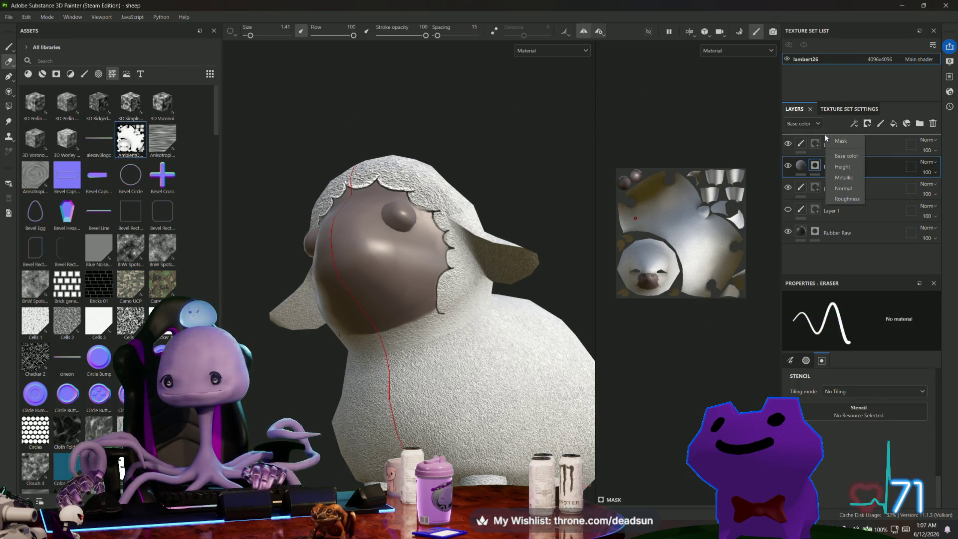
{"action": "left_click", "coordinate": [855, 160]}
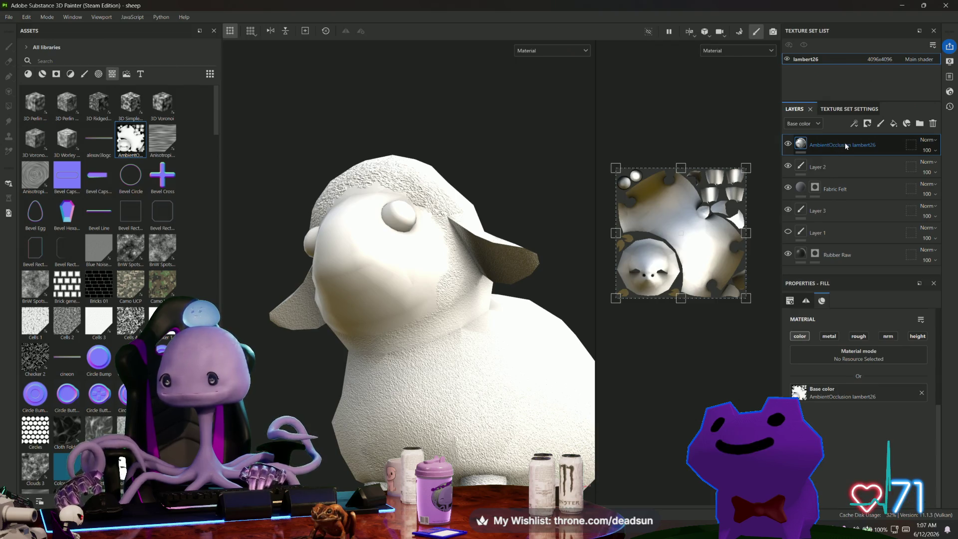
{"action": "mouse_move", "coordinate": [504, 299]}
{"action": "left_mouse_down", "text": "alt"}
{"action": "mouse_move", "coordinate": [476, 309]}
{"action": "mouse_move", "coordinate": [624, 250]}
{"action": "left_mouse_up", "text": "alt"}
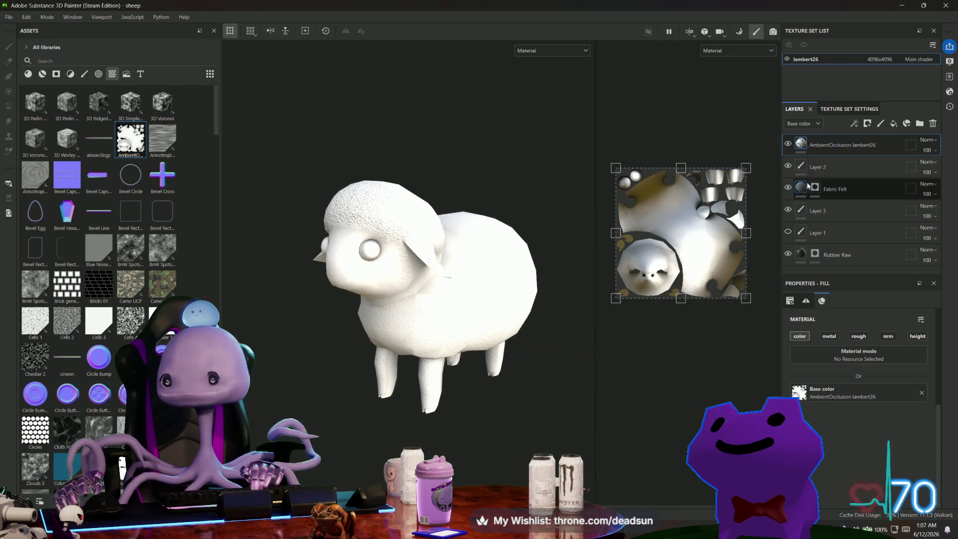
{"action": "left_click", "coordinate": [930, 141]}
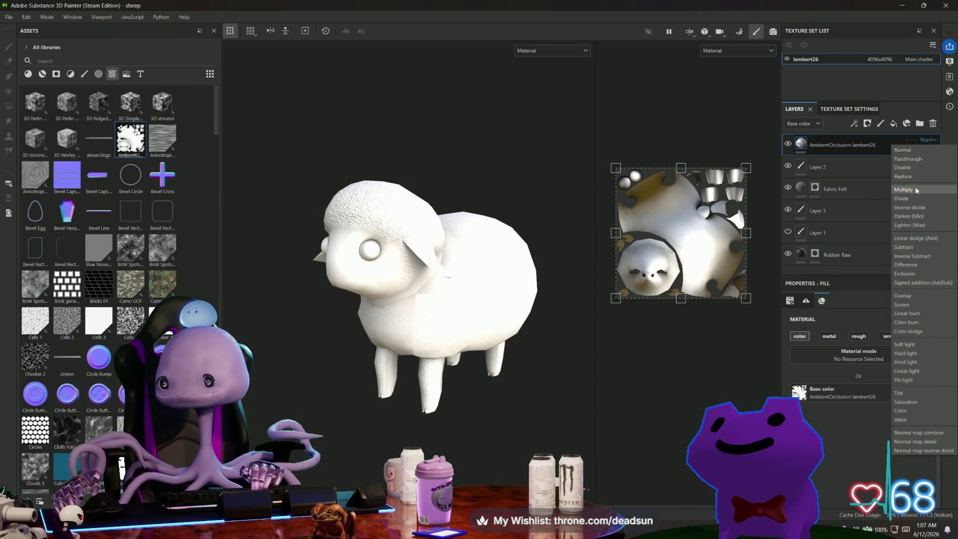
{"action": "left_click", "coordinate": [916, 191]}
{"action": "mouse_move", "coordinate": [389, 355]}
{"action": "left_mouse_down", "text": "alt"}
{"action": "mouse_move", "coordinate": [426, 356]}
{"action": "mouse_move", "coordinate": [306, 317]}
{"action": "mouse_move", "coordinate": [325, 304]}
{"action": "left_mouse_up", "text": "alt"}
{"action": "scroll", "coordinate": [325, 304], "scroll_direction": "up", "scroll_amount": 3}
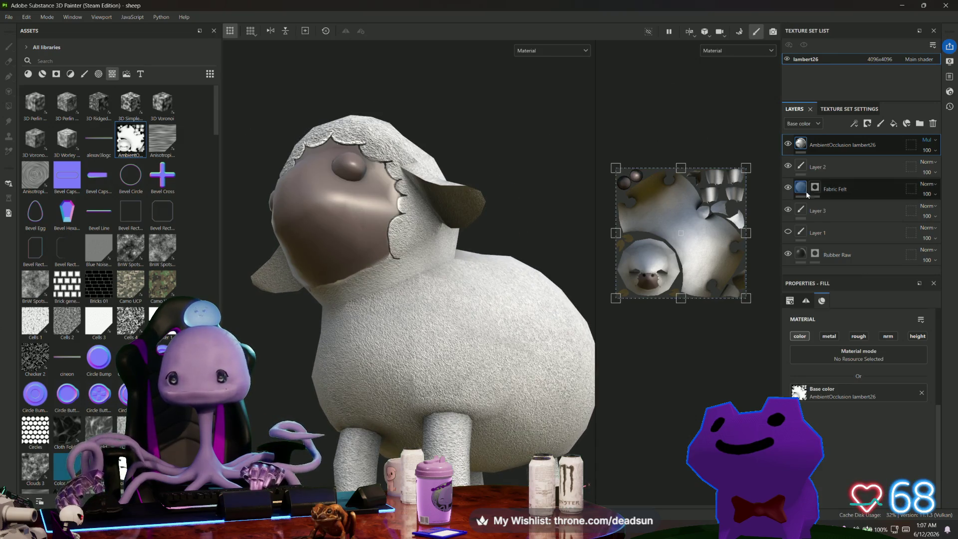
{"action": "left_click", "coordinate": [799, 169]}
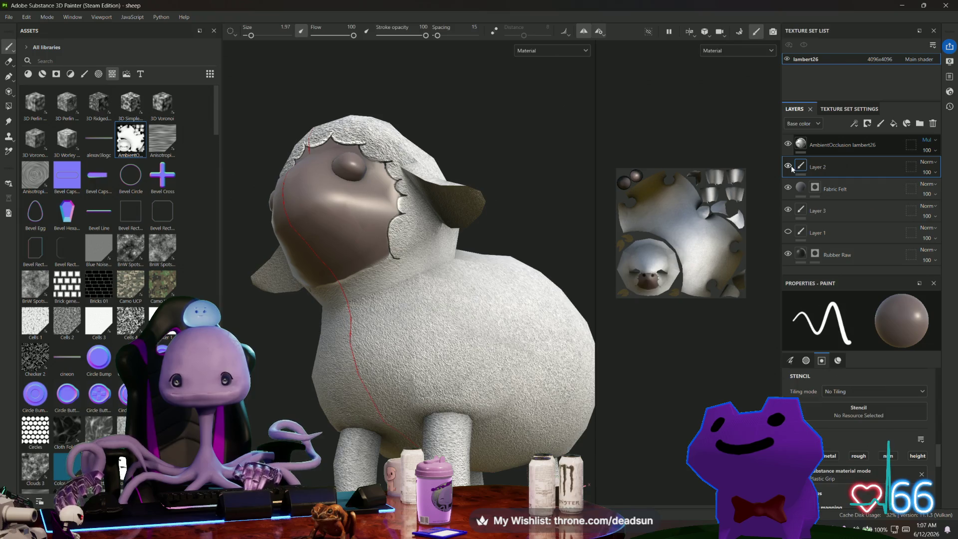
- Rename Layer 2 to 'blacklines'
{"action": "double_click", "coordinate": [823, 166]}
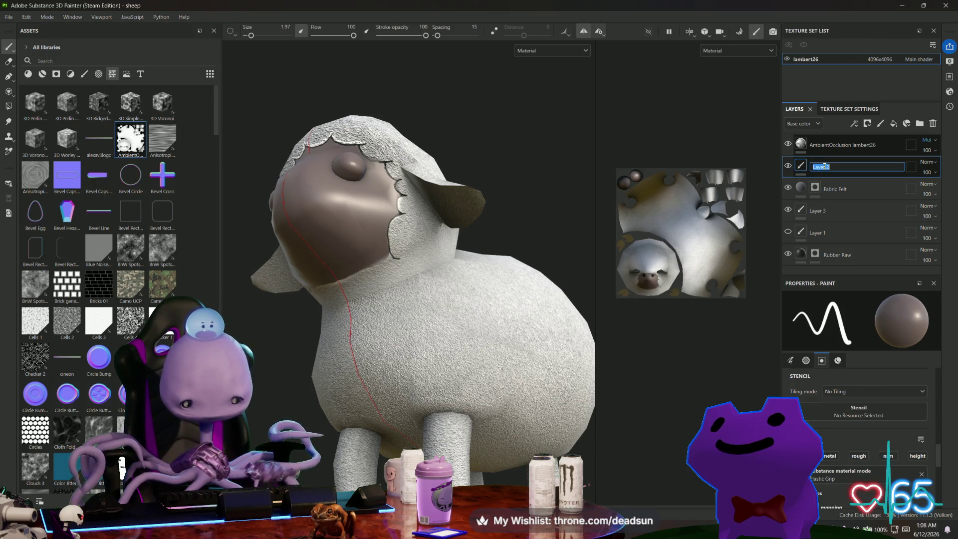
{"action": "type", "text": "blacklines"}
{"action": "key", "text": "Return"}
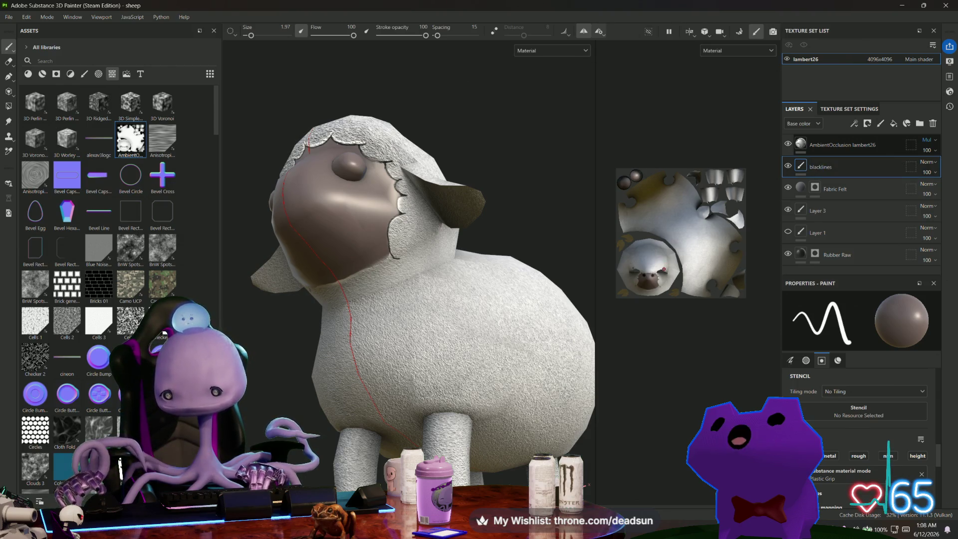
- Rename Layer 3 to 'face detail'
{"action": "left_click", "coordinate": [818, 213]}
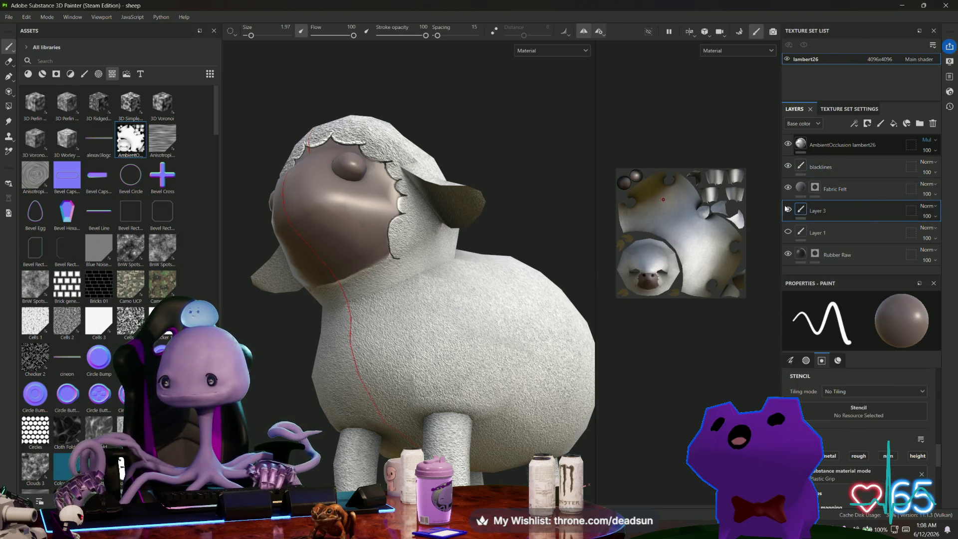
{"action": "double_click", "coordinate": [822, 212]}
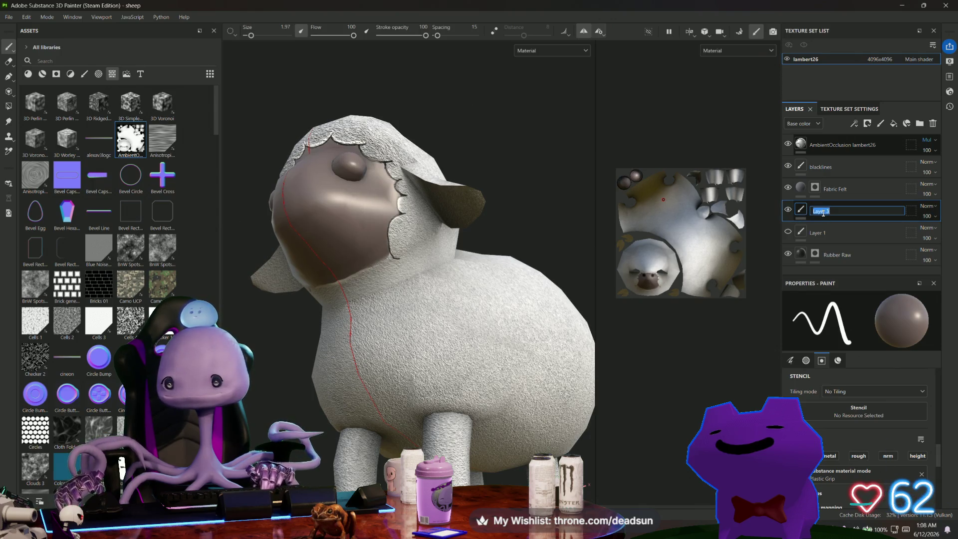
{"action": "type", "text": "face"}
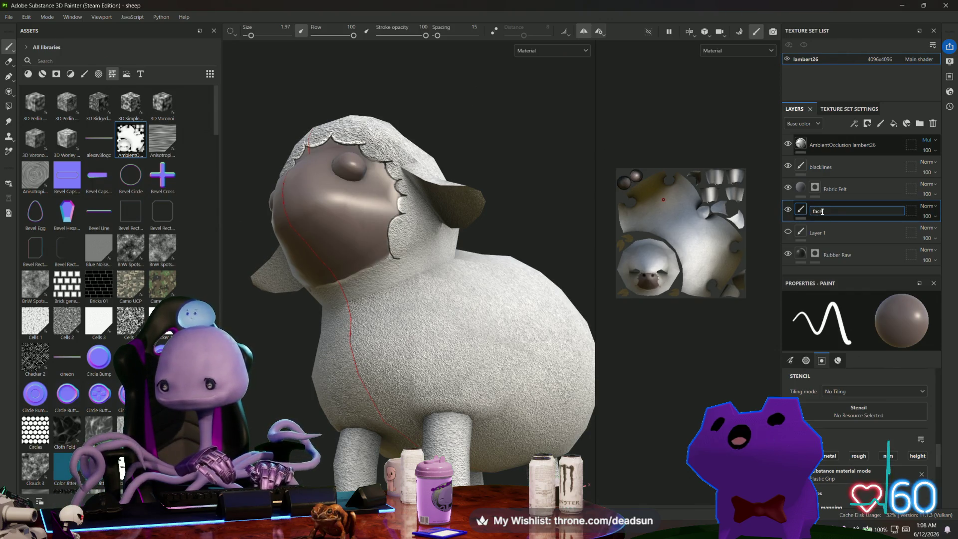
{"action": "type", "text": " det"}
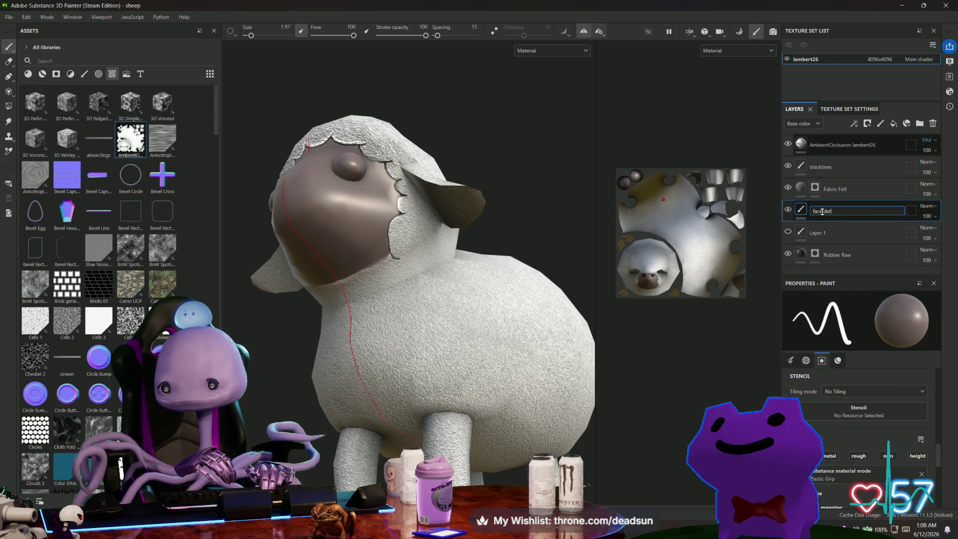
{"action": "type", "text": "ail"}
{"action": "key", "text": "Return"}
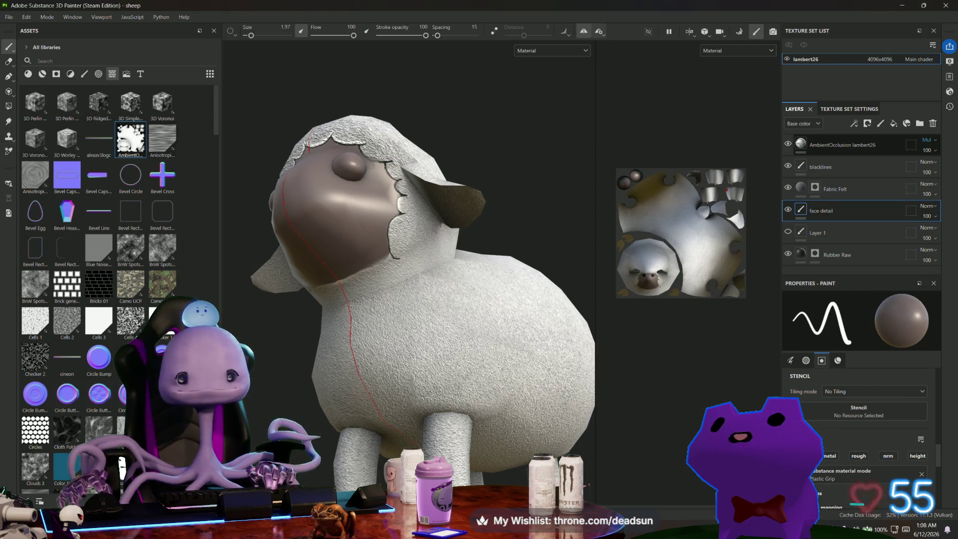
{"action": "scroll", "coordinate": [819, 469], "scroll_direction": "down", "scroll_amount": 3}
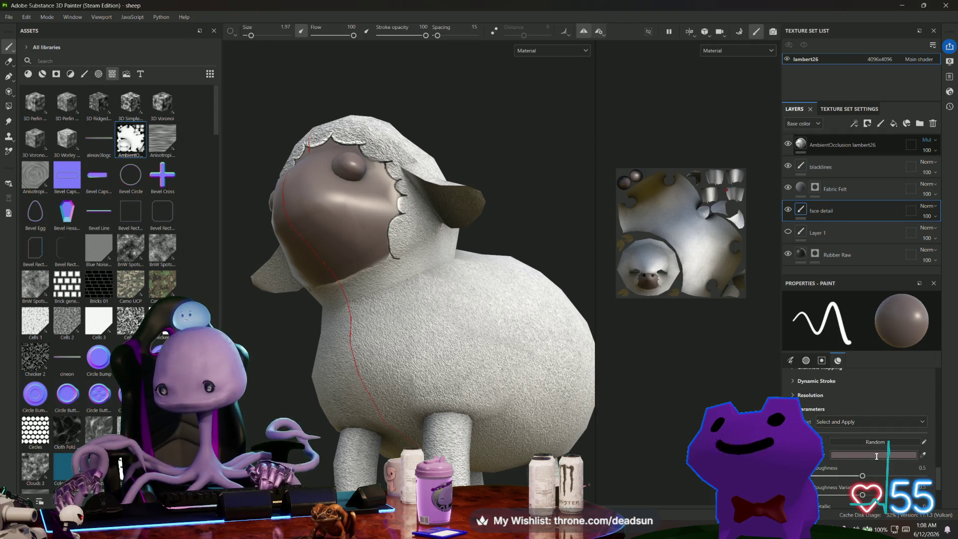
- Set the paint colour to 332828 at stroke opacity 48 with the Basic Soft brush
{"action": "left_click", "coordinate": [858, 446]}
{"action": "left_click", "coordinate": [772, 353]}
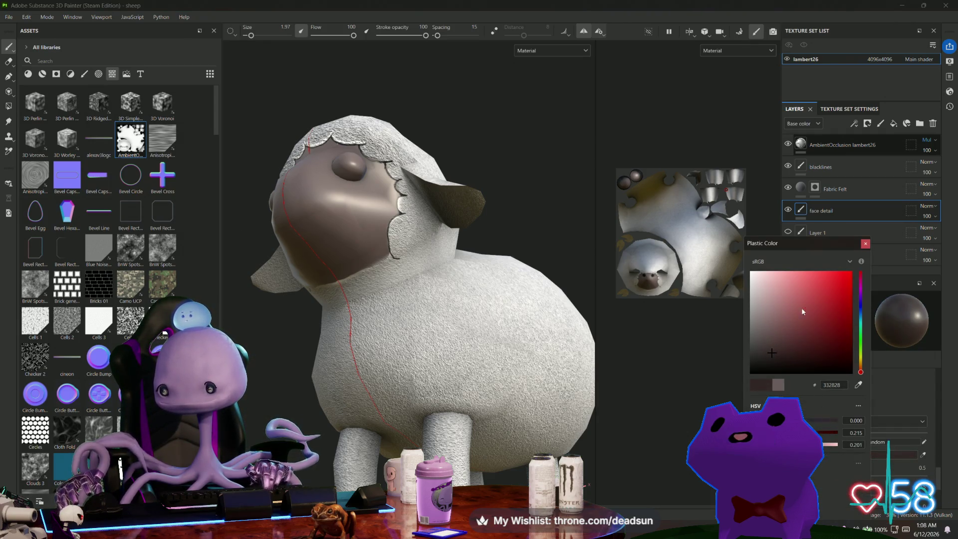
{"action": "left_click", "coordinate": [865, 245]}
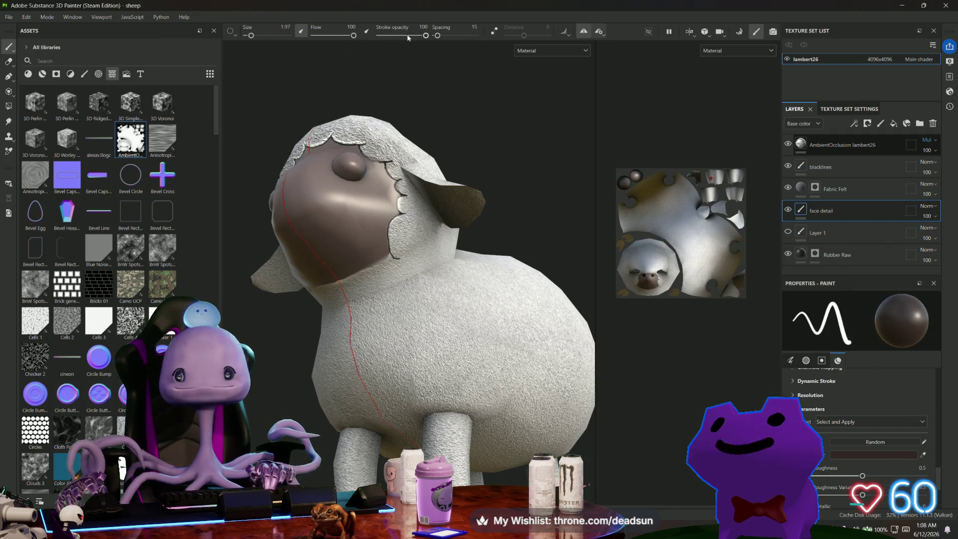
{"action": "mouse_move", "coordinate": [409, 38]}
{"action": "left_mouse_down"}
{"action": "mouse_move", "coordinate": [258, 45]}
{"action": "mouse_move", "coordinate": [271, 36]}
{"action": "mouse_move", "coordinate": [262, 36]}
{"action": "left_mouse_up"}
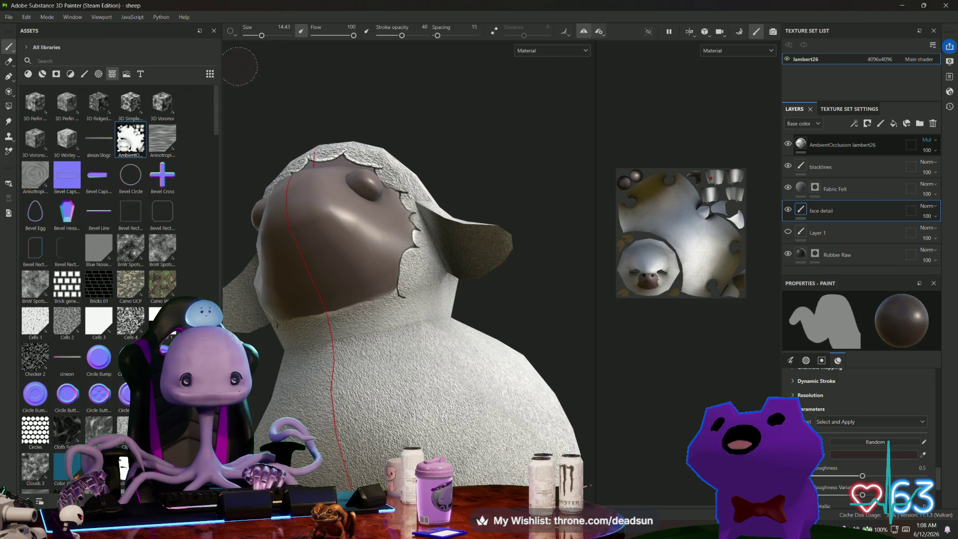
{"action": "left_click", "coordinate": [85, 76]}
{"action": "left_click", "coordinate": [131, 176]}
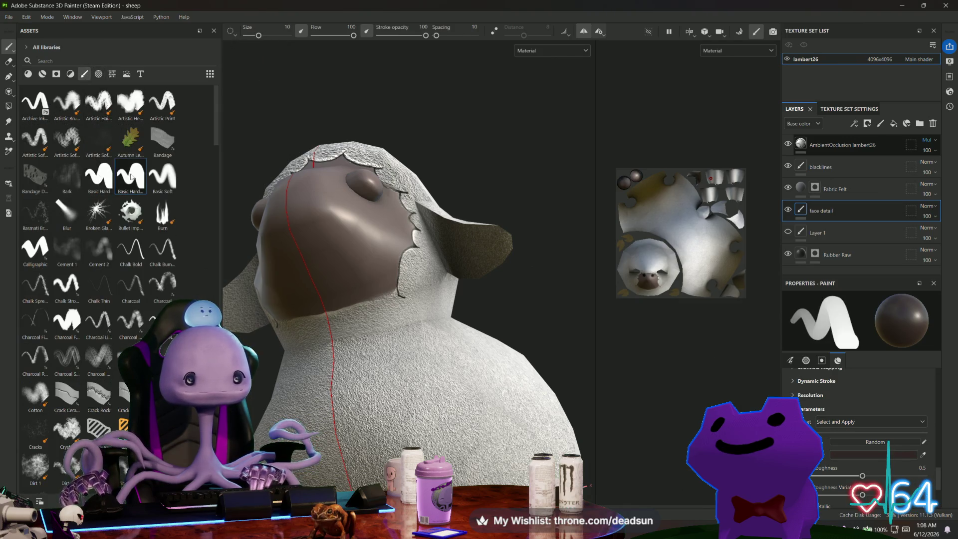
{"action": "left_click", "coordinate": [165, 183]}
- Raise stroke opacity to 85 and paint the lower face dark brown
{"action": "left_click_drag", "start_coordinate": [287, 217], "coordinate": [335, 265]}
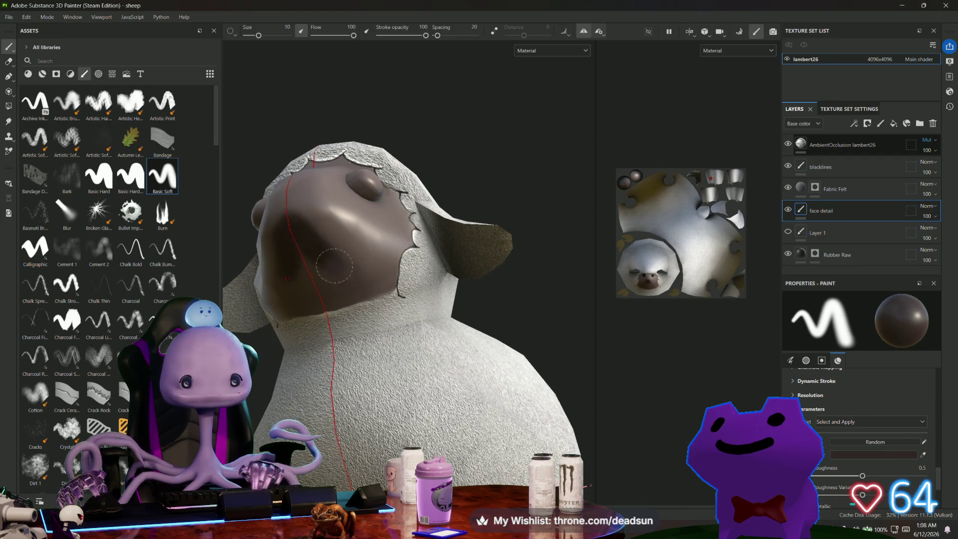
{"action": "left_click_drag", "start_coordinate": [425, 36], "coordinate": [406, 39]}
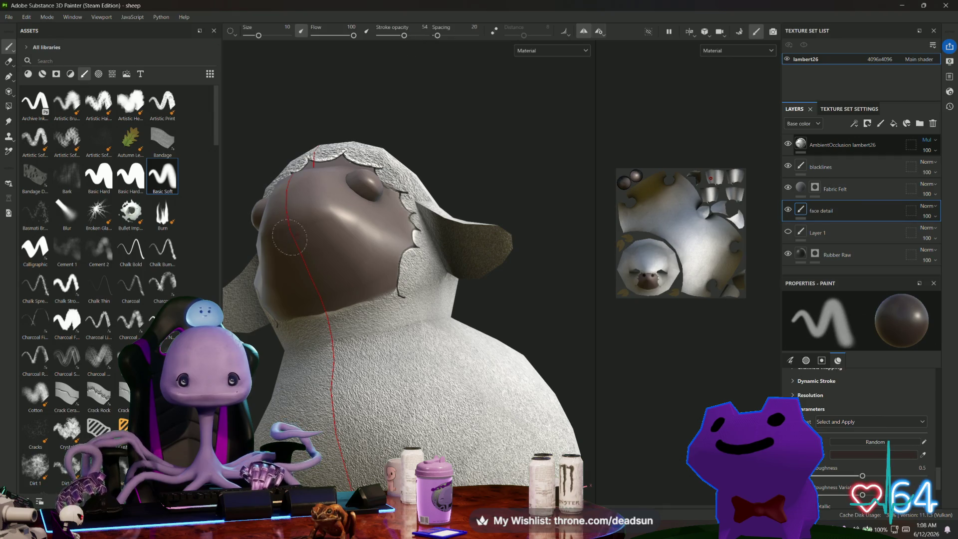
{"action": "left_click_drag", "start_coordinate": [296, 232], "coordinate": [340, 264]}
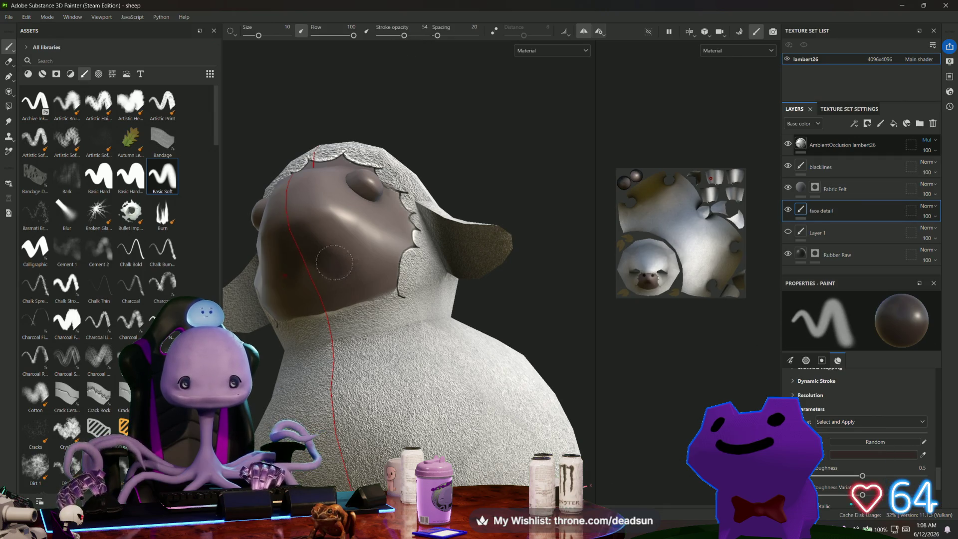
{"action": "mouse_move", "coordinate": [384, 287]}
{"action": "left_mouse_down"}
{"action": "mouse_move", "coordinate": [343, 302]}
{"action": "mouse_move", "coordinate": [314, 276]}
{"action": "left_mouse_up"}
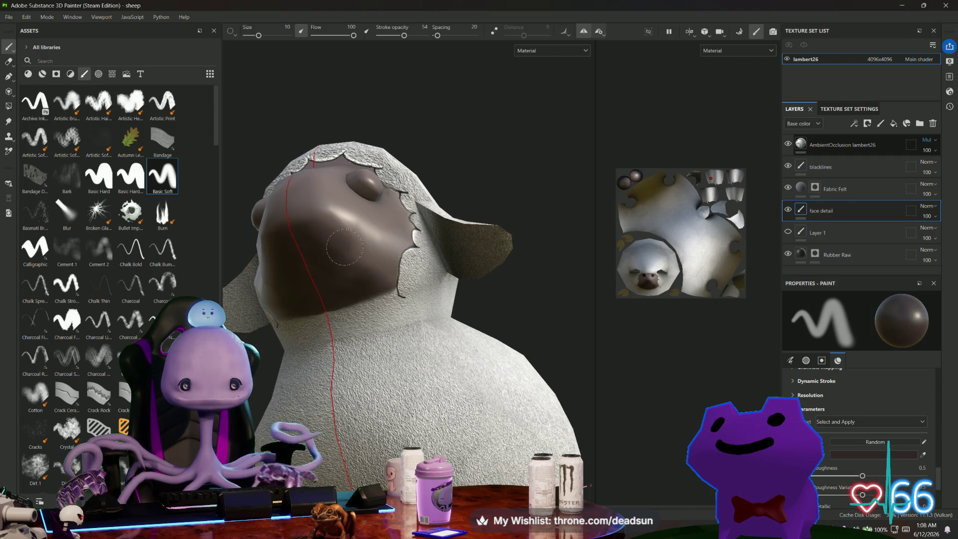
{"action": "left_click_drag", "start_coordinate": [343, 245], "coordinate": [381, 280]}
{"action": "left_click_drag", "start_coordinate": [300, 237], "coordinate": [371, 279]}
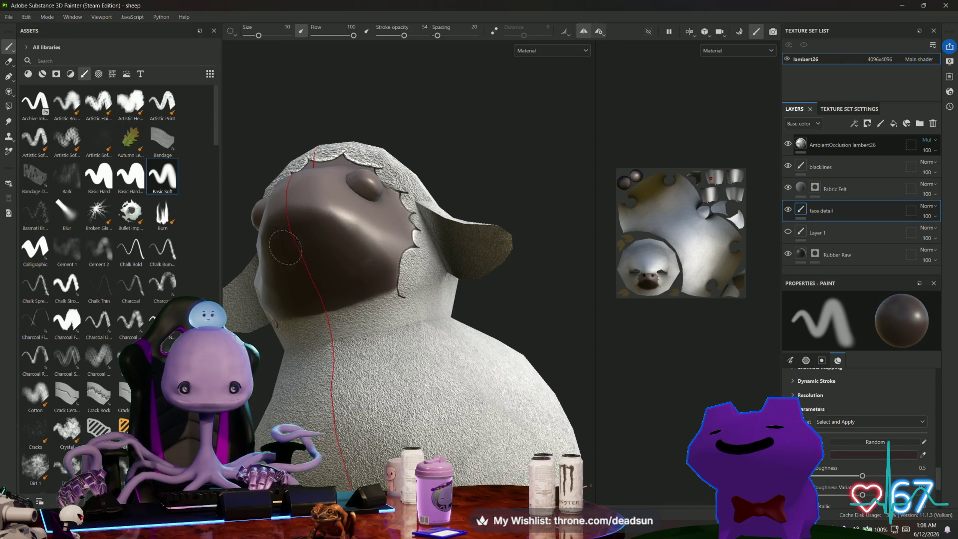
- Dab more dark brown on the lower face from the side, checking underside, front and top views
{"action": "left_click_drag", "start_coordinate": [375, 260], "coordinate": [305, 360], "text": "alt"}
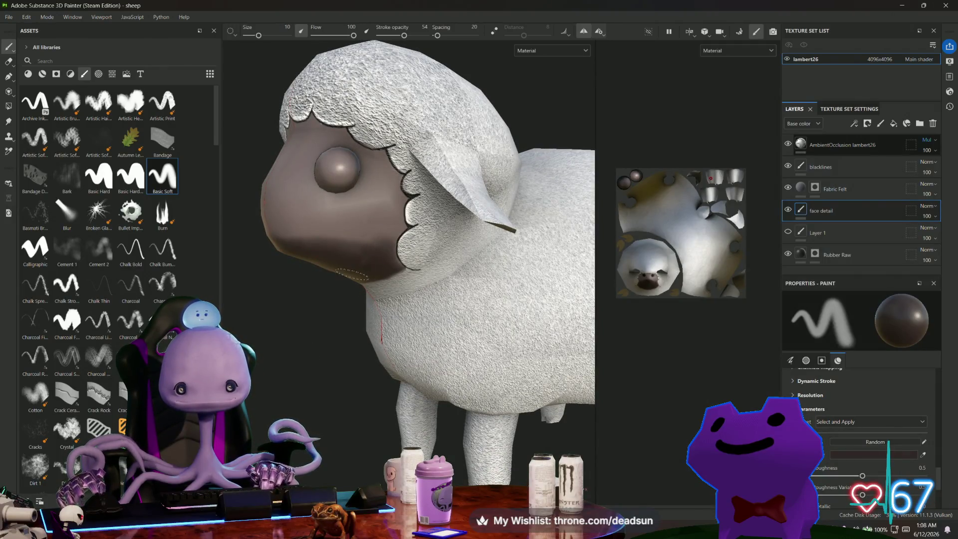
{"action": "left_click", "coordinate": [377, 259]}
{"action": "left_click_drag", "start_coordinate": [358, 258], "coordinate": [291, 246], "text": "alt"}
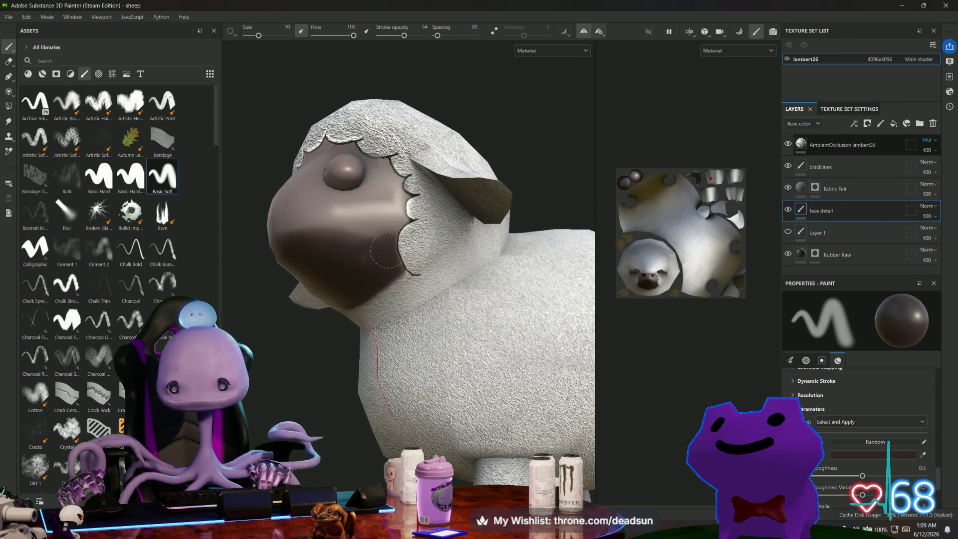
{"action": "left_click_drag", "start_coordinate": [331, 292], "coordinate": [381, 289], "text": "alt"}
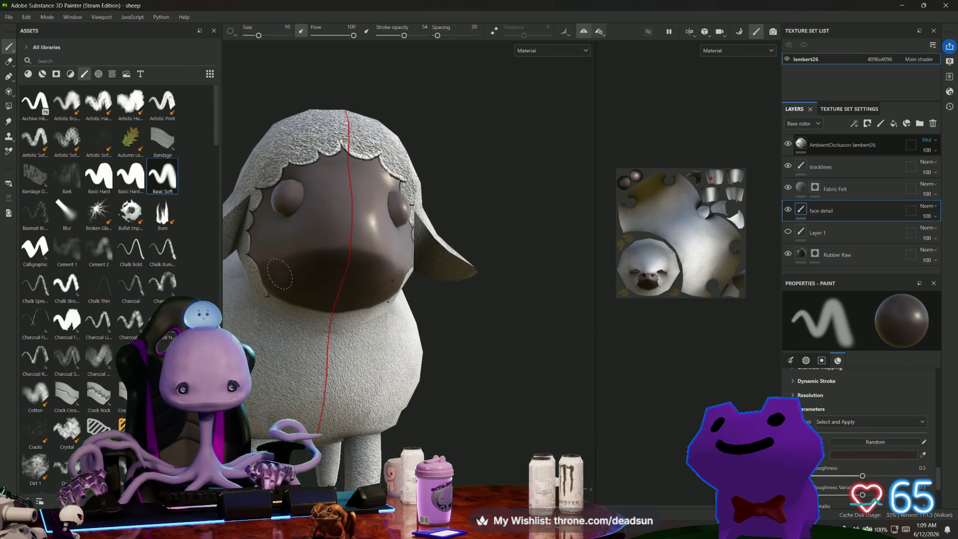
{"action": "mouse_move", "coordinate": [294, 281]}
{"action": "left_mouse_down", "text": "alt"}
{"action": "mouse_move", "coordinate": [343, 311]}
{"action": "mouse_move", "coordinate": [460, 160]}
{"action": "left_mouse_up", "text": "alt"}
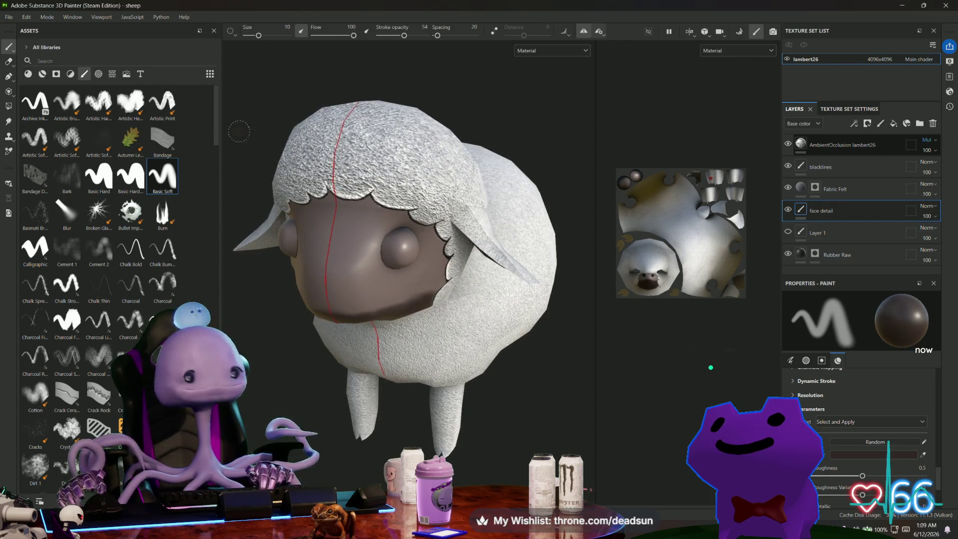
- Set a pale pinkish-grey paint colour A59999 with flow 28 and stroke opacity about a quarter
{"action": "scroll", "coordinate": [881, 473], "scroll_direction": "down", "scroll_amount": 1}
{"action": "left_click", "coordinate": [859, 431]}
{"action": "left_click", "coordinate": [767, 301]}
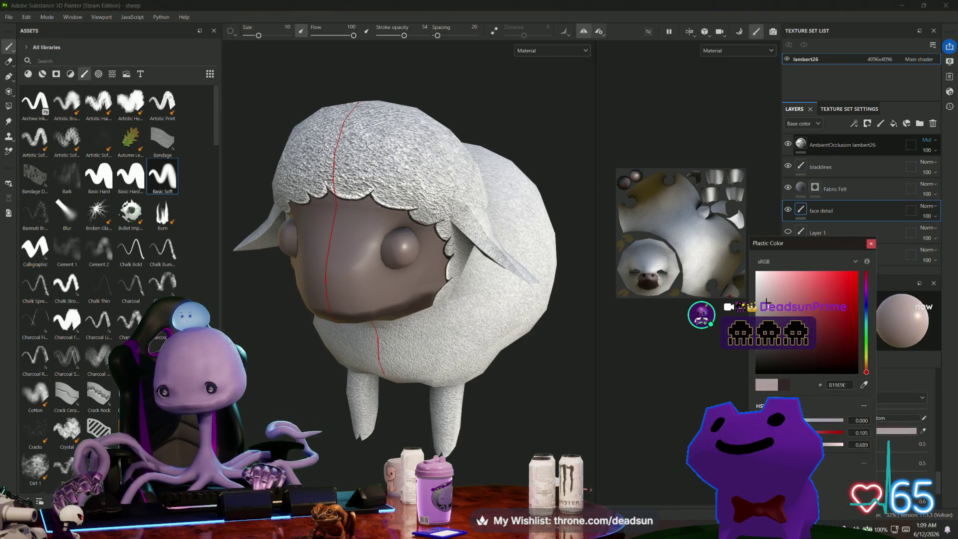
{"action": "left_click_drag", "start_coordinate": [769, 303], "coordinate": [764, 310]}
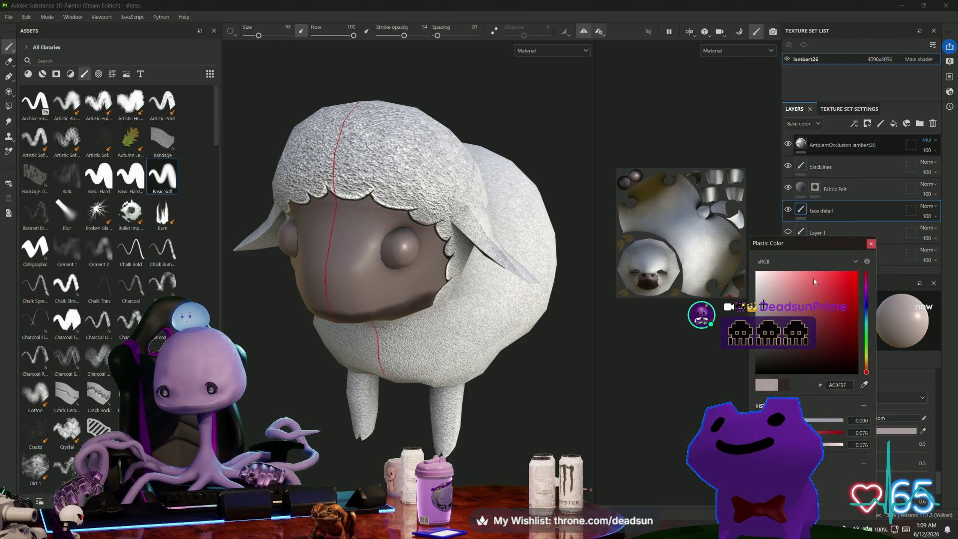
{"action": "left_click", "coordinate": [872, 244]}
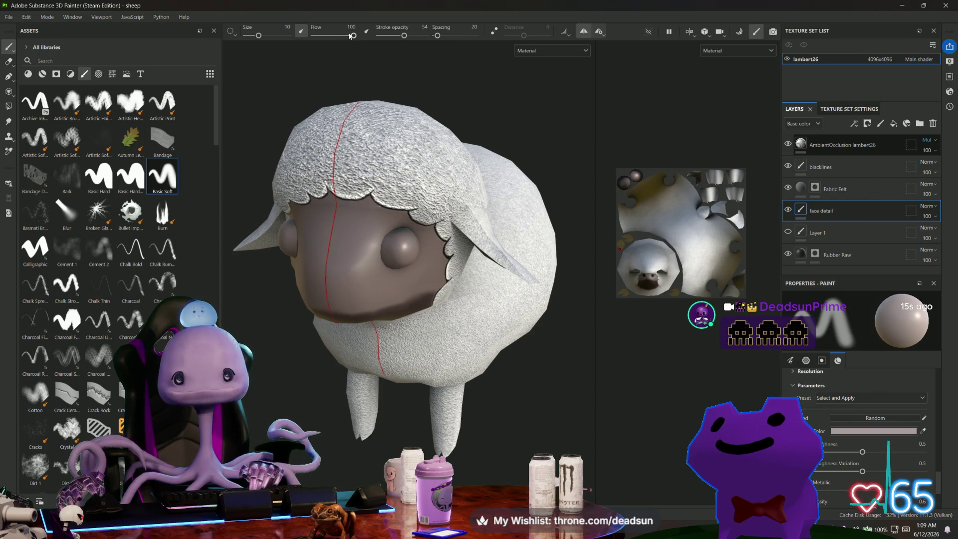
{"action": "left_click_drag", "start_coordinate": [351, 39], "coordinate": [326, 39]}
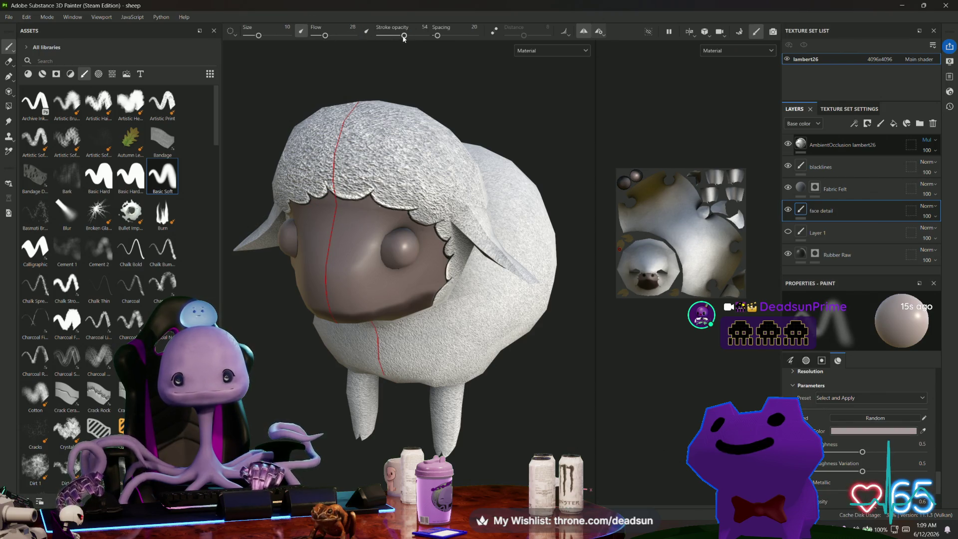
{"action": "left_click_drag", "start_coordinate": [403, 36], "coordinate": [392, 36]}
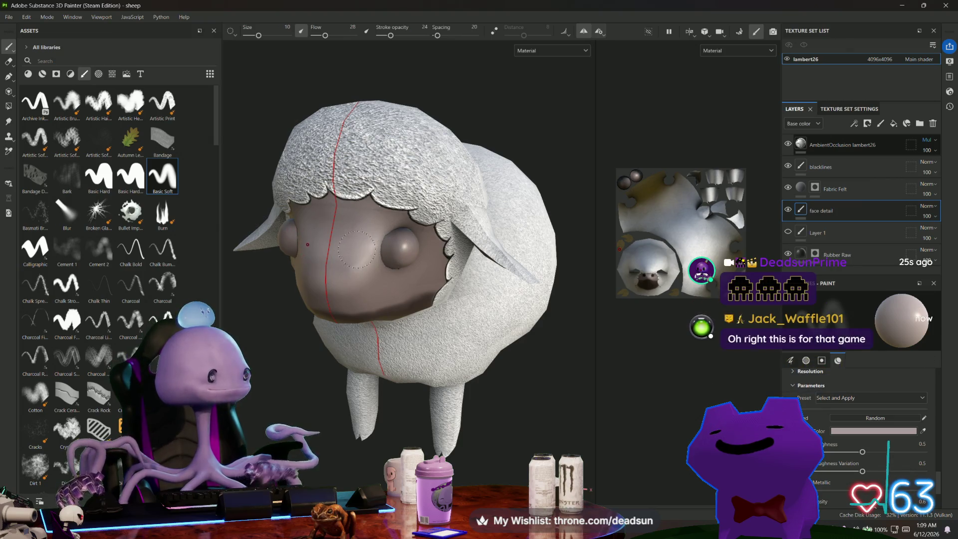
- Turn the sheep toward the camera and add a new paint layer above blacklines
{"action": "scroll", "coordinate": [382, 251], "scroll_direction": "up", "scroll_amount": 2}
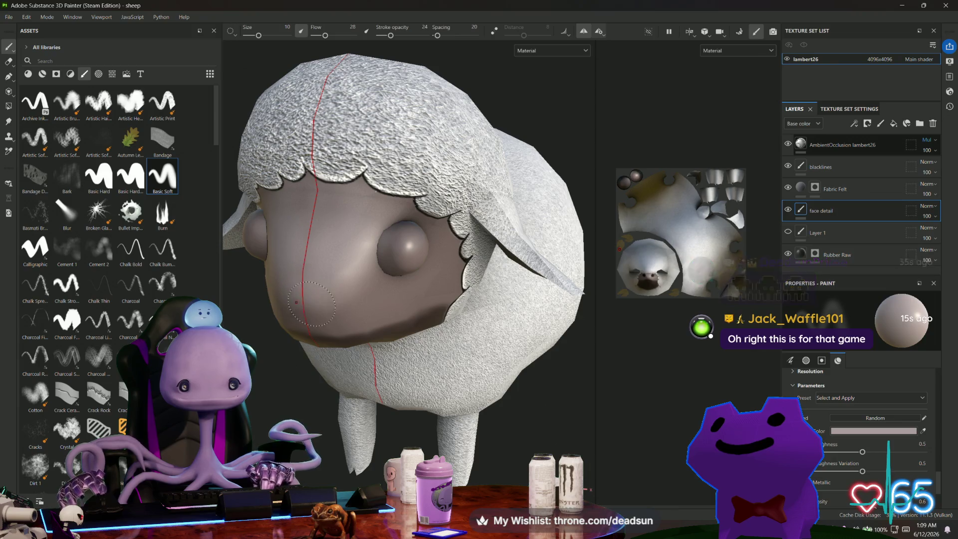
{"action": "mouse_move", "coordinate": [362, 228]}
{"action": "left_mouse_down", "text": "alt"}
{"action": "mouse_move", "coordinate": [353, 281]}
{"action": "mouse_move", "coordinate": [391, 295]}
{"action": "mouse_move", "coordinate": [530, 241]}
{"action": "mouse_move", "coordinate": [378, 291]}
{"action": "left_mouse_up", "text": "alt"}
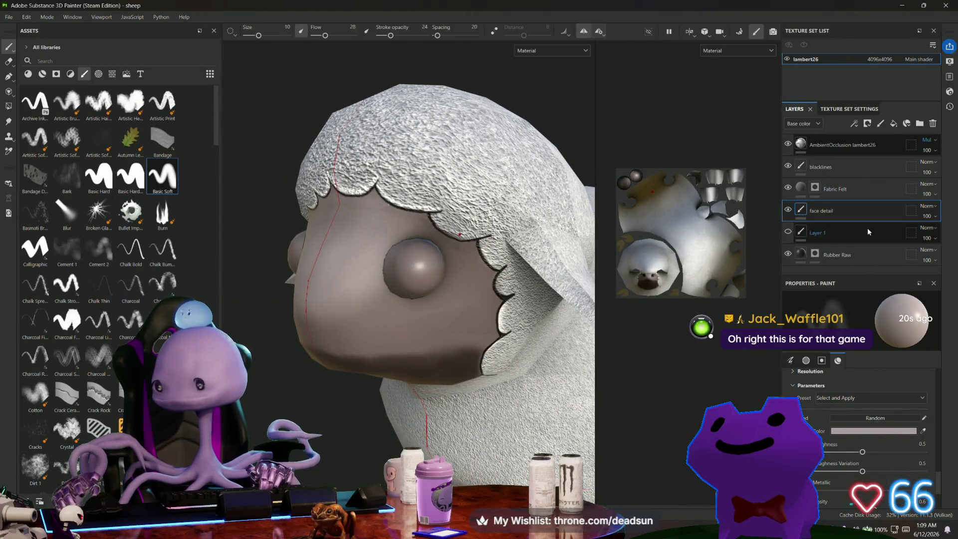
{"action": "left_click", "coordinate": [863, 169]}
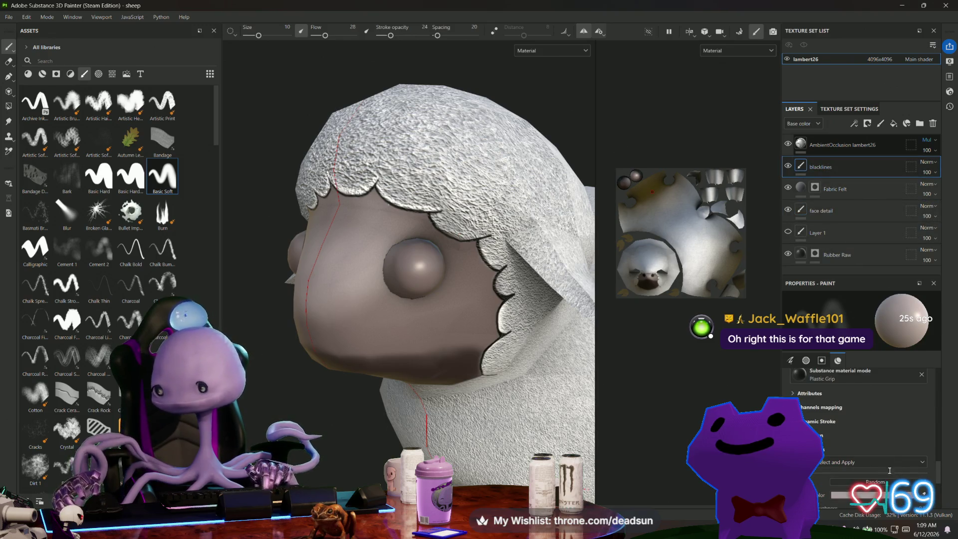
{"action": "left_click", "coordinate": [881, 124]}
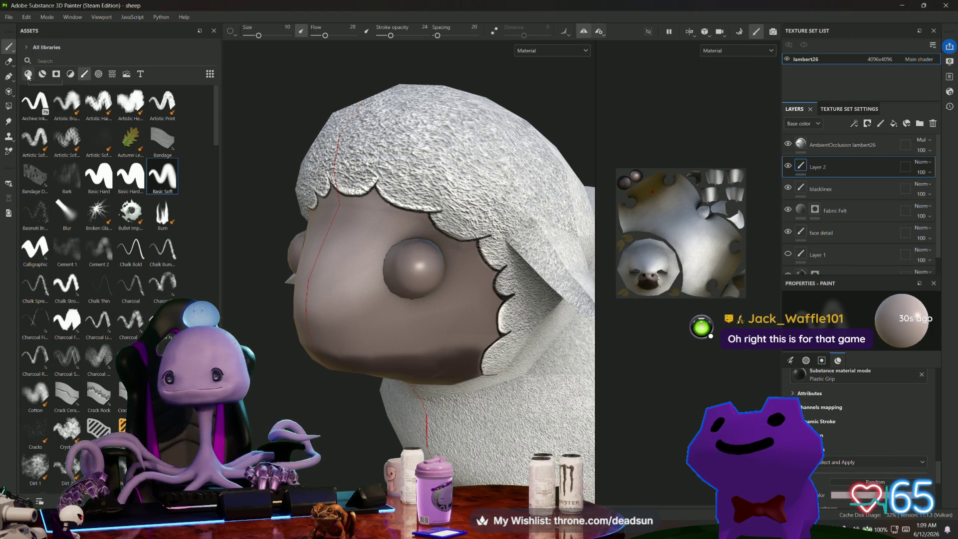
- Add Fill layer 1 and give it a black mask
{"action": "left_click", "coordinate": [891, 127]}
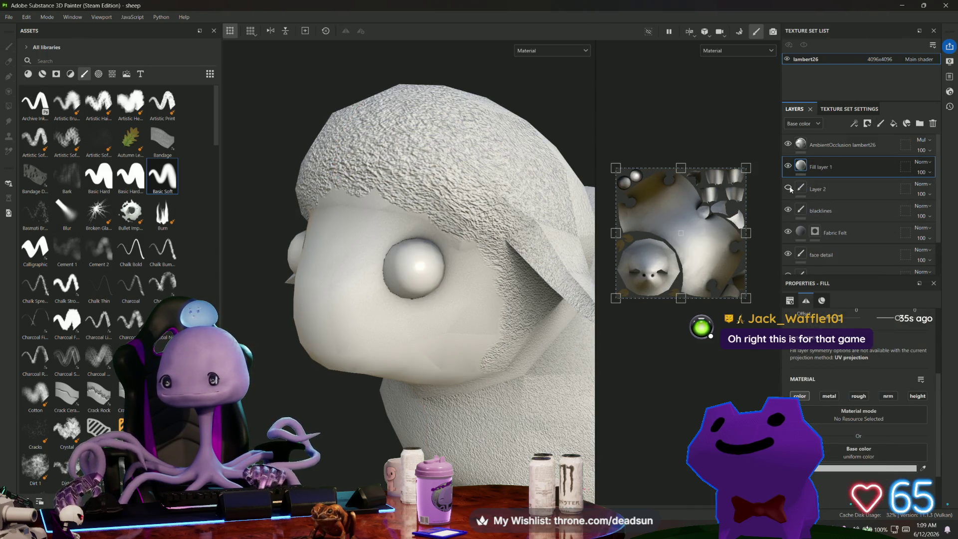
{"action": "right_click", "coordinate": [823, 167]}
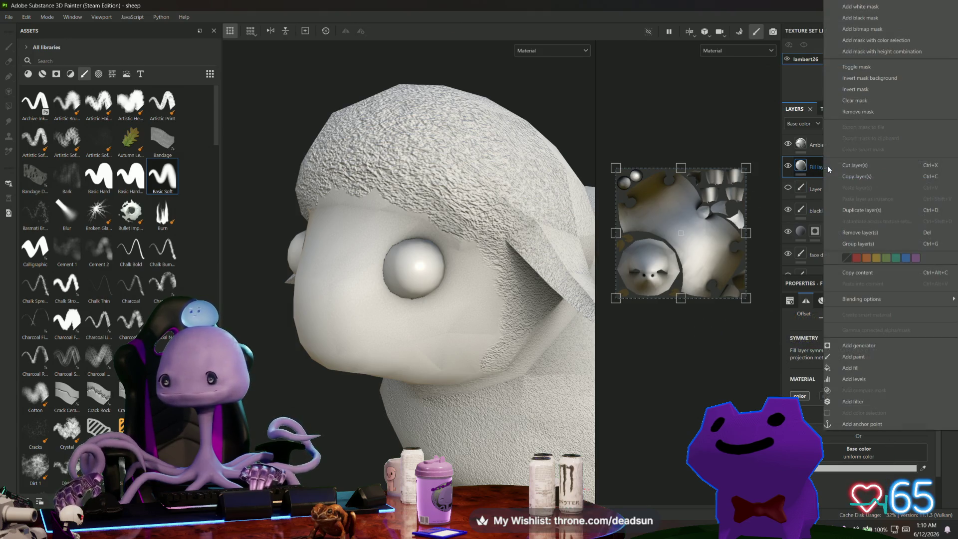
{"action": "left_click", "coordinate": [888, 18]}
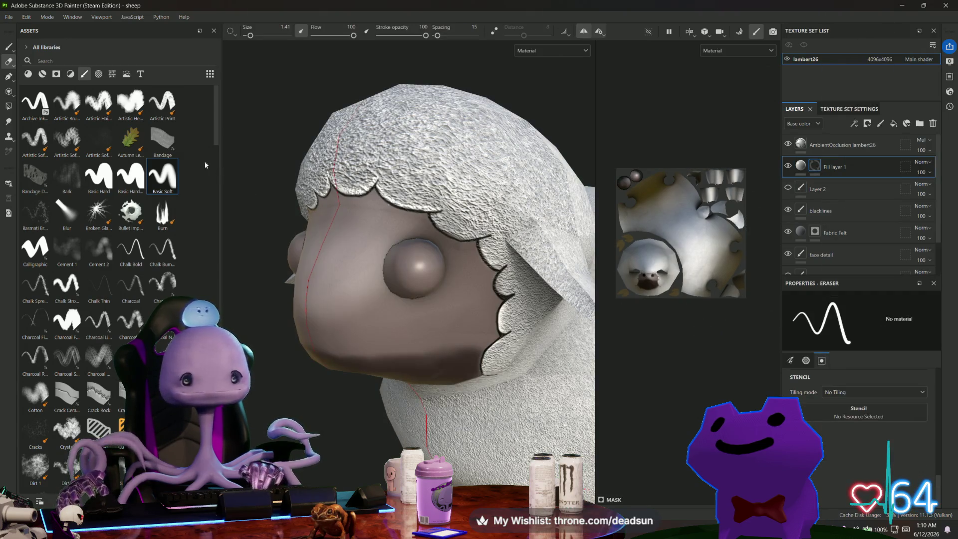
- Search the materials for 'metal' and drop Metal Brushed onto Fill layer 1
{"action": "left_click", "coordinate": [30, 61]}
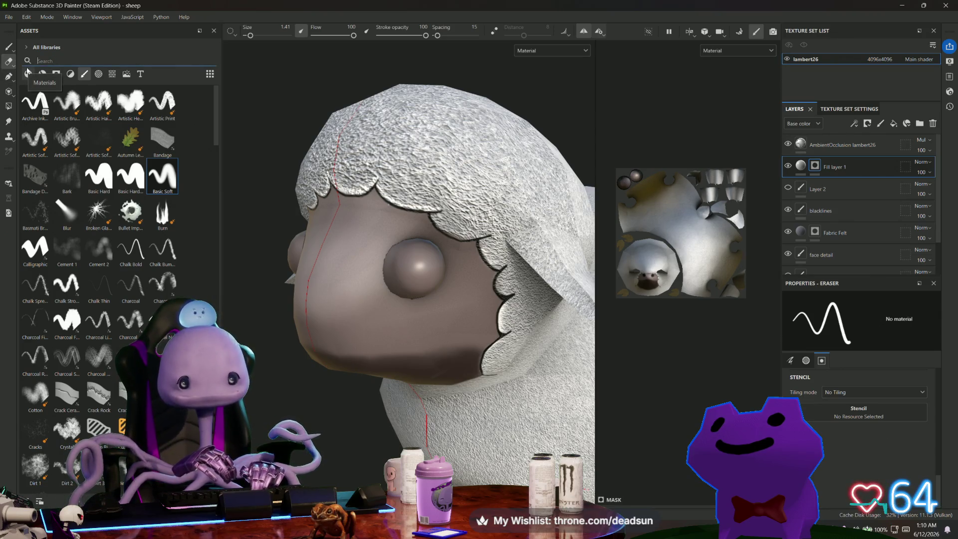
{"action": "type", "text": "metal"}
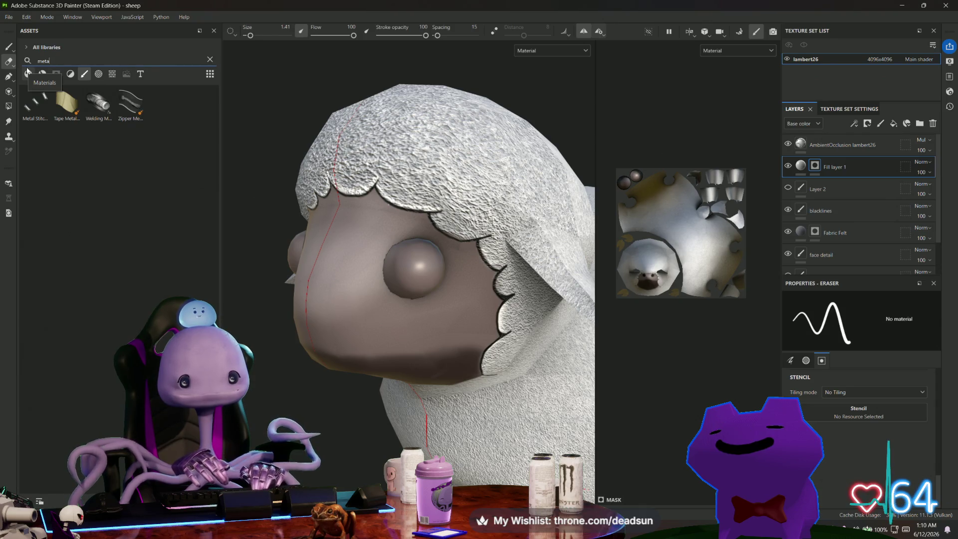
{"action": "key", "text": "BackSpace"}
{"action": "key", "text": "BackSpace"}
{"action": "key", "text": "BackSpace"}
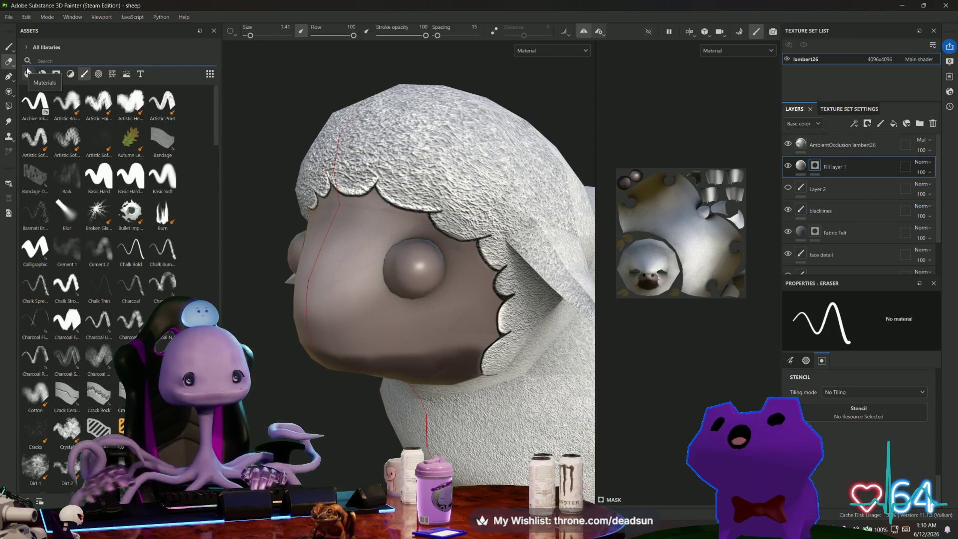
{"action": "left_click", "coordinate": [28, 74]}
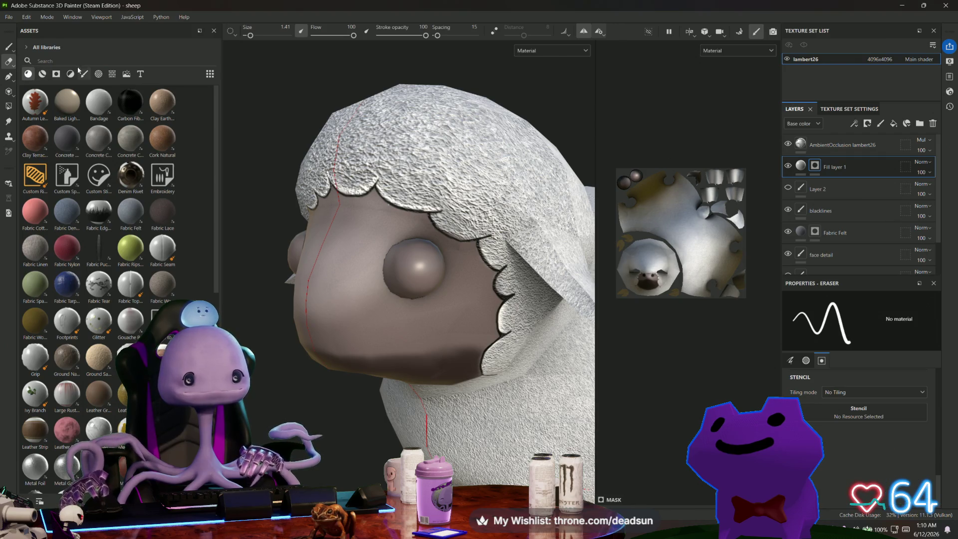
{"action": "type", "text": "metal"}
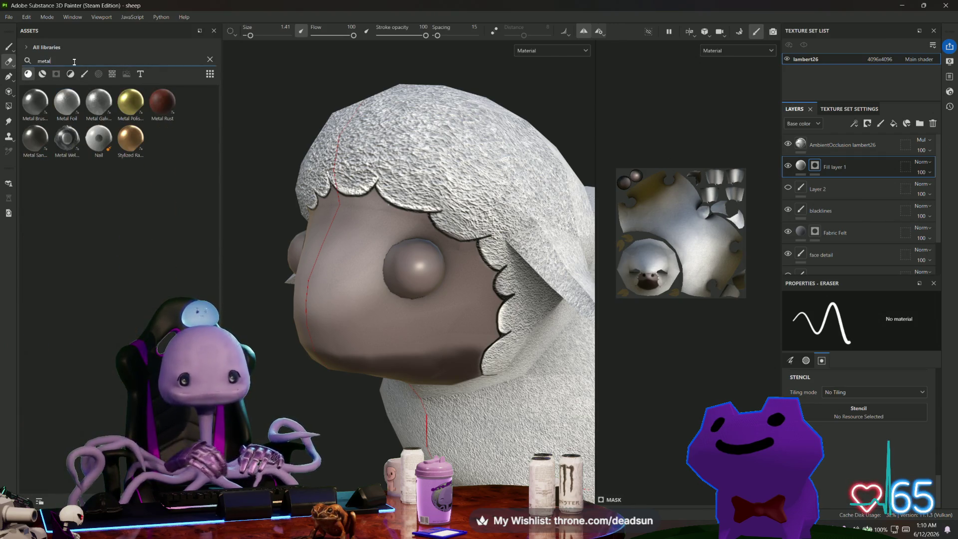
{"action": "mouse_move", "coordinate": [28, 107]}
{"action": "left_mouse_down"}
{"action": "mouse_move", "coordinate": [418, 261]}
{"action": "mouse_move", "coordinate": [598, 233]}
{"action": "mouse_move", "coordinate": [805, 167]}
{"action": "left_mouse_up"}
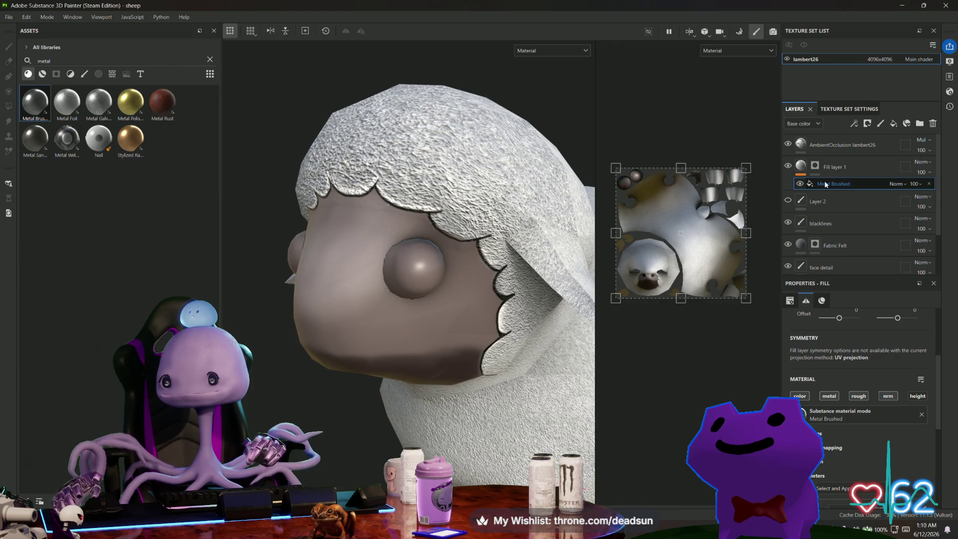
- Polygon-fill the mask on an eye to reveal the metal, then check both eyes
{"action": "key", "text": "2"}
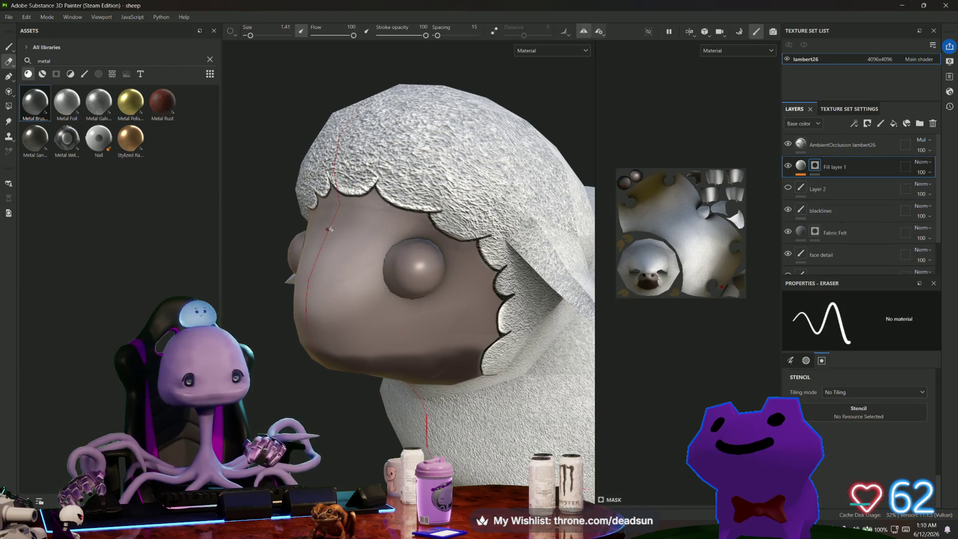
{"action": "left_click", "coordinate": [9, 106]}
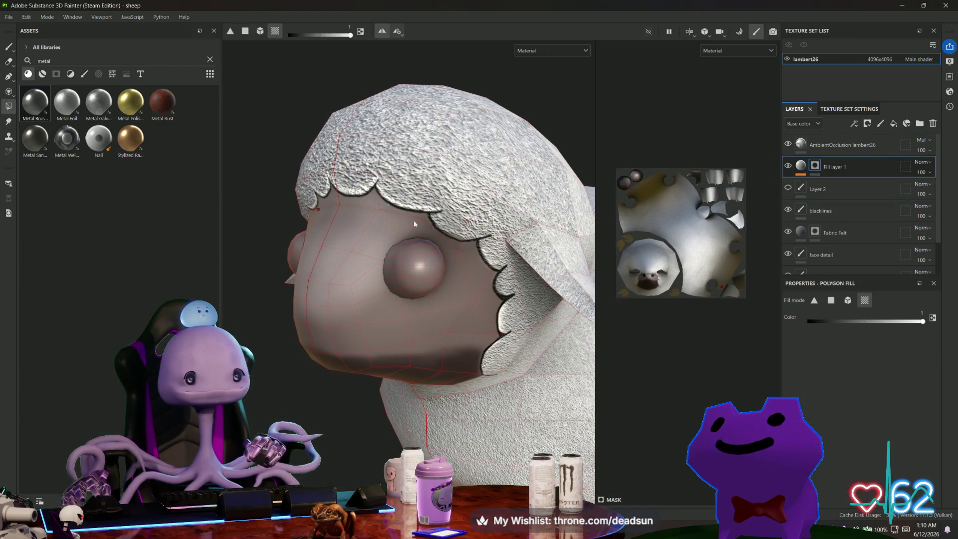
{"action": "left_click", "coordinate": [419, 268]}
{"action": "left_click_drag", "start_coordinate": [450, 250], "coordinate": [667, 186], "text": "alt"}
{"action": "mouse_move", "coordinate": [449, 260]}
{"action": "left_mouse_down", "text": "alt"}
{"action": "mouse_move", "coordinate": [493, 289]}
{"action": "mouse_move", "coordinate": [439, 277]}
{"action": "left_mouse_up", "text": "alt"}
- Darken the fill layer's metal base colour almost to black
{"action": "left_click", "coordinate": [801, 166]}
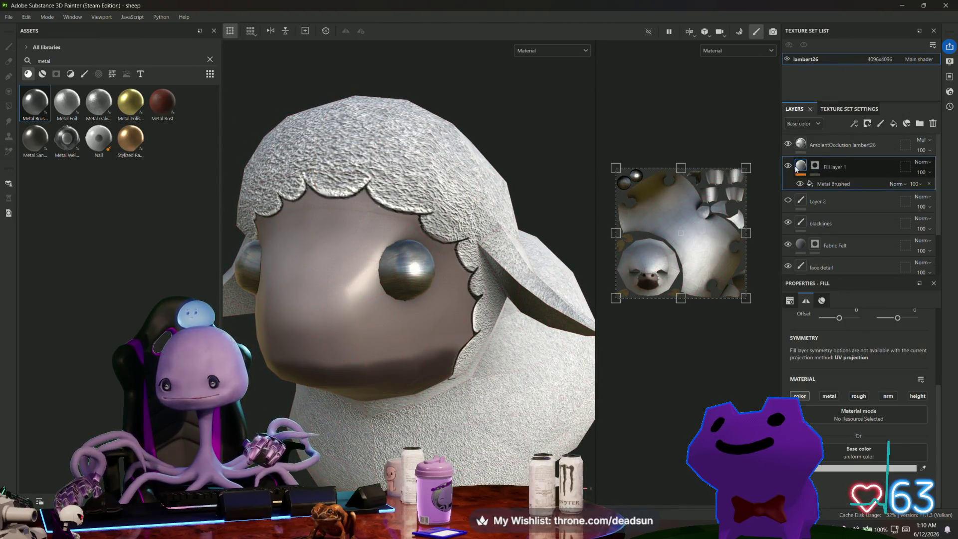
{"action": "left_click", "coordinate": [862, 469]}
{"action": "left_click", "coordinate": [759, 352]}
{"action": "left_click_drag", "start_coordinate": [754, 352], "coordinate": [754, 365]}
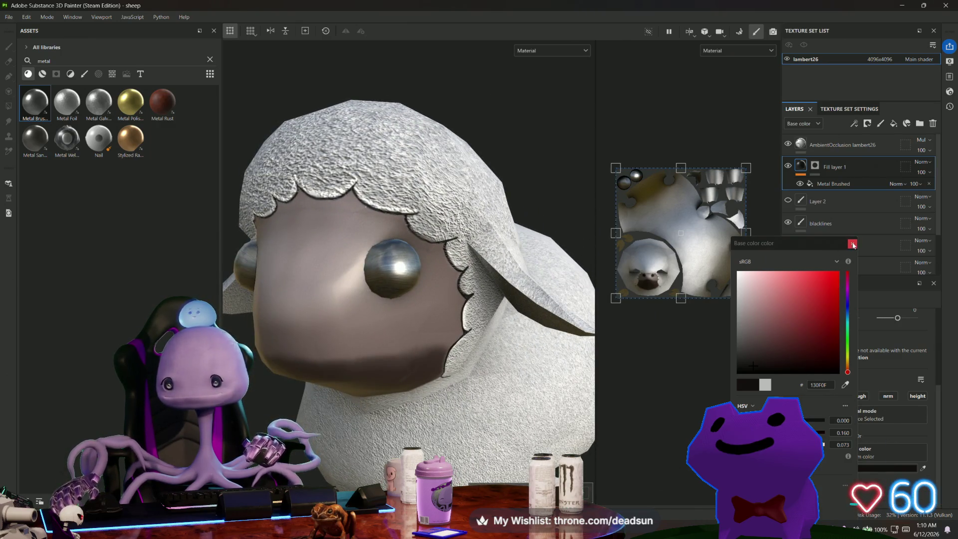
{"action": "left_click", "coordinate": [649, 196]}
- Switch between the eyes' fill mask and material in polygon-fill mode, viewing the sheep from front and side
{"action": "left_click", "coordinate": [815, 165]}
{"action": "key", "text": "4"}
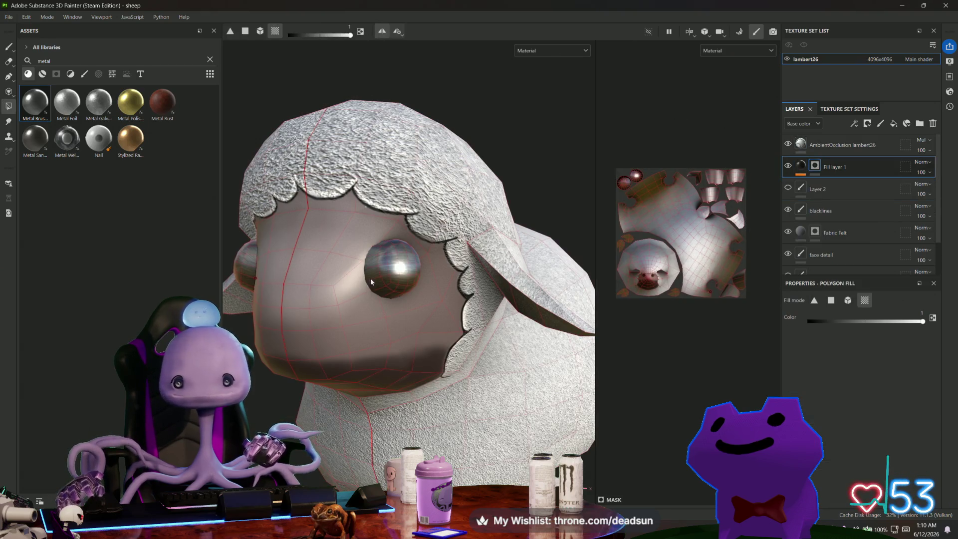
{"action": "left_click_drag", "start_coordinate": [377, 309], "coordinate": [487, 321], "text": "alt"}
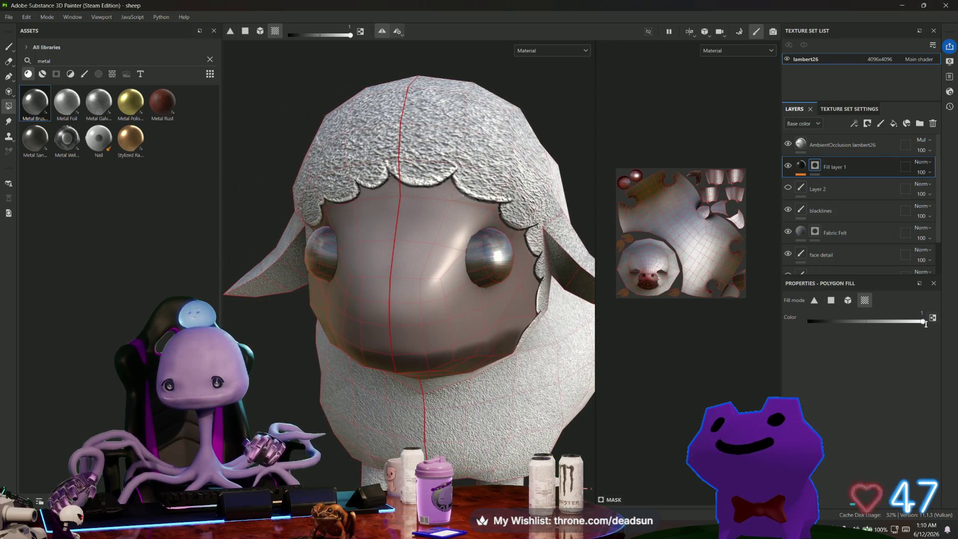
{"action": "left_click", "coordinate": [801, 168]}
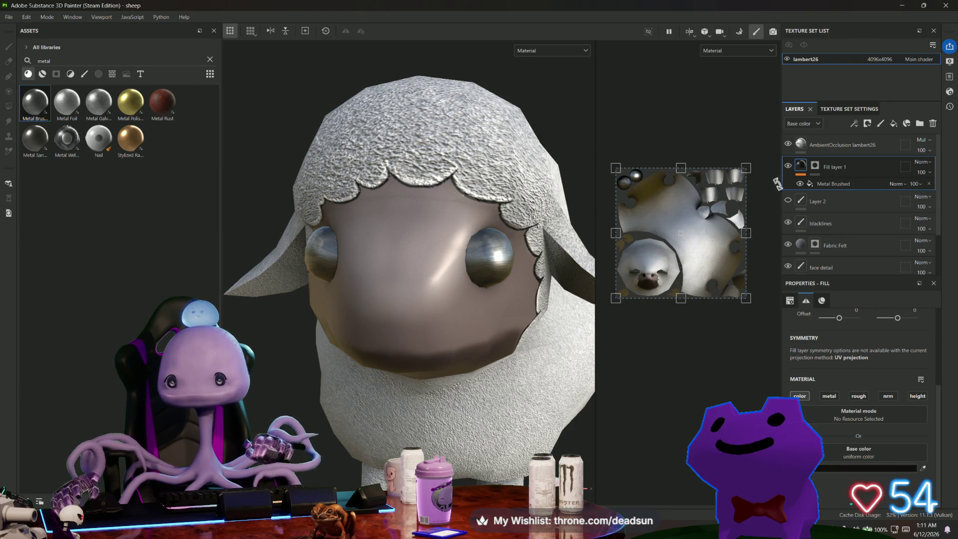
{"action": "left_click", "coordinate": [817, 168]}
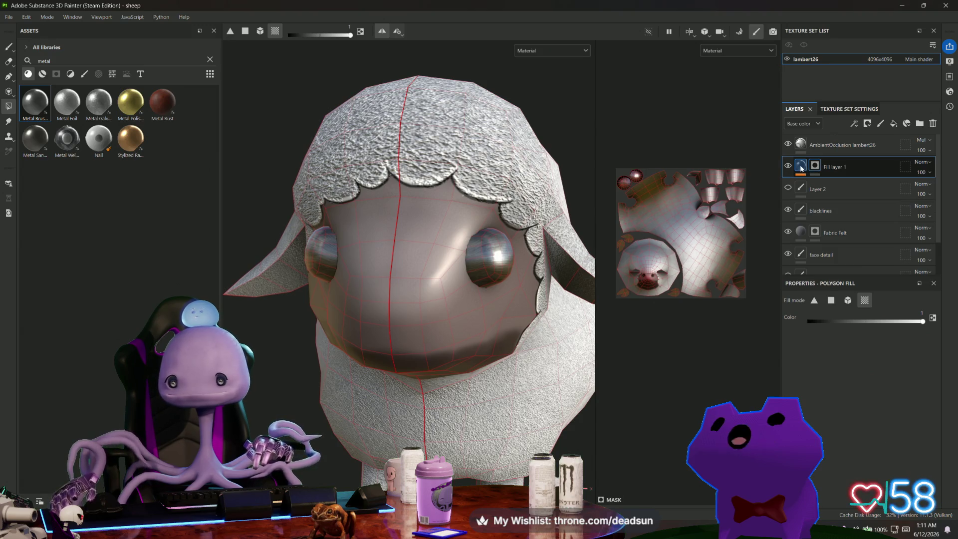
{"action": "left_click", "coordinate": [802, 168]}
{"action": "mouse_move", "coordinate": [247, 351]}
{"action": "left_mouse_down", "text": "alt"}
{"action": "mouse_move", "coordinate": [425, 357]}
{"action": "mouse_move", "coordinate": [379, 350]}
{"action": "mouse_move", "coordinate": [399, 349]}
{"action": "left_mouse_up", "text": "alt"}
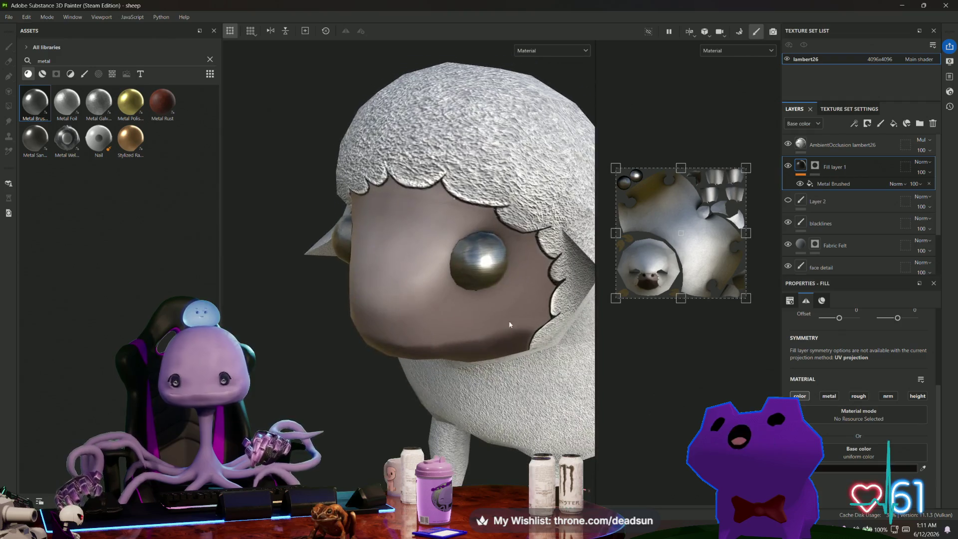
- Toggle Fill layer 1's visibility to compare the eyes, then open the Metal Brushed settings
{"action": "left_click", "coordinate": [788, 167]}
{"action": "left_click", "coordinate": [789, 167]}
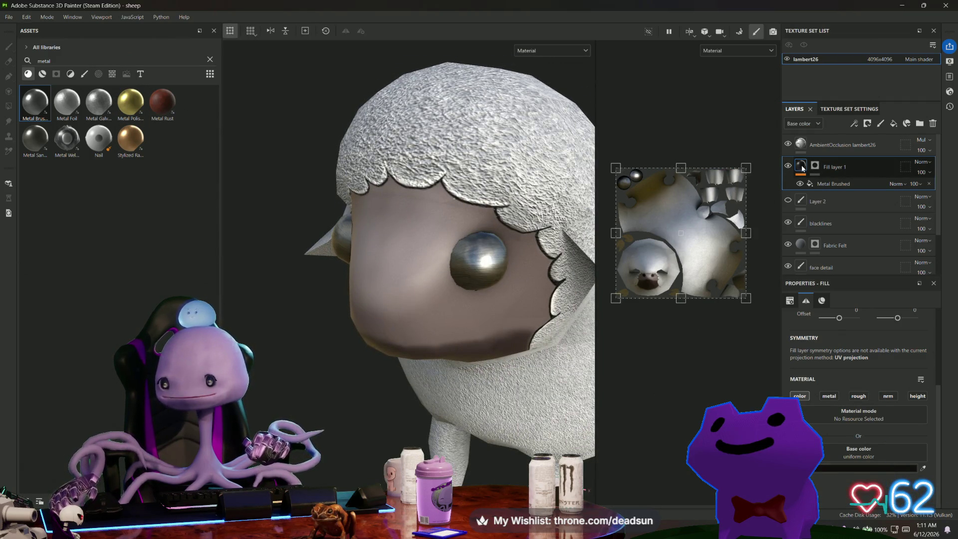
{"action": "left_click", "coordinate": [825, 185]}
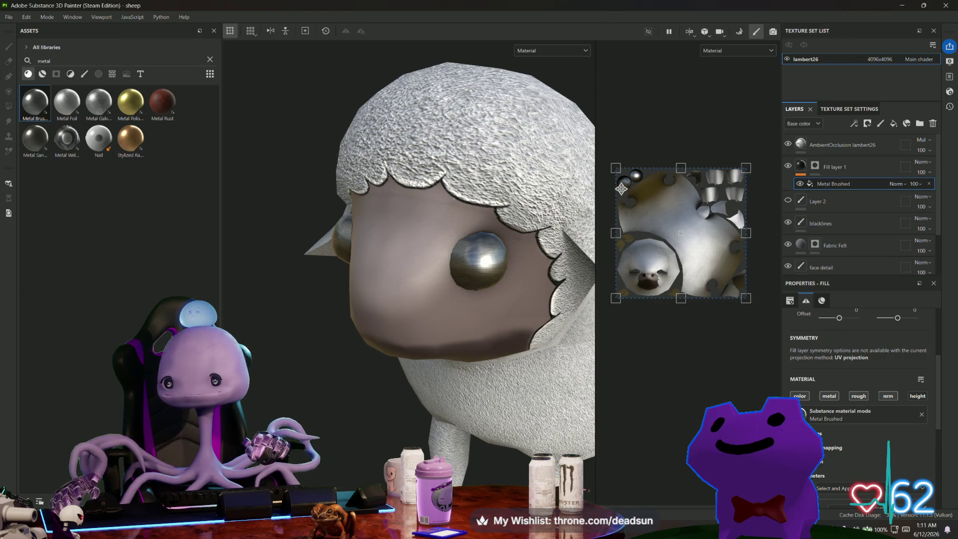
- Scale the brushed-metal pattern finer and set the eyes' metal colour to near-black
{"action": "left_click_drag", "start_coordinate": [616, 169], "coordinate": [731, 281]}
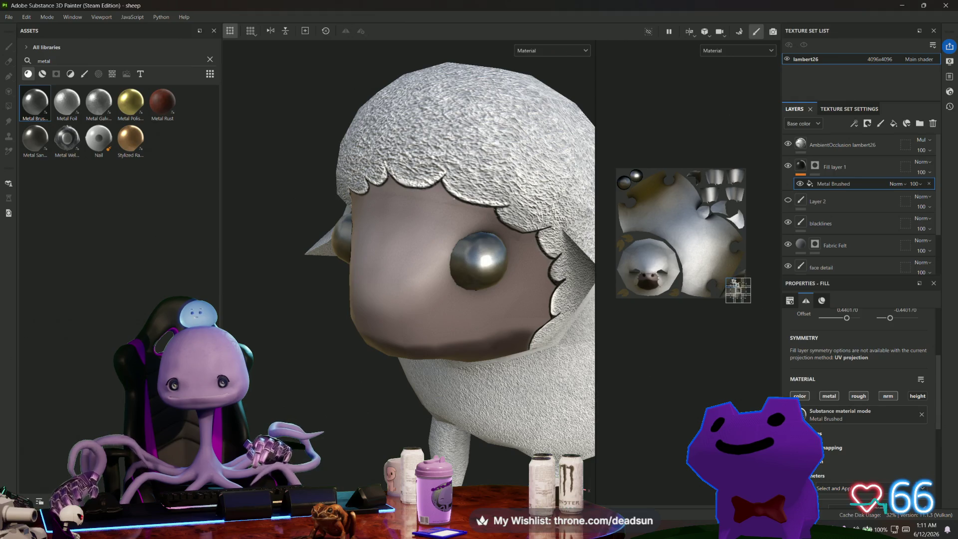
{"action": "scroll", "coordinate": [834, 382], "scroll_direction": "down", "scroll_amount": 3}
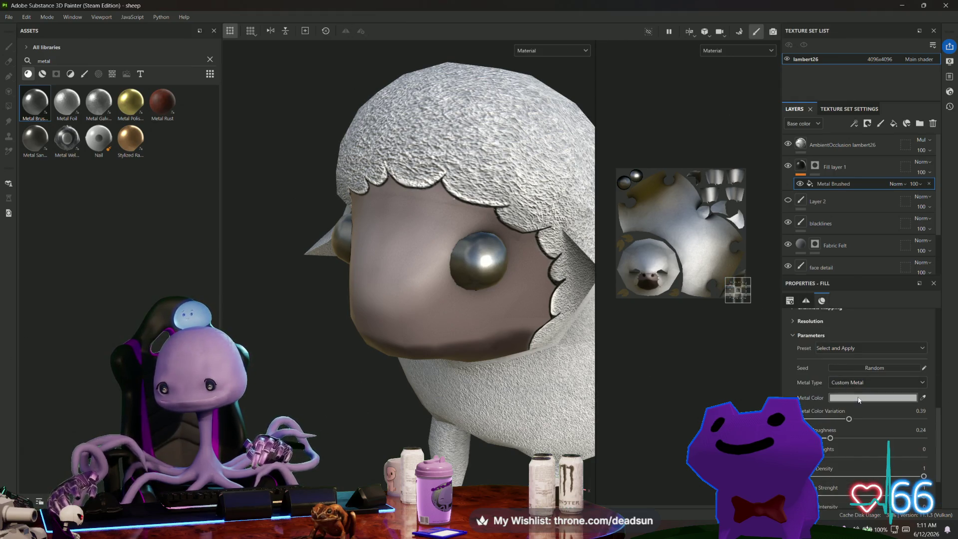
{"action": "left_click", "coordinate": [879, 397]}
{"action": "left_click", "coordinate": [742, 357]}
{"action": "mouse_move", "coordinate": [742, 356]}
{"action": "left_mouse_down"}
{"action": "mouse_move", "coordinate": [757, 343]}
{"action": "mouse_move", "coordinate": [768, 361]}
{"action": "left_mouse_up"}
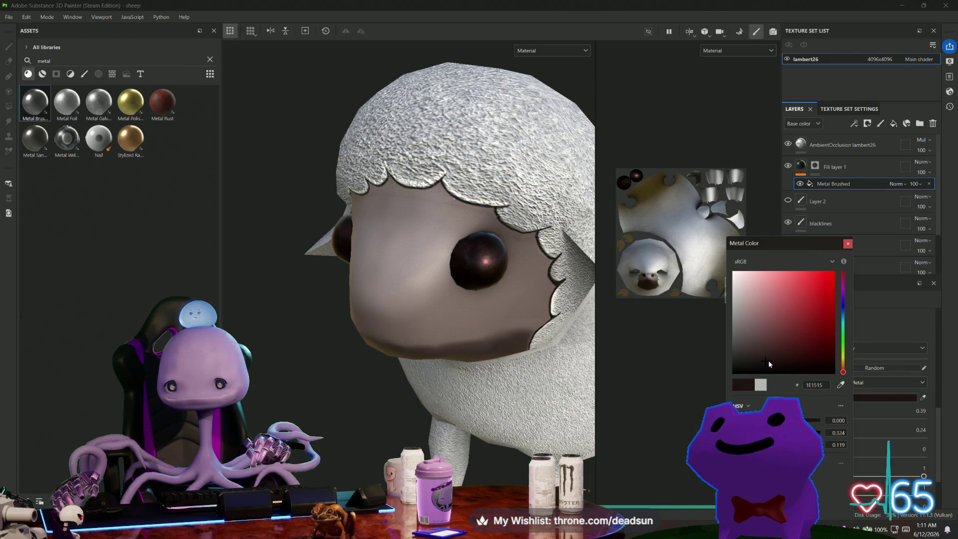
{"action": "key", "text": "Escape"}
- Orbit to a side view and clear the 'metal' search in the asset library
{"action": "scroll", "coordinate": [424, 440], "scroll_direction": "down", "scroll_amount": 6}
{"action": "mouse_move", "coordinate": [449, 429]}
{"action": "left_mouse_down", "text": "alt"}
{"action": "mouse_move", "coordinate": [500, 419]}
{"action": "mouse_move", "coordinate": [278, 439]}
{"action": "mouse_move", "coordinate": [302, 408]}
{"action": "mouse_move", "coordinate": [281, 443]}
{"action": "mouse_move", "coordinate": [516, 418]}
{"action": "mouse_move", "coordinate": [461, 435]}
{"action": "mouse_move", "coordinate": [344, 437]}
{"action": "mouse_move", "coordinate": [499, 424]}
{"action": "mouse_move", "coordinate": [622, 439]}
{"action": "mouse_move", "coordinate": [500, 414]}
{"action": "mouse_move", "coordinate": [621, 435]}
{"action": "mouse_move", "coordinate": [522, 390]}
{"action": "mouse_move", "coordinate": [334, 402]}
{"action": "mouse_move", "coordinate": [368, 394]}
{"action": "mouse_move", "coordinate": [379, 408]}
{"action": "left_mouse_up", "text": "alt"}
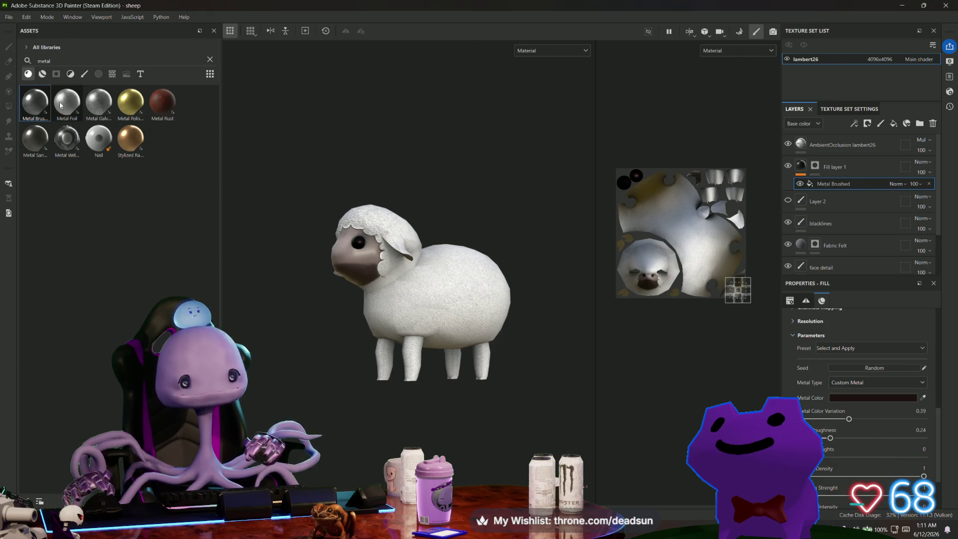
{"action": "left_click", "coordinate": [209, 59]}
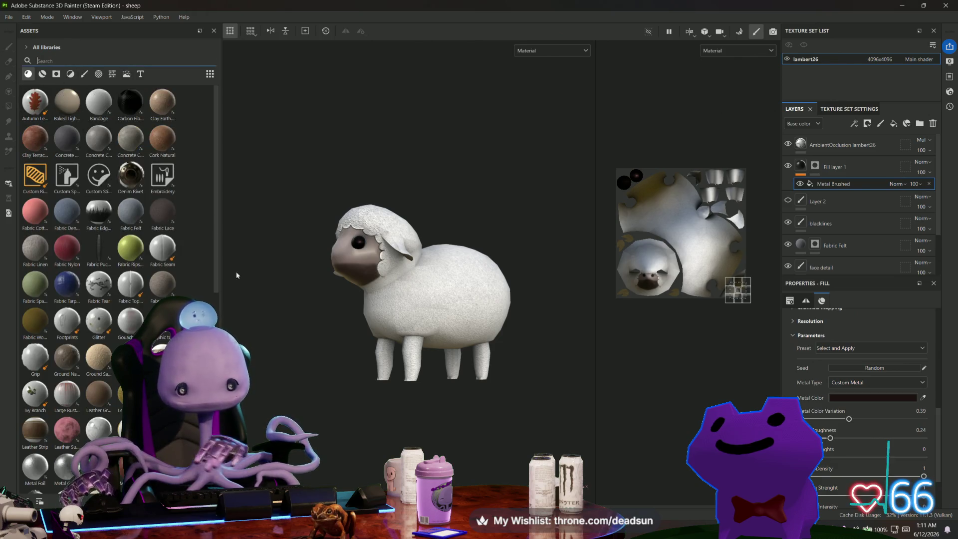
- Turn the sheep to face the camera and select Layer 2
{"action": "left_click_drag", "start_coordinate": [402, 398], "coordinate": [408, 370], "text": "alt"}
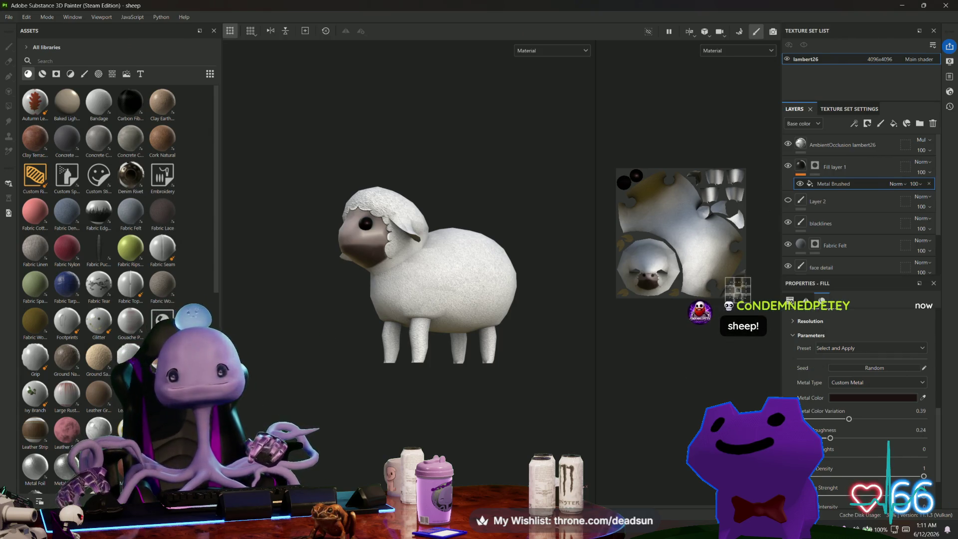
{"action": "mouse_move", "coordinate": [364, 417]}
{"action": "left_mouse_down", "text": "alt"}
{"action": "mouse_move", "coordinate": [421, 378]}
{"action": "mouse_move", "coordinate": [439, 422]}
{"action": "left_mouse_up", "text": "alt"}
{"action": "scroll", "coordinate": [442, 425], "scroll_direction": "up", "scroll_amount": 5}
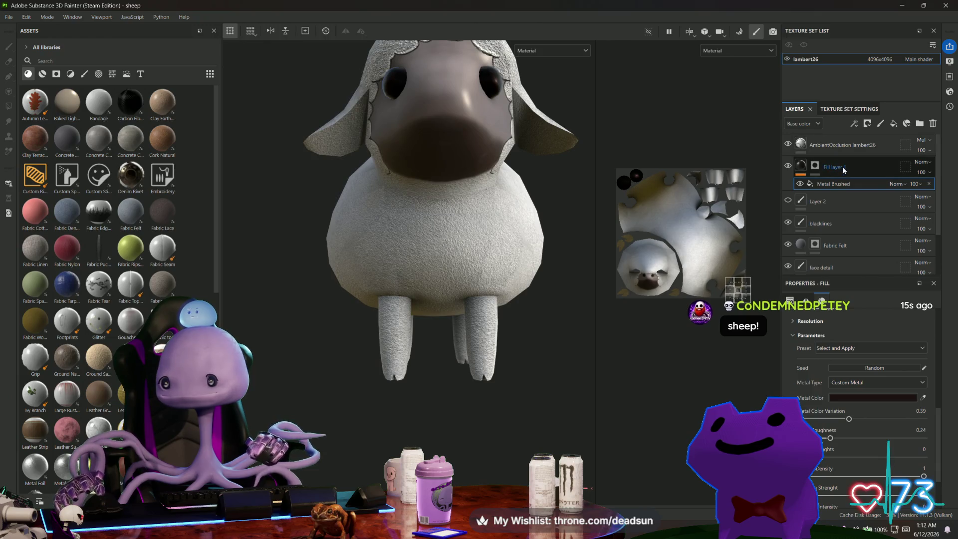
{"action": "left_click", "coordinate": [811, 203]}
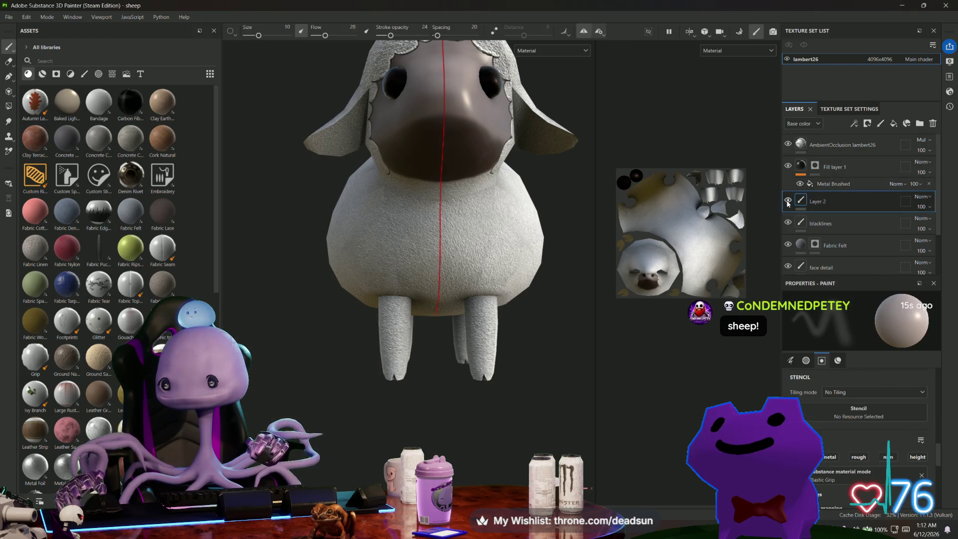
- Set Layer 2's plastic paint colour to golden brown 61450F and switch to projection painting
{"action": "mouse_move", "coordinate": [483, 384]}
{"action": "left_mouse_down", "text": "alt"}
{"action": "mouse_move", "coordinate": [448, 398]}
{"action": "mouse_move", "coordinate": [378, 396]}
{"action": "mouse_move", "coordinate": [400, 398]}
{"action": "left_mouse_up", "text": "alt"}
{"action": "scroll", "coordinate": [901, 385], "scroll_direction": "down", "scroll_amount": 5}
{"action": "left_click", "coordinate": [877, 400]}
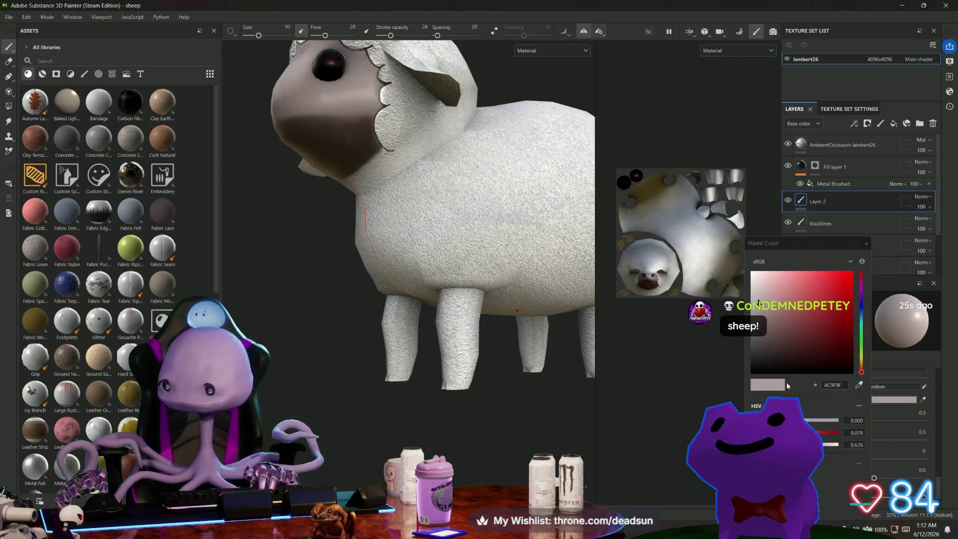
{"action": "left_click_drag", "start_coordinate": [772, 363], "coordinate": [768, 344]}
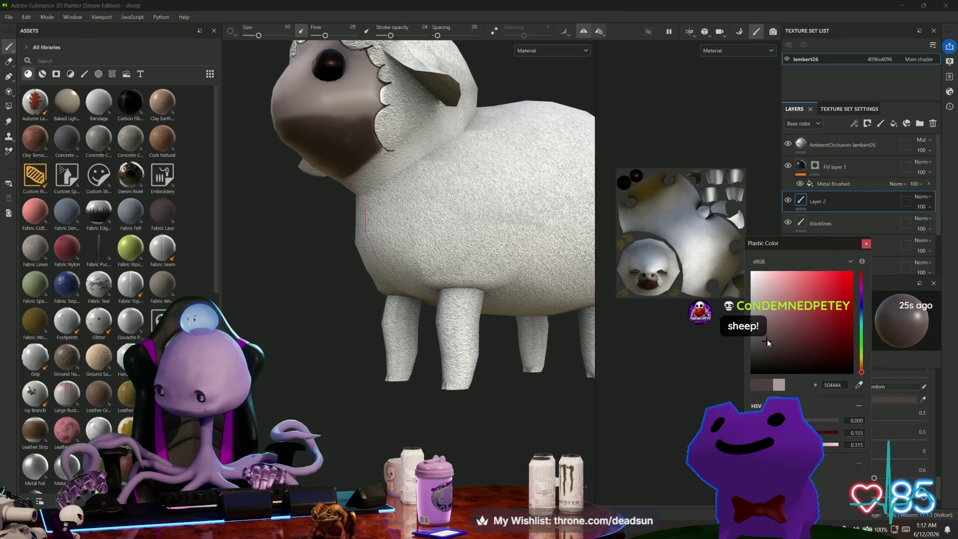
{"action": "left_click_drag", "start_coordinate": [862, 370], "coordinate": [863, 366]}
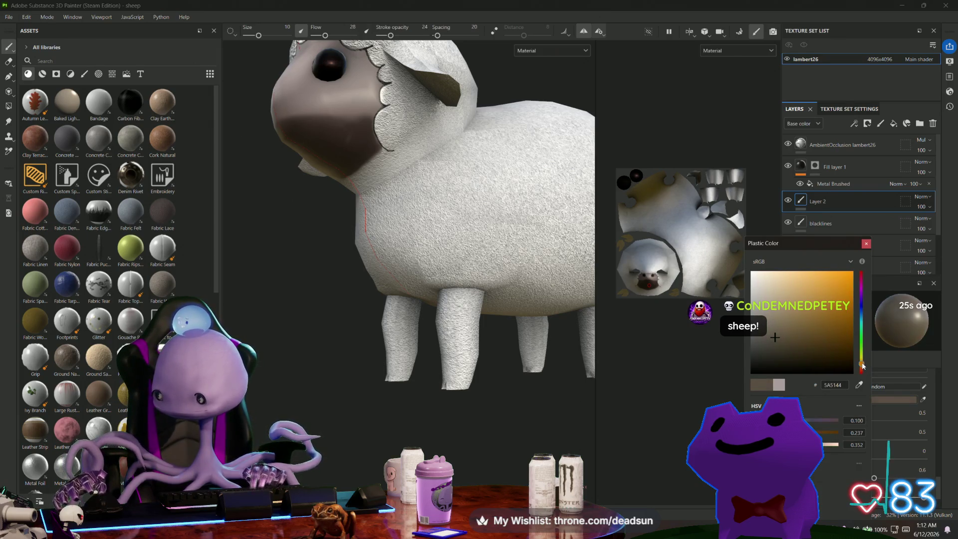
{"action": "left_click_drag", "start_coordinate": [837, 327], "coordinate": [843, 338]}
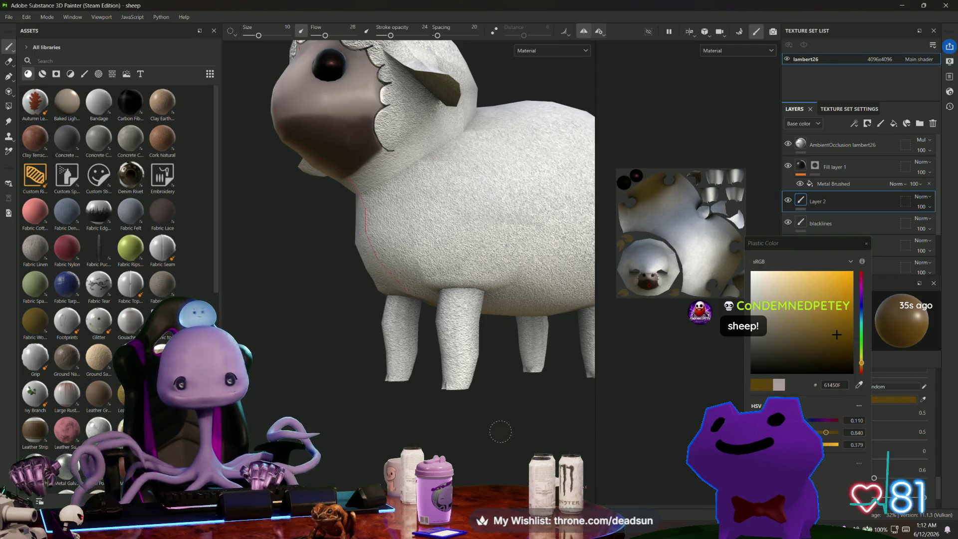
{"action": "left_click", "coordinate": [6, 95]}
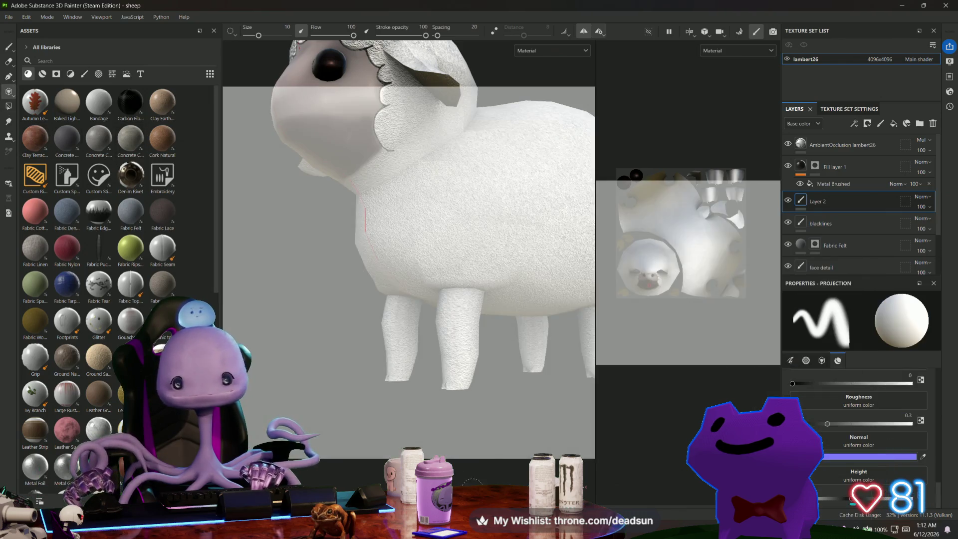
- Return to the regular paint brush, adjust the view around the legs, and open Layer 2's options
{"action": "scroll", "coordinate": [449, 414], "scroll_direction": "up", "scroll_amount": 5}
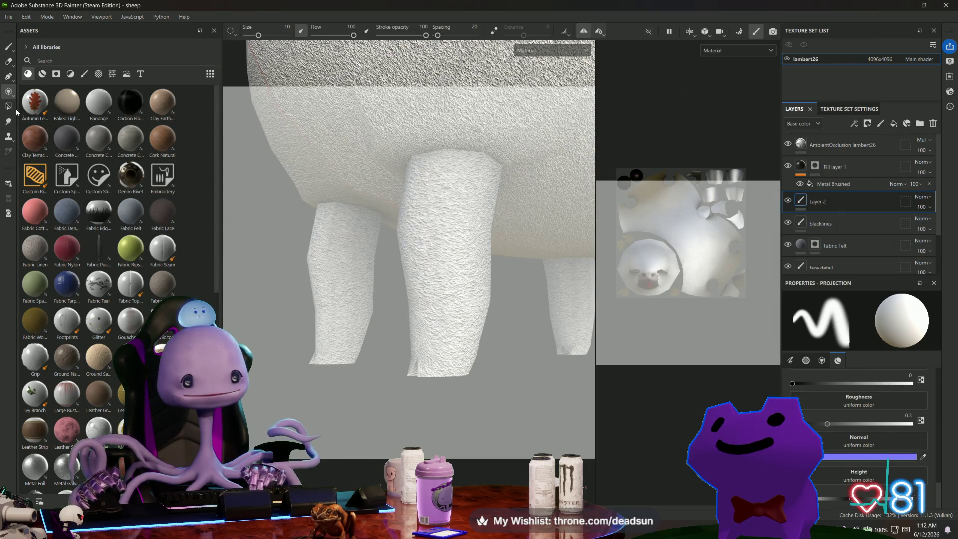
{"action": "left_click", "coordinate": [8, 47]}
{"action": "left_click_drag", "start_coordinate": [382, 409], "coordinate": [369, 398], "text": "alt"}
{"action": "left_click_drag", "start_coordinate": [367, 397], "coordinate": [412, 375], "text": "alt"}
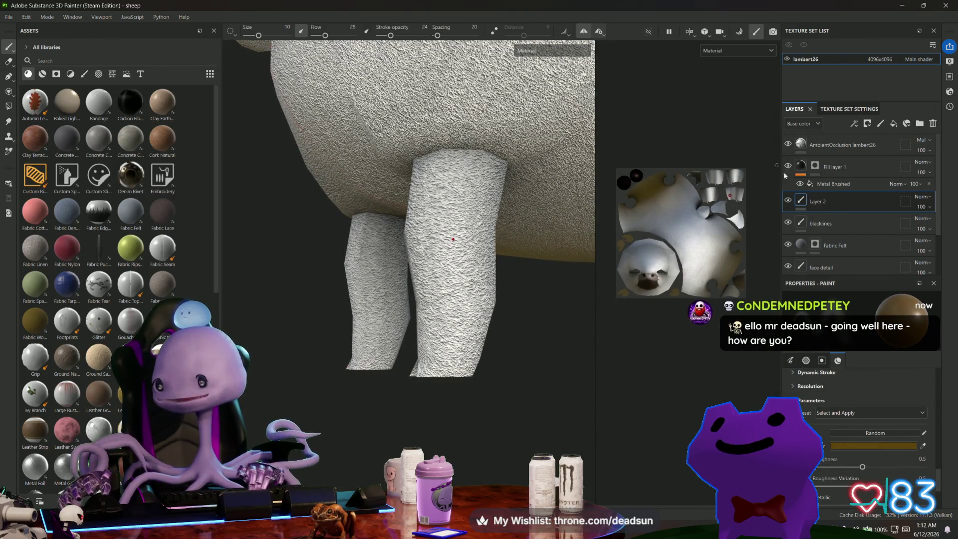
{"action": "right_click", "coordinate": [837, 201]}
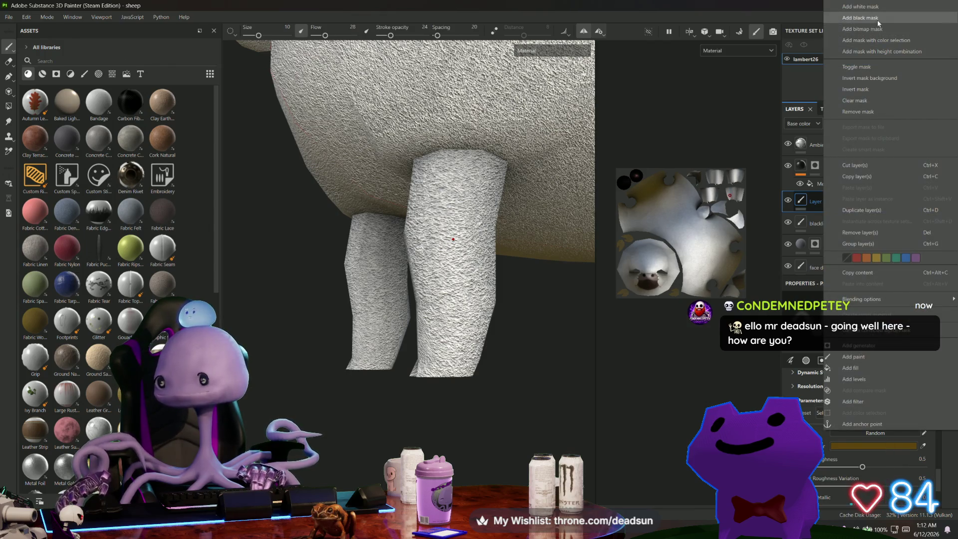
- Black-mask Layer 2, fill the leg bottom, move it above Fill layer 1, then delete it
{"action": "left_click", "coordinate": [878, 23]}
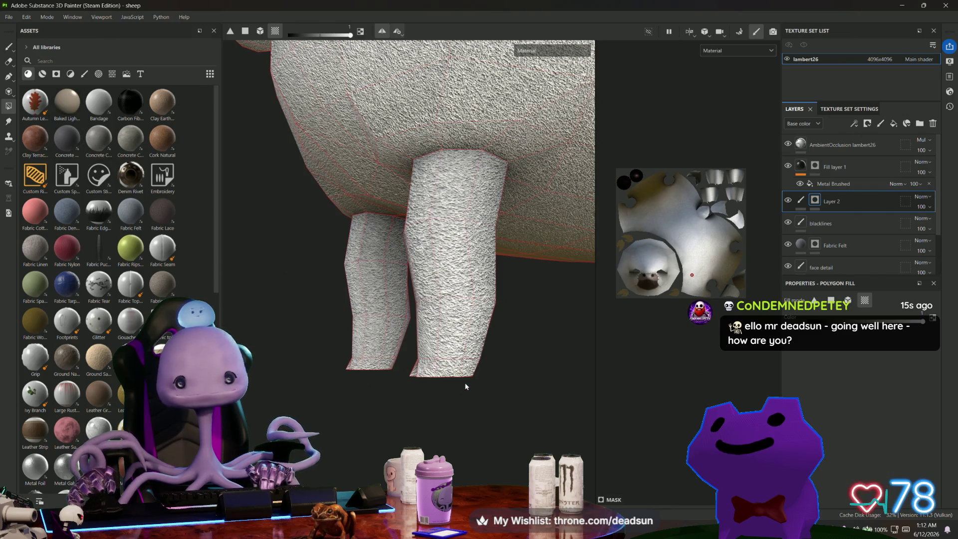
{"action": "left_click_drag", "start_coordinate": [453, 380], "coordinate": [452, 390]}
{"action": "mouse_move", "coordinate": [514, 395]}
{"action": "left_mouse_down", "text": "alt"}
{"action": "mouse_move", "coordinate": [487, 328]}
{"action": "mouse_move", "coordinate": [492, 394]}
{"action": "left_mouse_up", "text": "alt"}
{"action": "left_click_drag", "start_coordinate": [852, 202], "coordinate": [856, 165]}
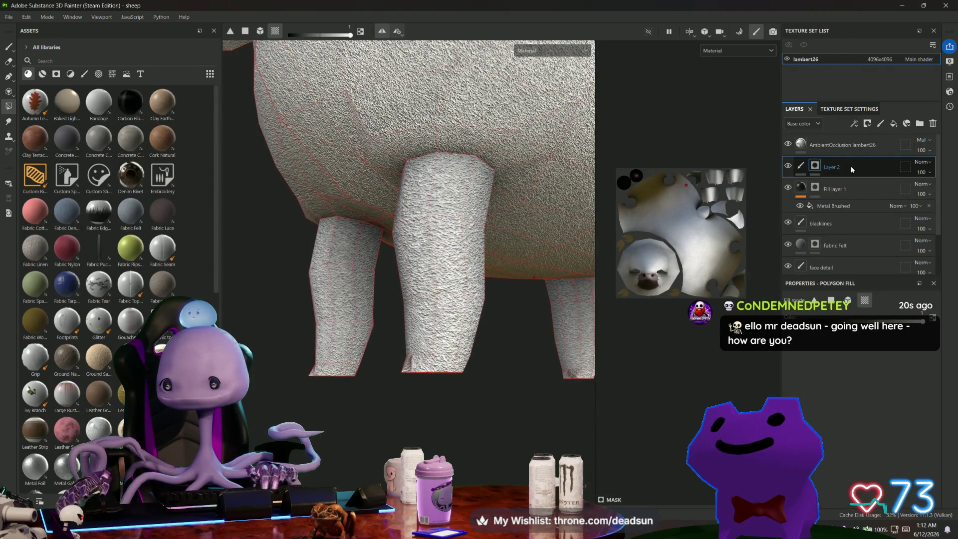
{"action": "key", "text": "Delete"}
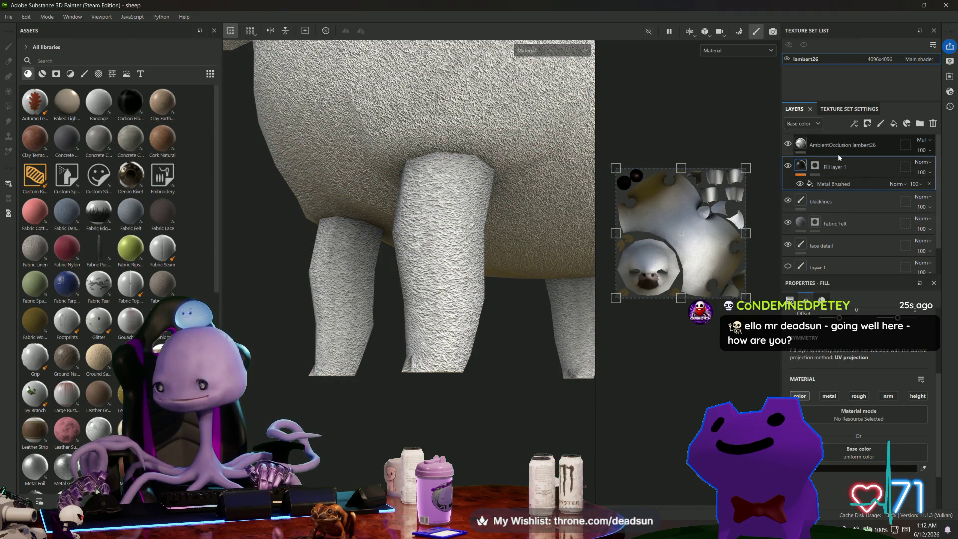
{"action": "mouse_move", "coordinate": [503, 261]}
{"action": "left_mouse_down", "text": "alt"}
{"action": "mouse_move", "coordinate": [373, 439]}
{"action": "mouse_move", "coordinate": [398, 456]}
{"action": "mouse_move", "coordinate": [406, 442]}
{"action": "mouse_move", "coordinate": [418, 446]}
{"action": "mouse_move", "coordinate": [421, 414]}
{"action": "mouse_move", "coordinate": [423, 439]}
{"action": "left_mouse_up", "text": "alt"}
{"action": "scroll", "coordinate": [373, 440], "scroll_direction": "down", "scroll_amount": 5}
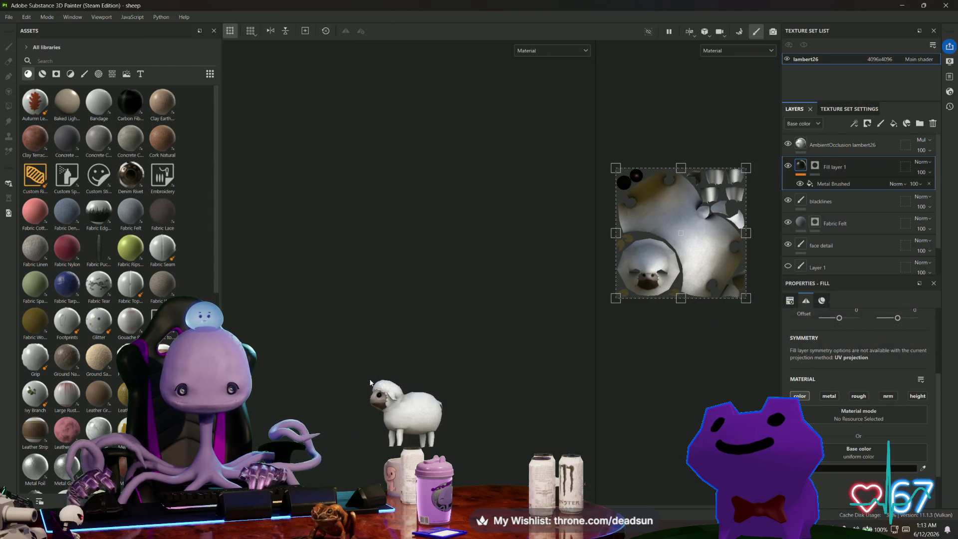
{"action": "scroll", "coordinate": [423, 439], "scroll_direction": "up", "scroll_amount": 5}
{"action": "scroll", "coordinate": [445, 385], "scroll_direction": "up", "scroll_amount": 3}
{"action": "left_click_drag", "start_coordinate": [442, 389], "coordinate": [445, 384], "text": "alt"}
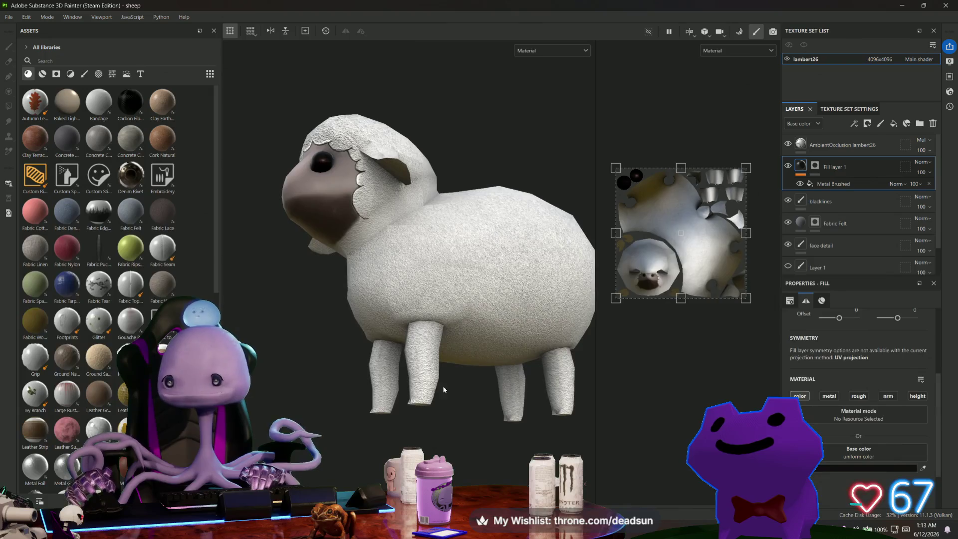
{"action": "scroll", "coordinate": [445, 400], "scroll_direction": "up", "scroll_amount": 5}
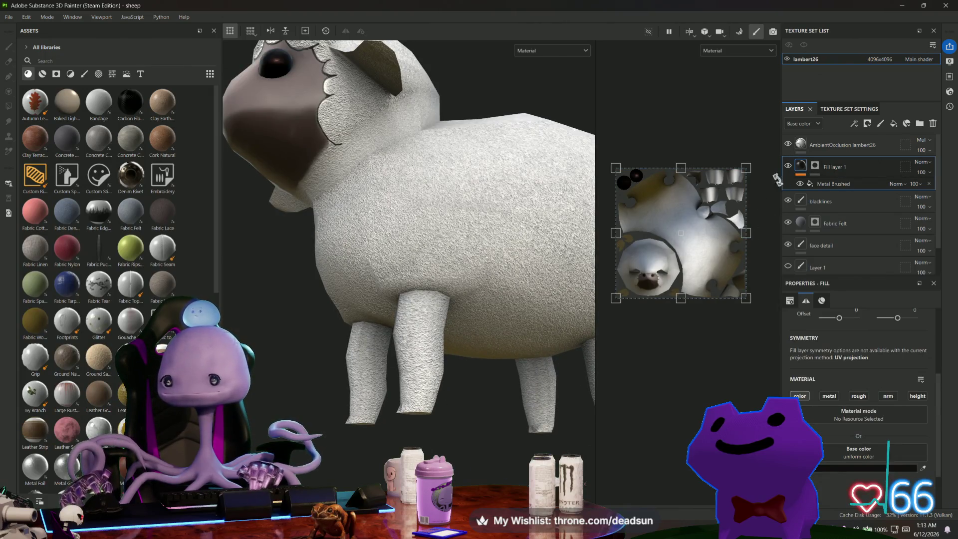